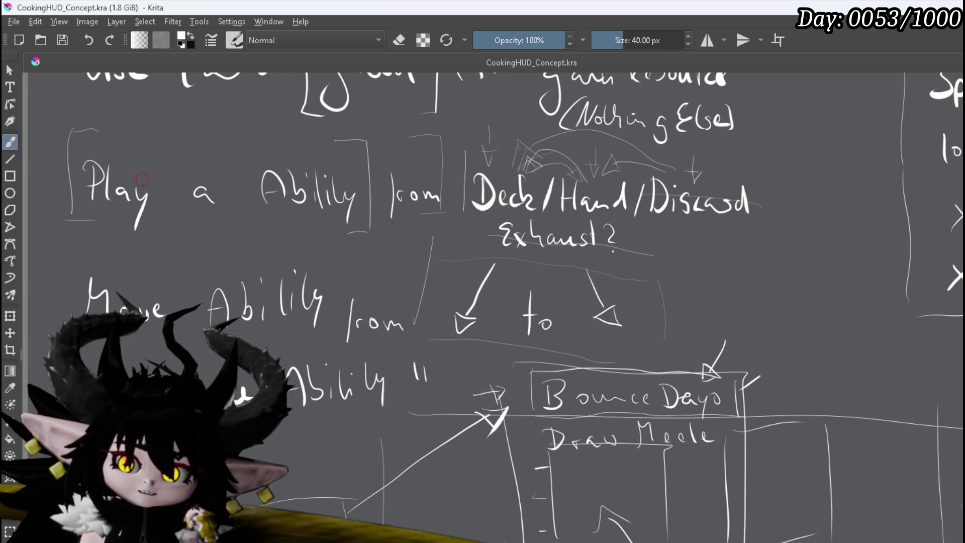
# Step: Paint a thick white brush stroke covering the 'a' in 'Play a Ability' in the Krita notes
pyautogui.scroll(-2, 142, 181)
pyautogui.scroll(3, 178, 249)
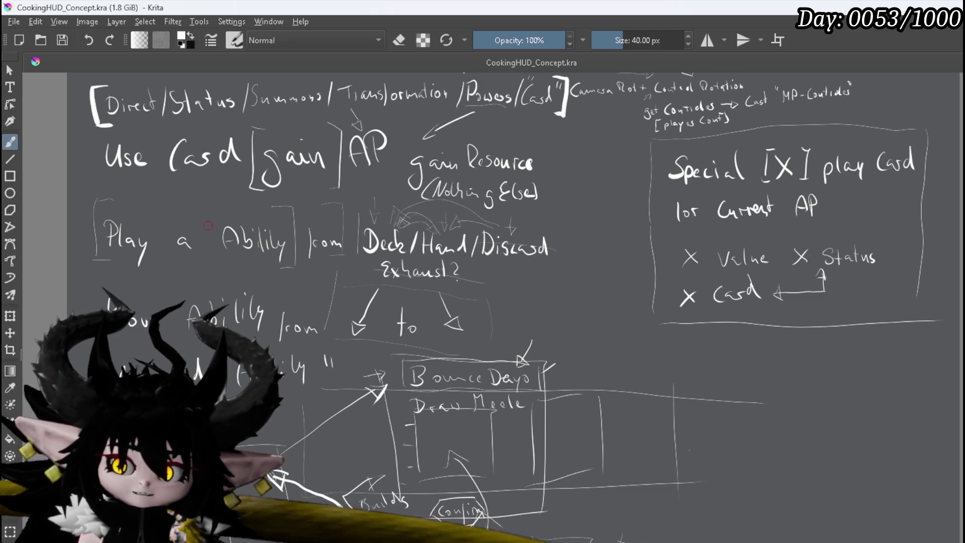
pyautogui.moveTo(173, 229); pyautogui.dragTo(198, 251)
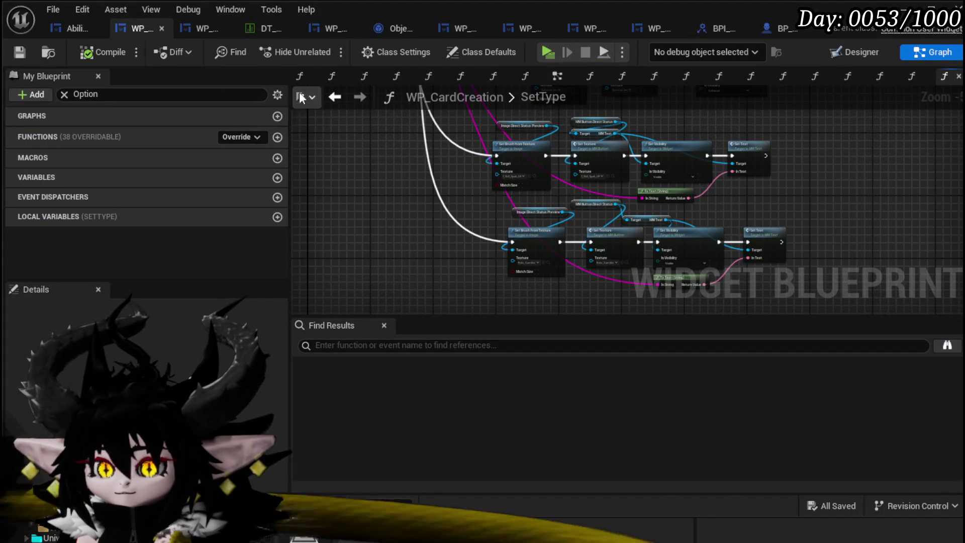
# Step: Open the SelectButtonFromGrid function graph in the AbilityWorkBenchUI blueprint
pyautogui.click(76, 28)
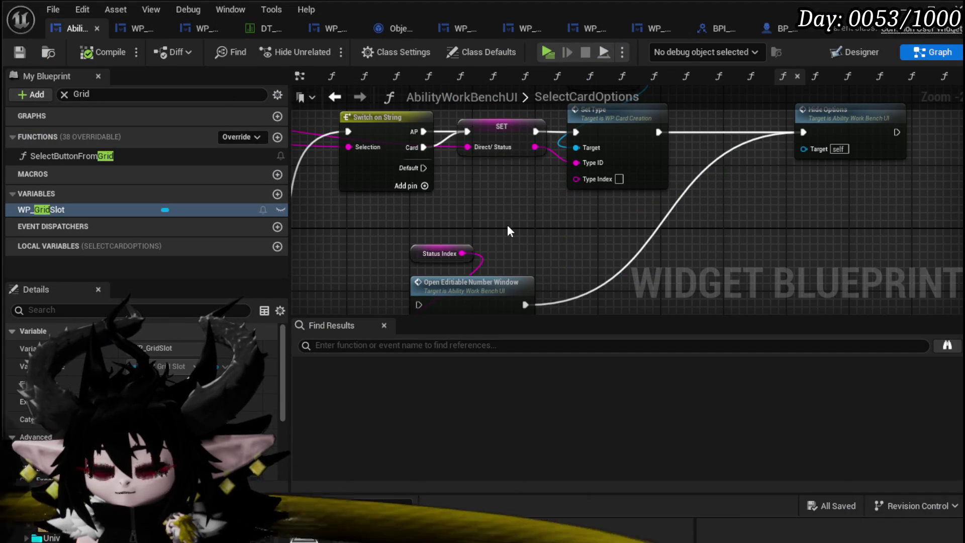
pyautogui.scroll(-2, 508, 223)
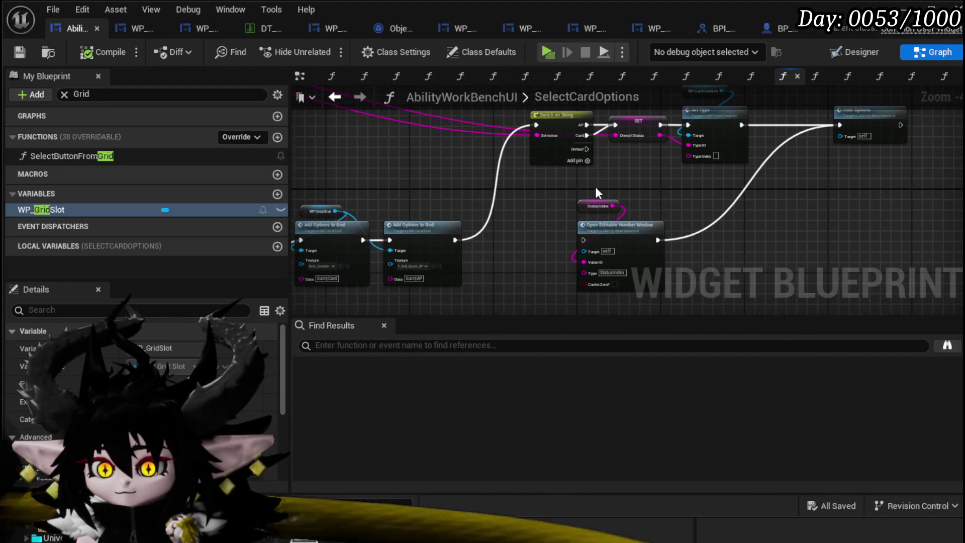
pyautogui.doubleClick(128, 152)
pyautogui.scroll(-5, 443, 137)
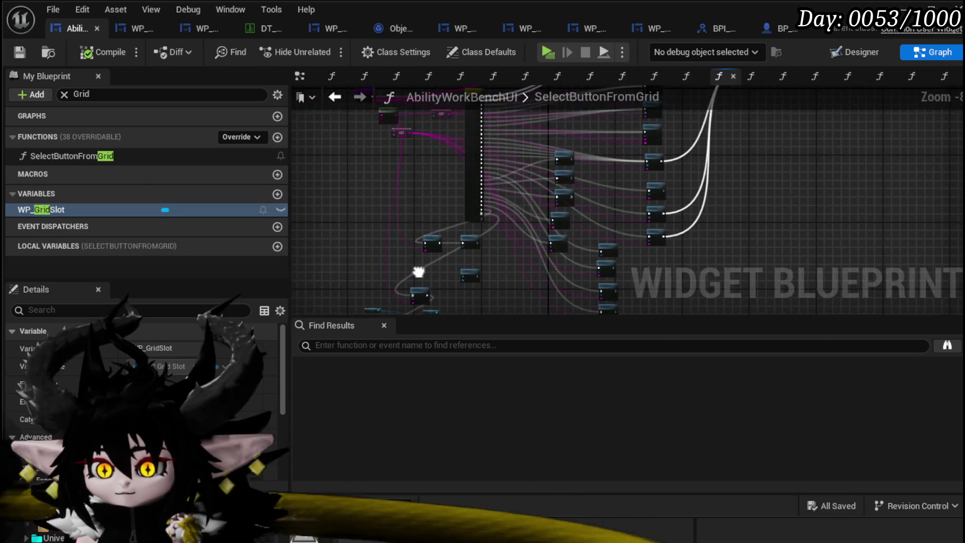
# Step: Replace the old Grid search term so My Blueprint lists only members matching 'Option'
pyautogui.click(107, 95)
pyautogui.press('BackSpace')
pyautogui.press('BackSpace')
pyautogui.press('BackSpace')
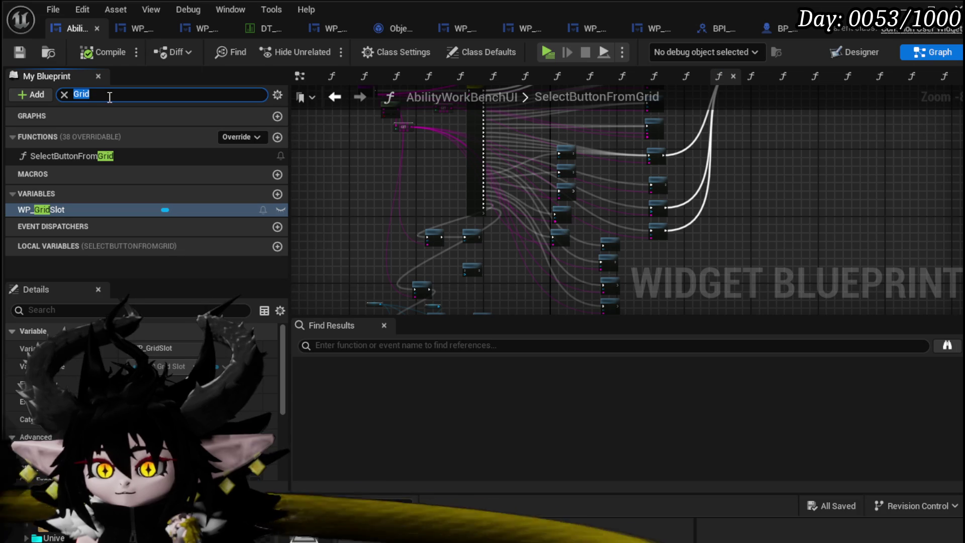
pyautogui.write('Sle')
pyautogui.press('BackSpace')
pyautogui.press('BackSpace')
pyautogui.write('elect')
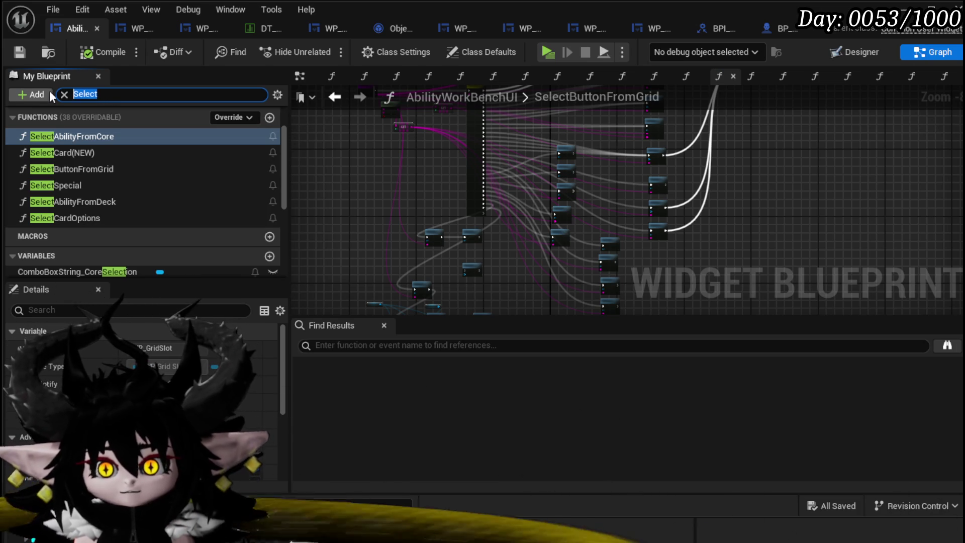
pyautogui.write('Option')
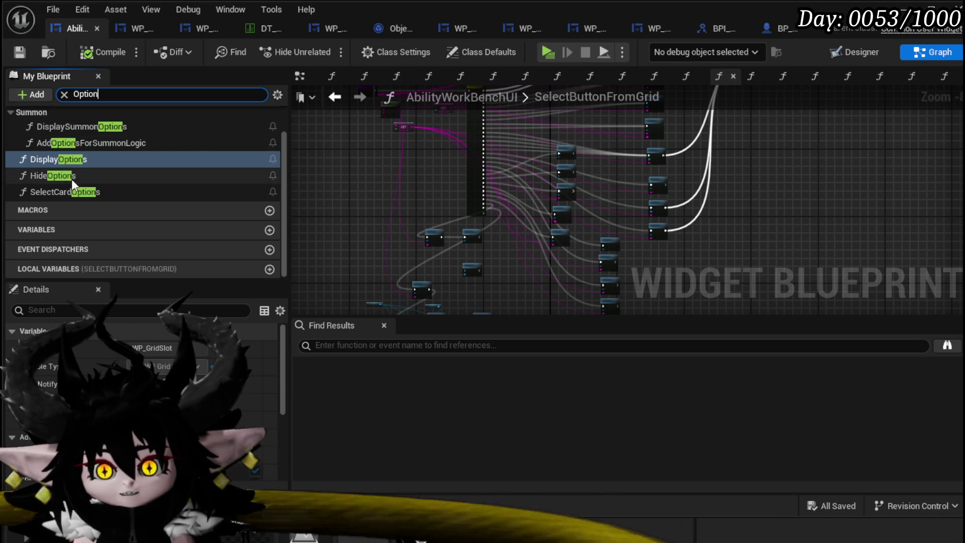
# Step: Open the DisplayOptions function graph and bring the option-adding nodes into view
pyautogui.doubleClick(69, 159)
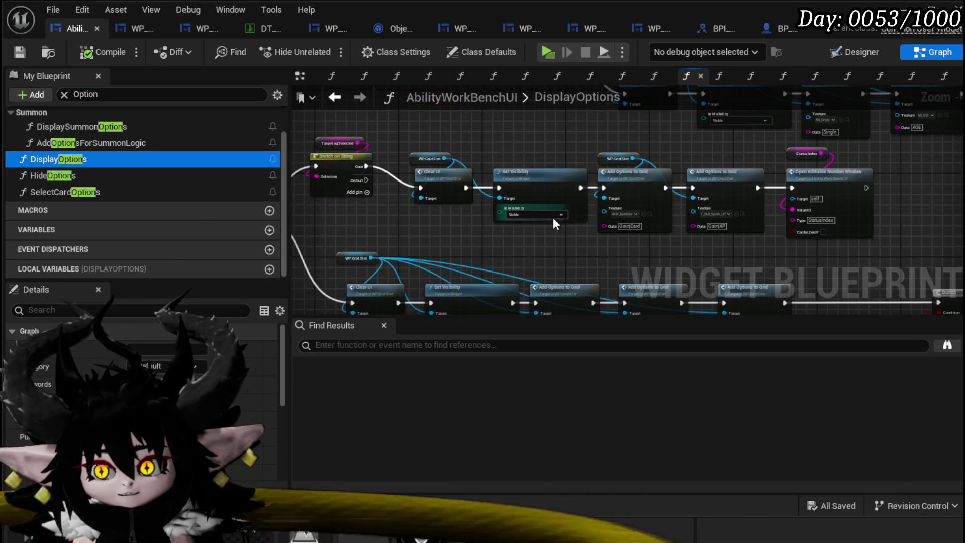
pyautogui.scroll(5, 518, 191)
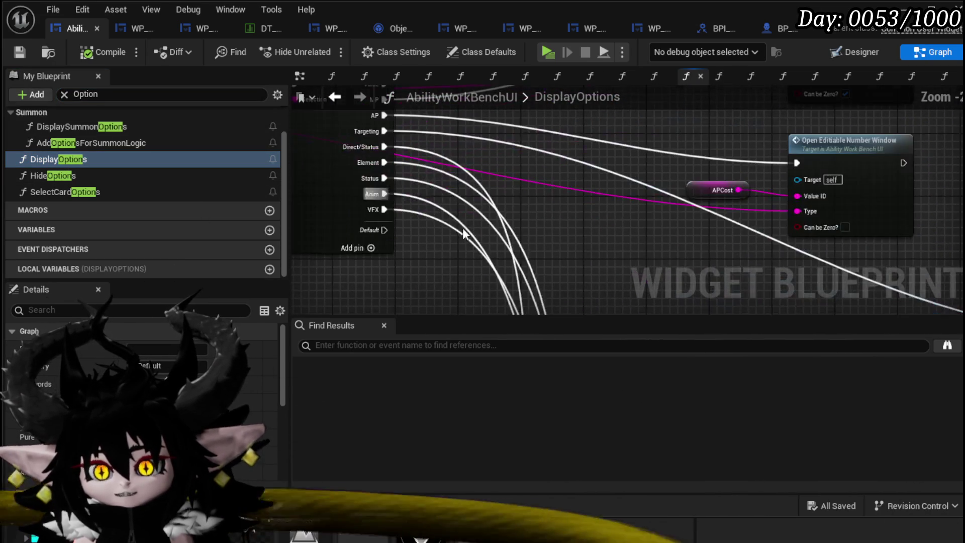
pyautogui.scroll(1, 433, 165)
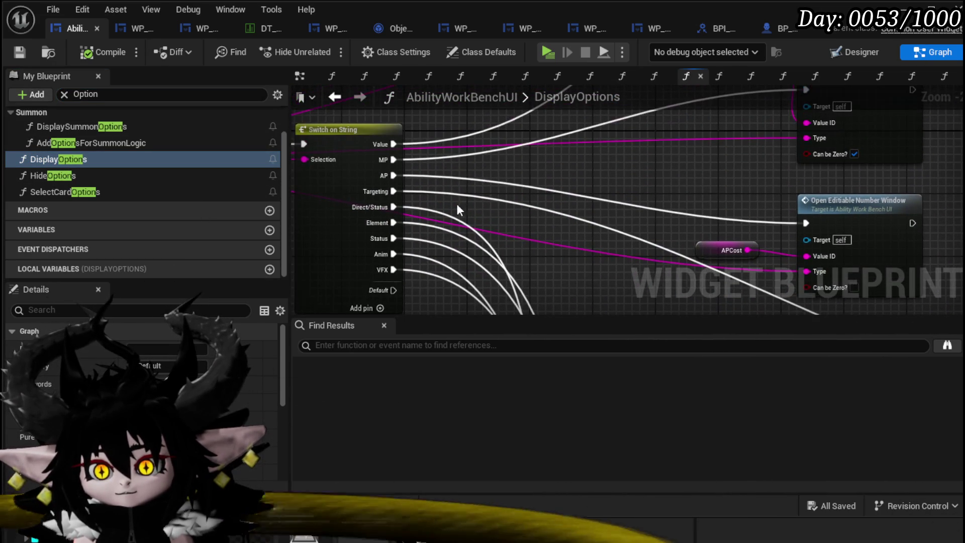
pyautogui.moveTo(442, 192)
pyautogui.mouseDown()
pyautogui.moveTo(459, 176)
pyautogui.moveTo(339, 151)
pyautogui.moveTo(440, 194)
pyautogui.moveTo(131, 248)
pyautogui.moveTo(556, 233)
pyautogui.mouseUp()
# Step: Copy the Add Options to Grid and WP Grid Slot nodes and chain the copy after the original
pyautogui.moveTo(522, 265)
pyautogui.mouseDown()
pyautogui.moveTo(486, 105)
pyautogui.moveTo(467, 108)
pyautogui.mouseUp()
pyautogui.hotkey('ctrl', 'c')
pyautogui.hotkey('ctrl', 'v')
pyautogui.moveTo(510, 208)
pyautogui.mouseDown()
pyautogui.moveTo(570, 212)
pyautogui.moveTo(575, 222)
pyautogui.mouseUp()
pyautogui.moveTo(632, 231); pyautogui.dragTo(626, 210)
pyautogui.scroll(3, 626, 210)
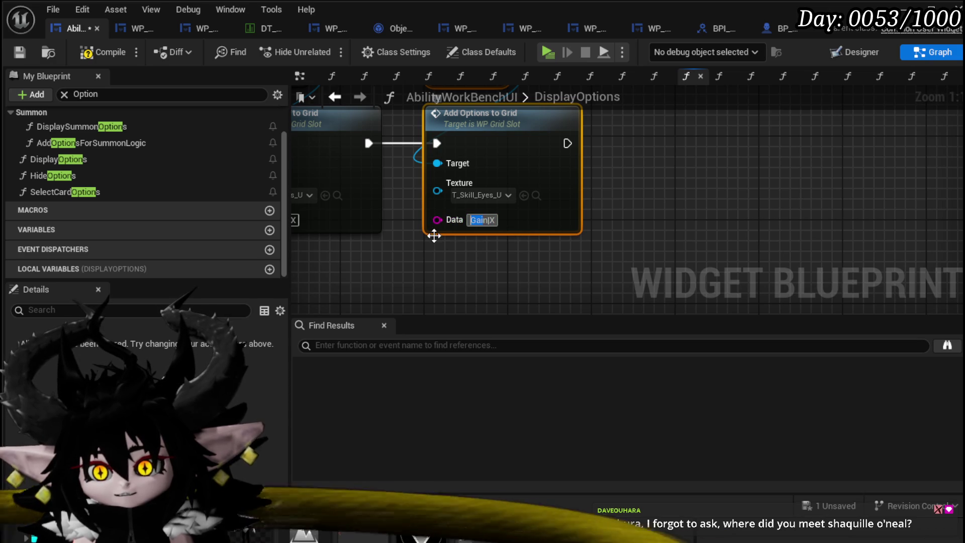
# Step: Change the copied node's Data from Gain|X to PlayAbilityFrom|X, save, and enlarge the Content Browser
pyautogui.doubleClick(480, 220)
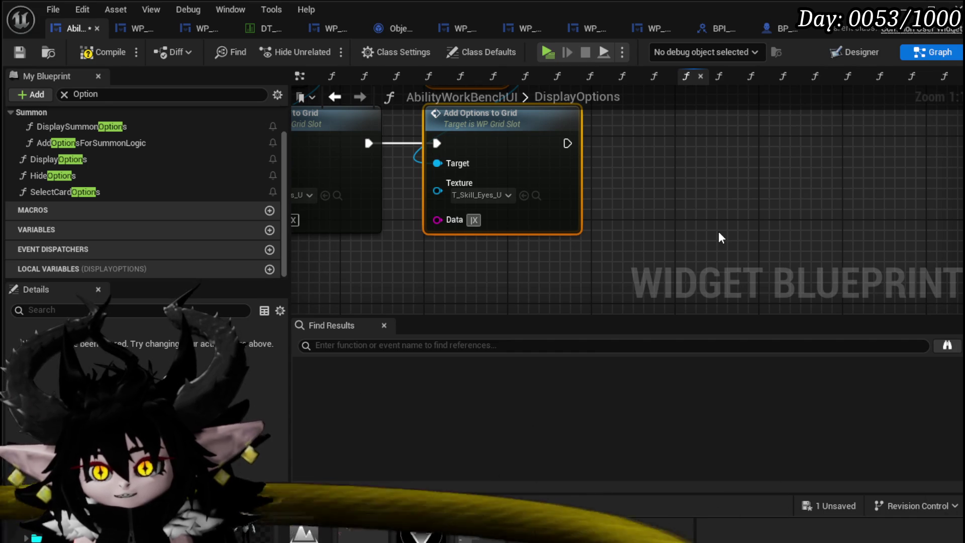
pyautogui.write('O')
pyautogui.press('BackSpace')
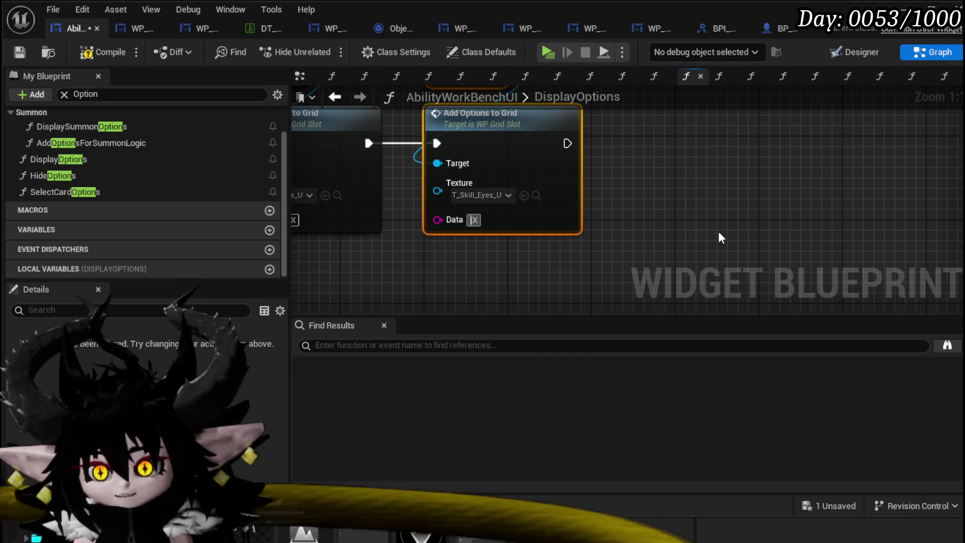
pyautogui.write('PlayAbilit')
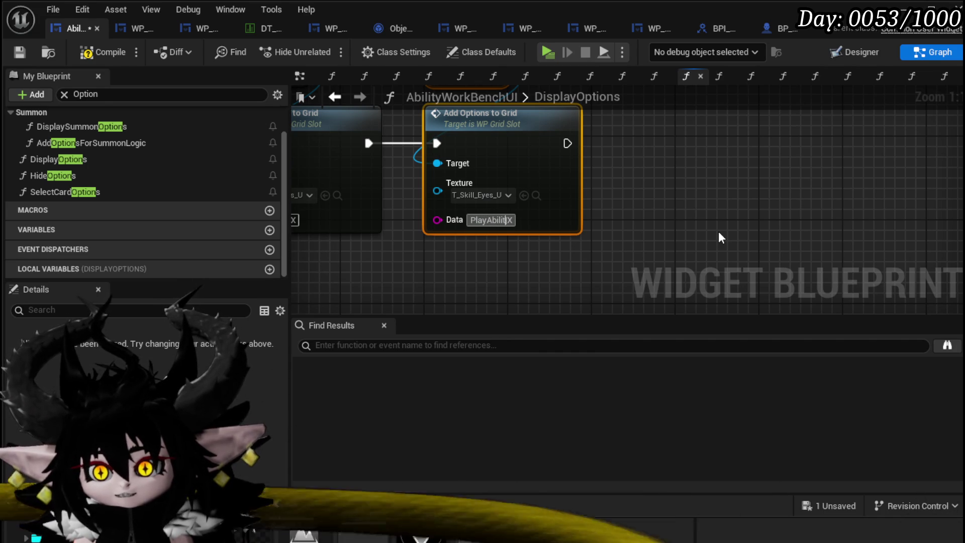
pyautogui.write('yFrom')
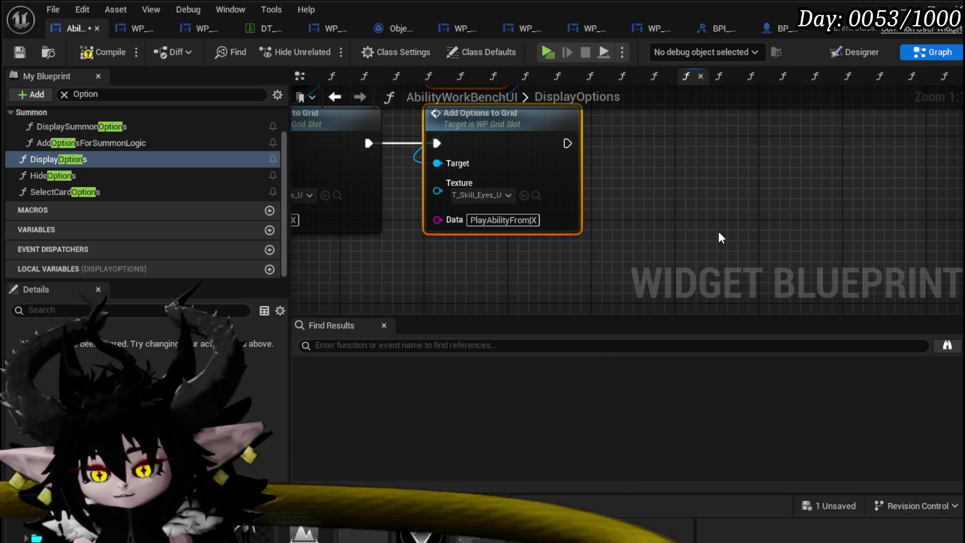
pyautogui.click(20, 53)
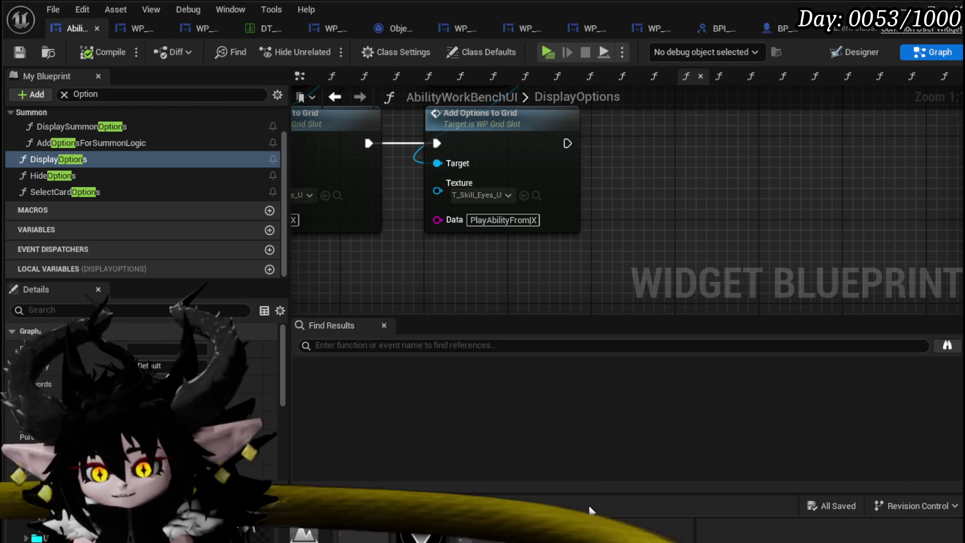
pyautogui.moveTo(579, 516); pyautogui.dragTo(569, 425)
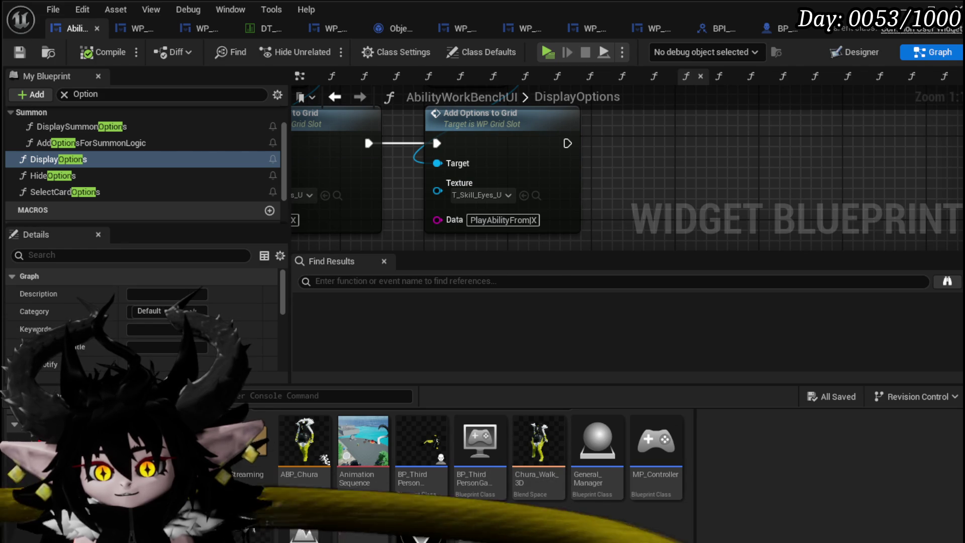
# Step: Assign the MA_HelmSplitter texture to the PlayAbilityFrom|X node's Texture pin and save
pyautogui.scroll(-2, 382, 472)
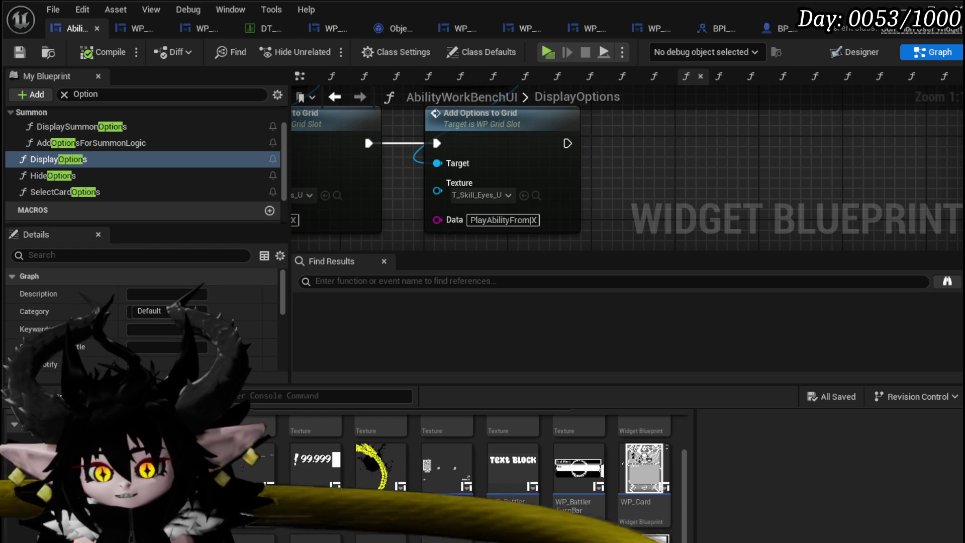
pyautogui.scroll(3, 652, 522)
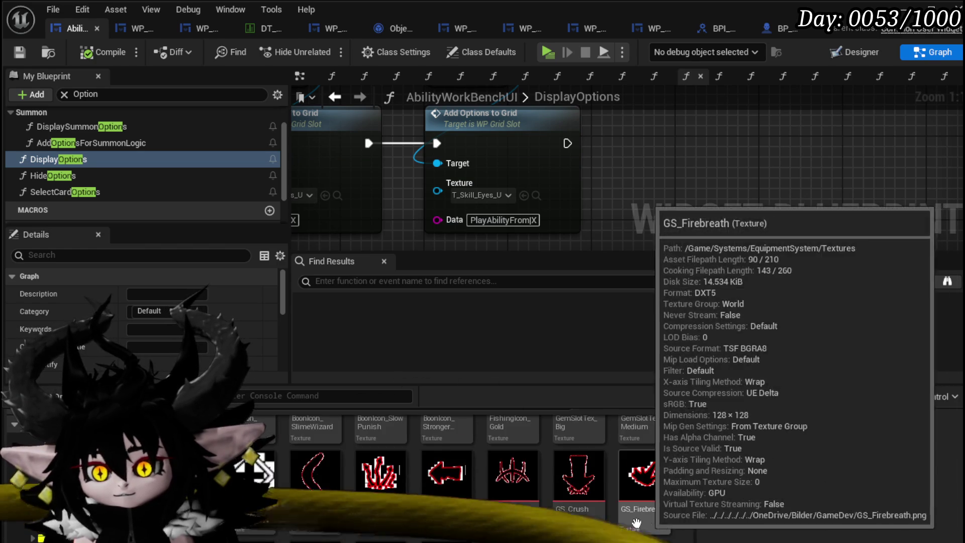
pyautogui.scroll(-10, 653, 523)
pyautogui.scroll(-5, 582, 508)
pyautogui.scroll(3, 644, 510)
pyautogui.scroll(-1, 643, 510)
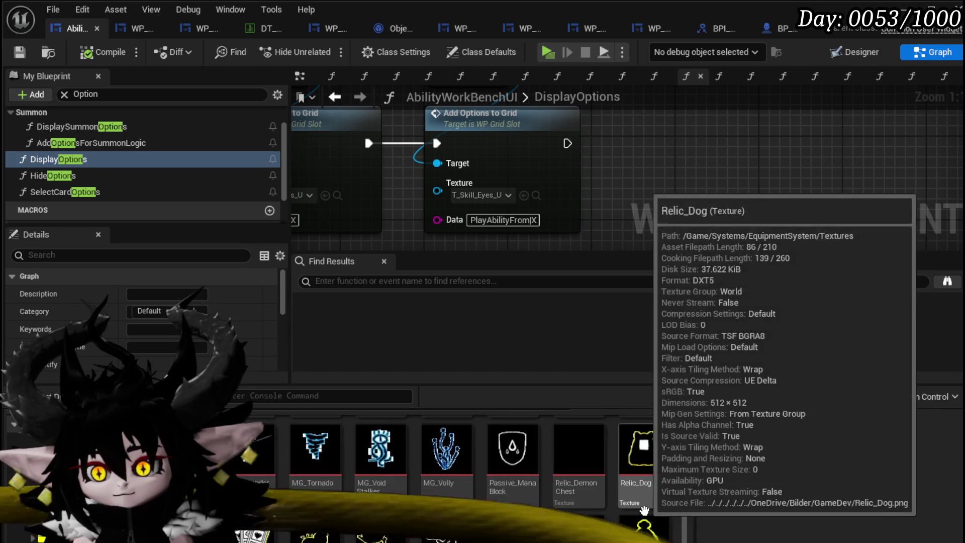
pyautogui.scroll(-1, 644, 510)
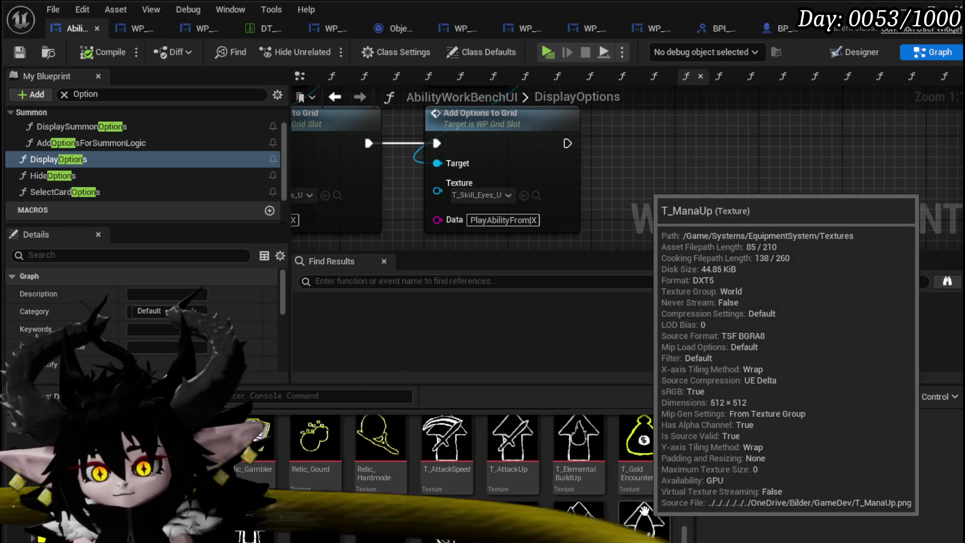
pyautogui.scroll(-1, 644, 510)
pyautogui.scroll(-2, 644, 510)
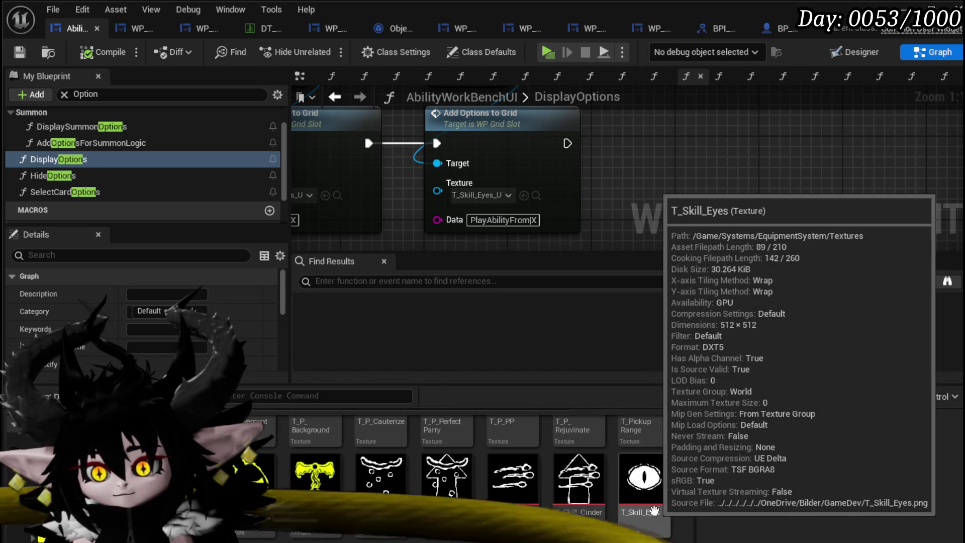
pyautogui.scroll(-1, 644, 510)
pyautogui.scroll(1, 653, 510)
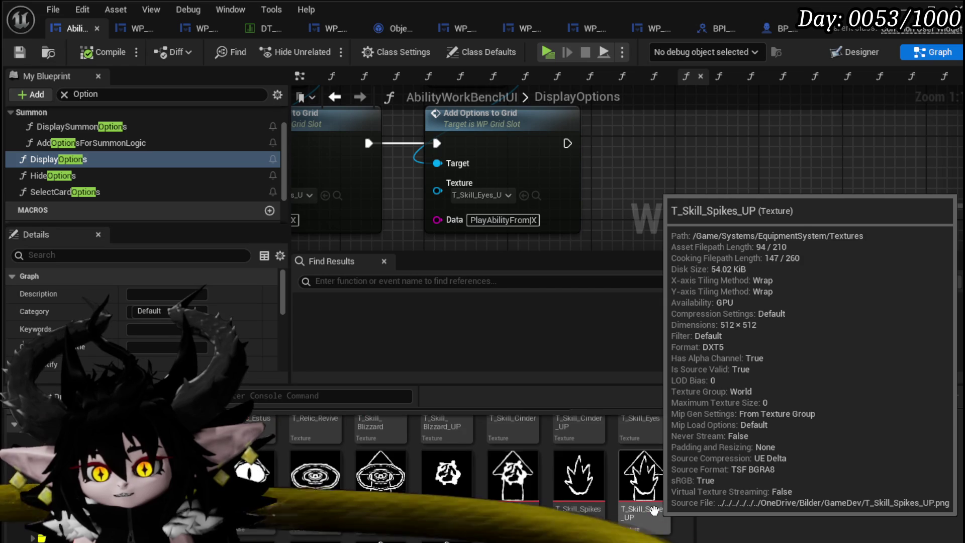
pyautogui.scroll(6, 653, 510)
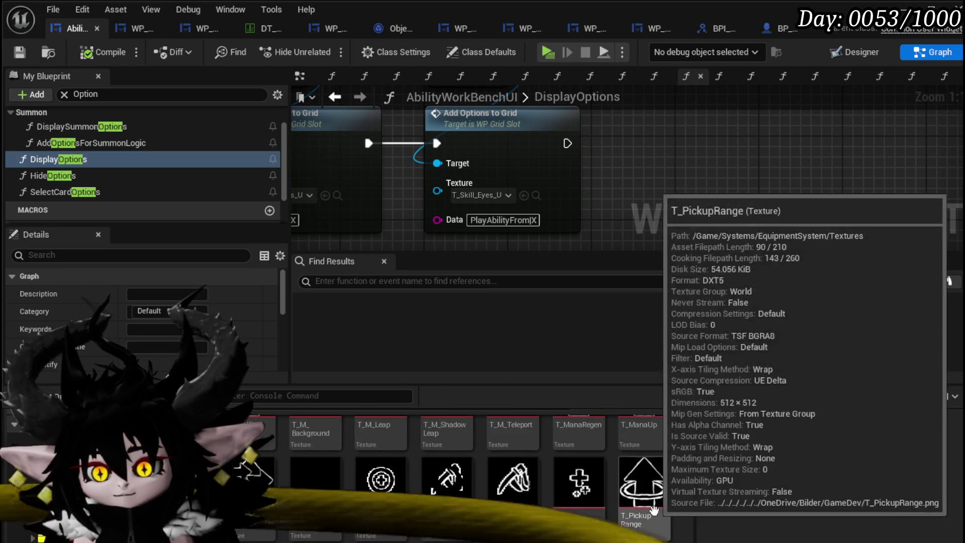
pyautogui.scroll(2, 653, 510)
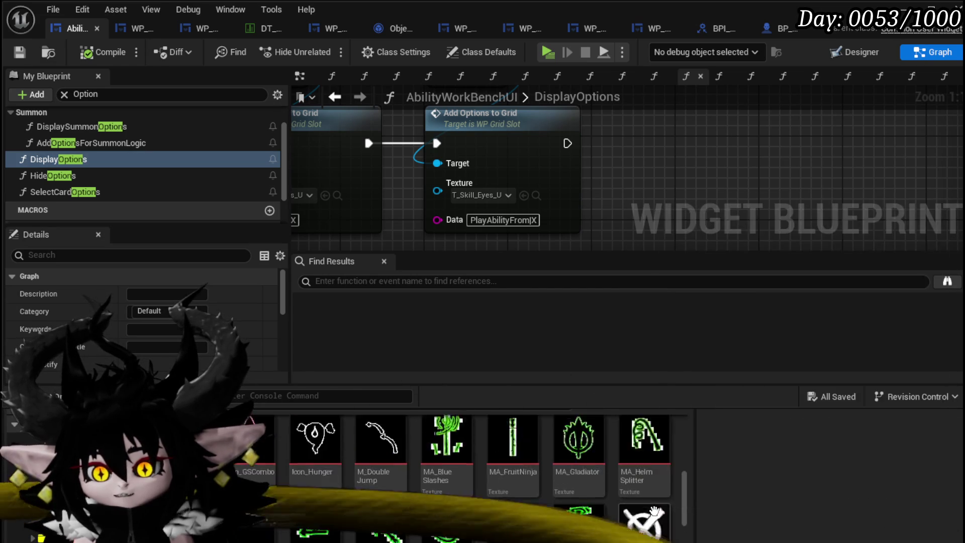
pyautogui.scroll(1, 653, 510)
pyautogui.scroll(-1, 653, 510)
pyautogui.moveTo(646, 538)
pyautogui.mouseDown()
pyautogui.moveTo(497, 273)
pyautogui.moveTo(489, 199)
pyautogui.mouseUp()
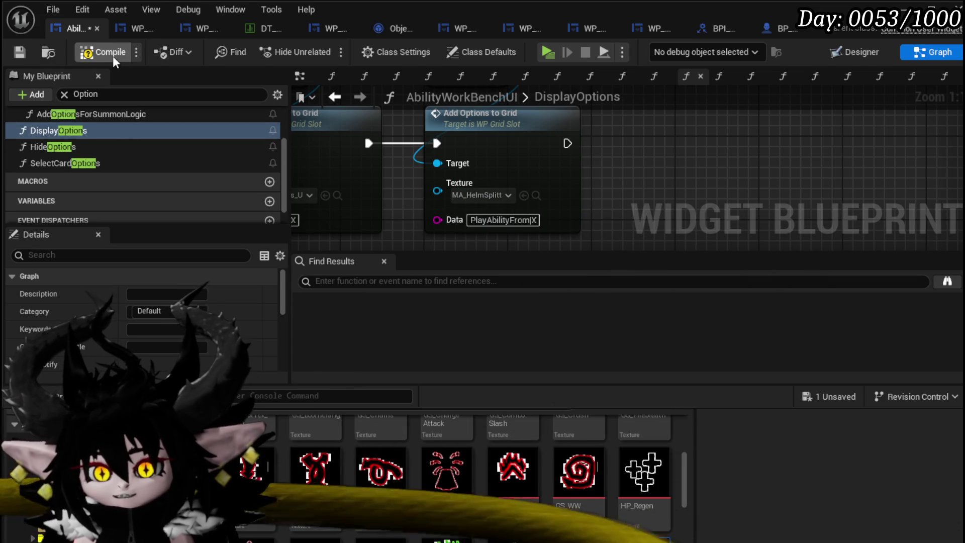
pyautogui.click(19, 52)
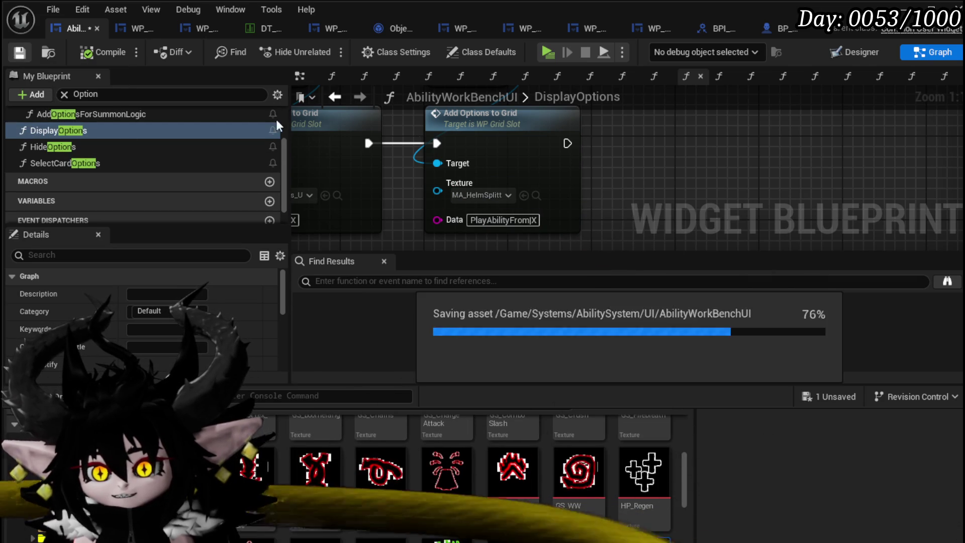
pyautogui.scroll(-3, 602, 153)
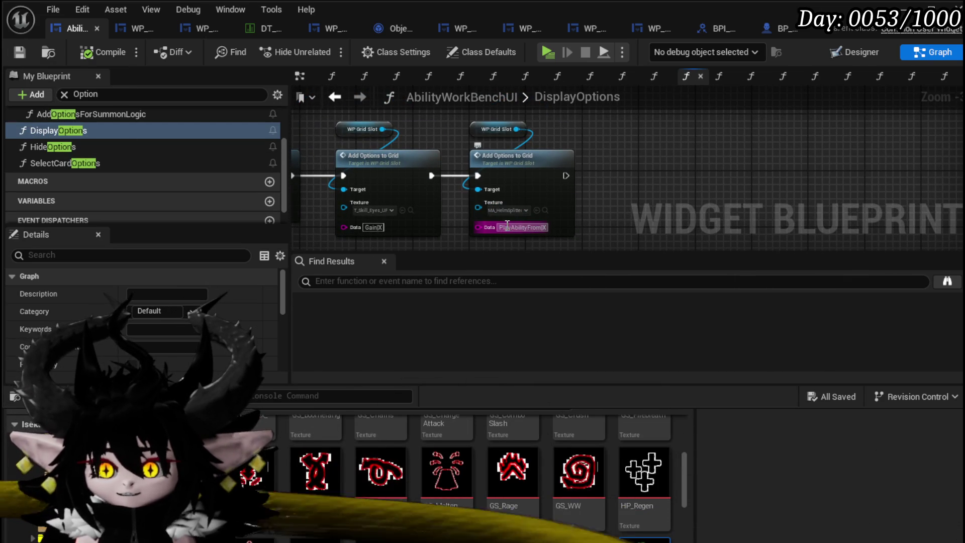
# Step: Commit the PlayAbilityFrom|X Data value, then search blueprint members for 'FromFG'
pyautogui.scroll(3, 522, 231)
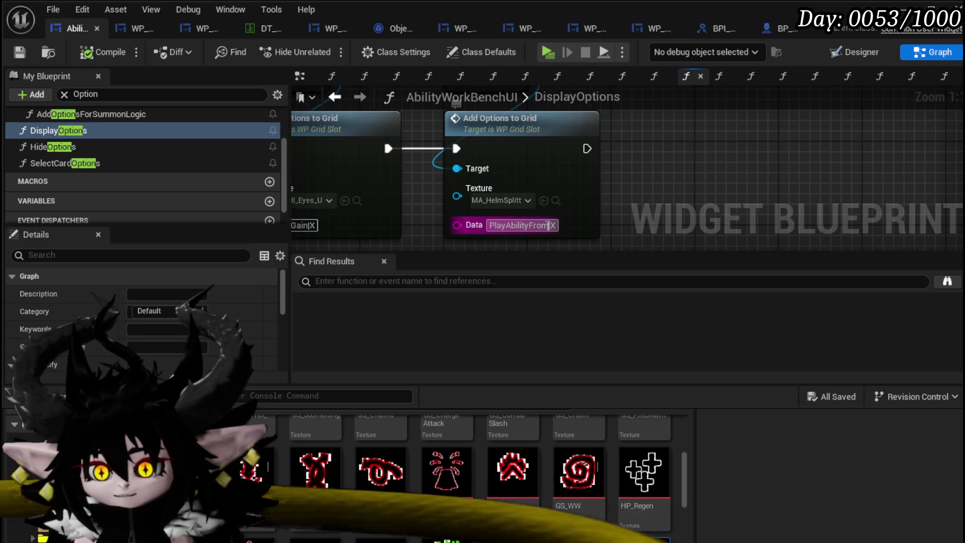
pyautogui.click(549, 224)
pyautogui.click(696, 181)
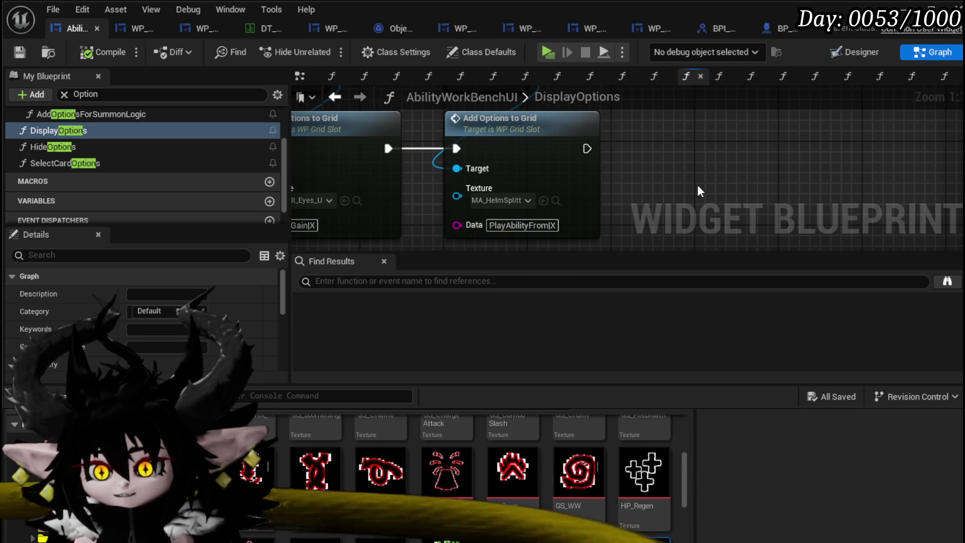
pyautogui.click(64, 93)
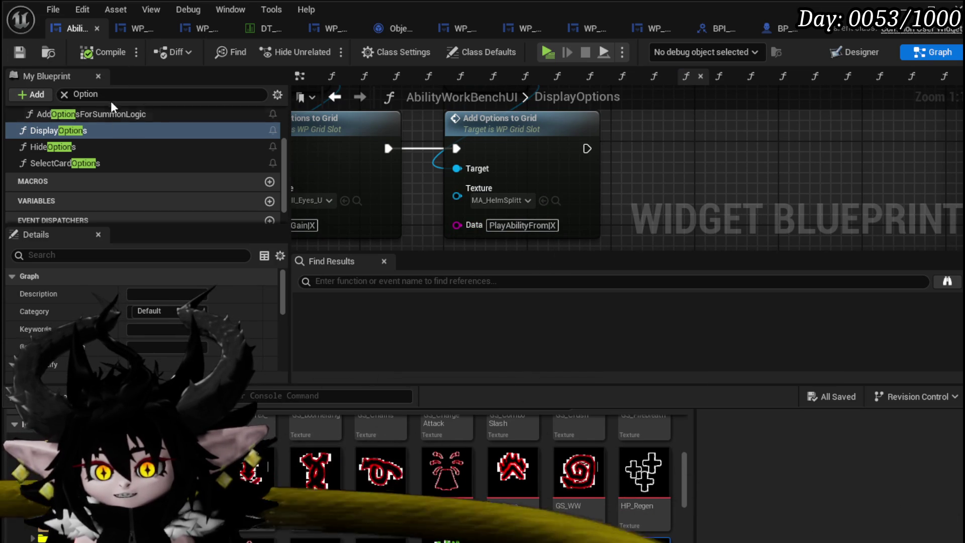
pyautogui.write('Fr')
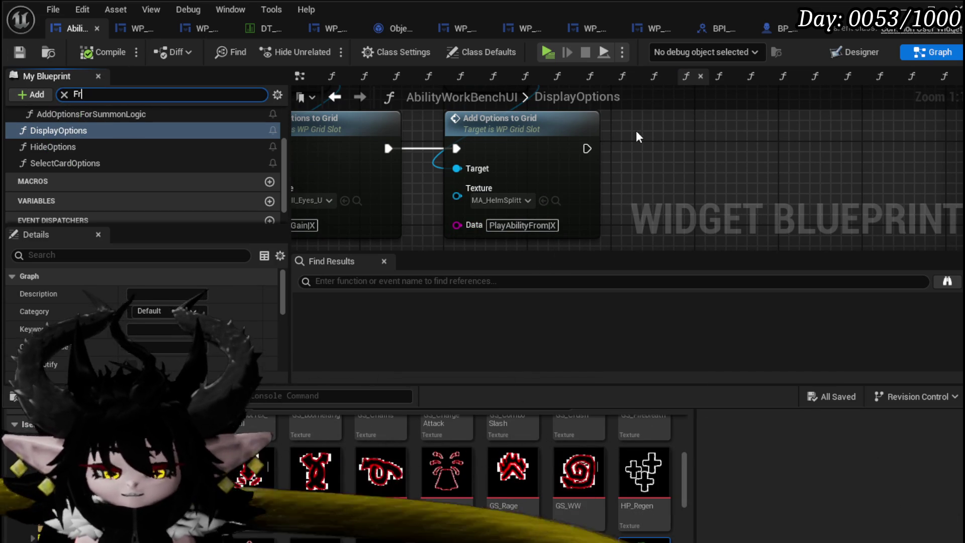
pyautogui.write('omFG')
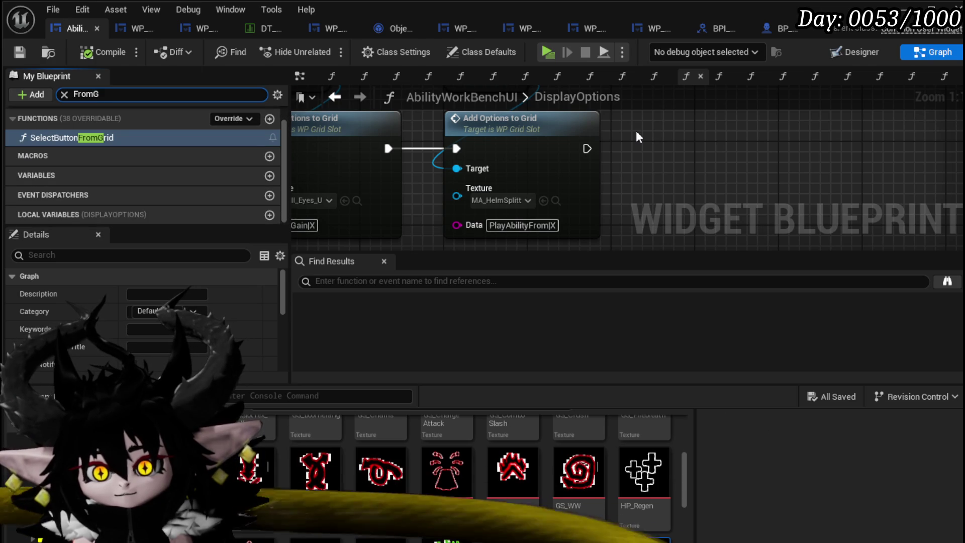
# Step: Add a PlayAbilityFrom case pin to SelectButtonFromGrid's Switch on String node
pyautogui.doubleClick(112, 136)
pyautogui.scroll(8, 467, 205)
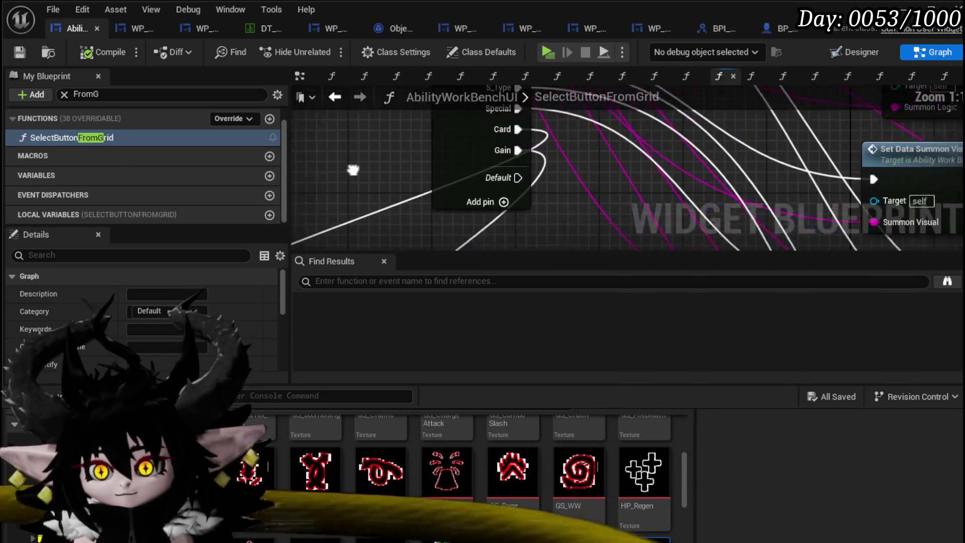
pyautogui.click(448, 230)
pyautogui.scroll(-5, 163, 317)
pyautogui.scroll(-5, 163, 314)
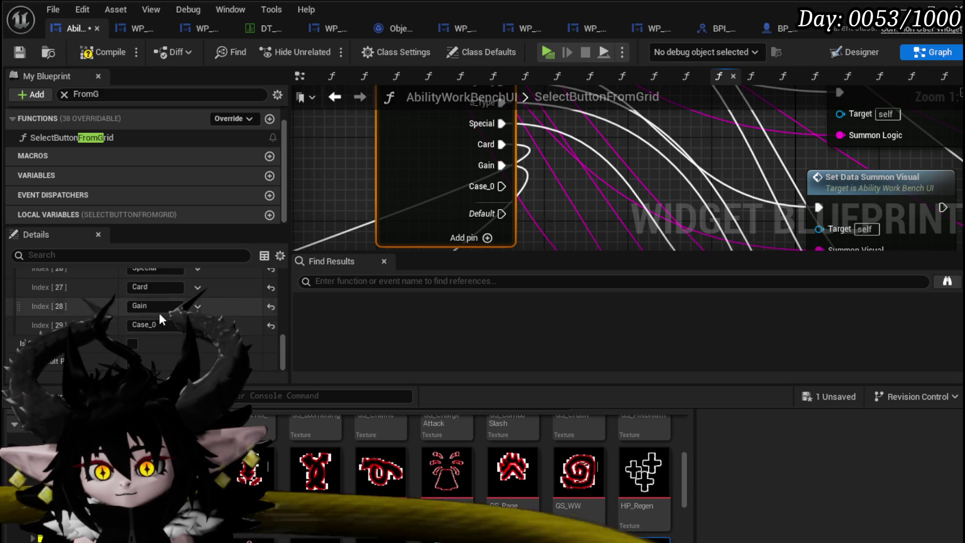
pyautogui.click(334, 181)
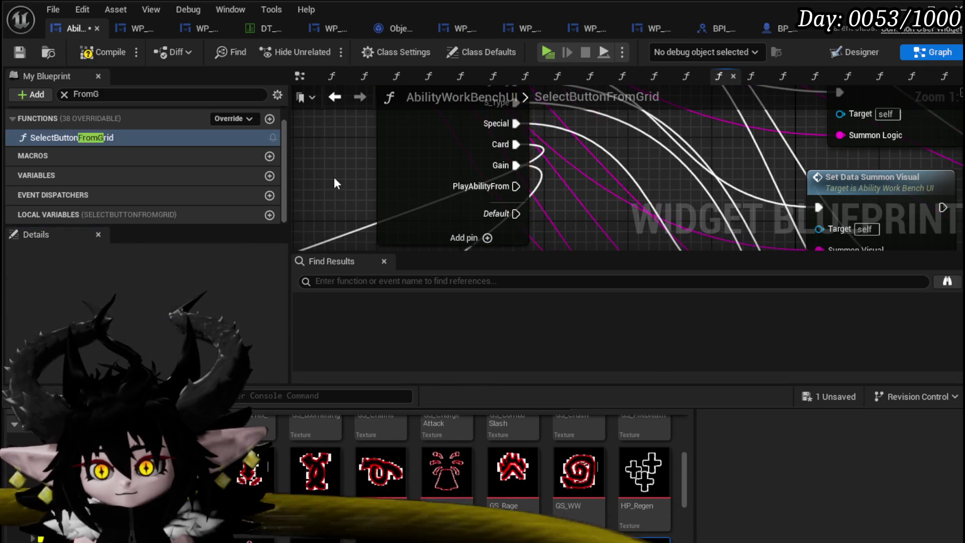
pyautogui.scroll(-7, 352, 181)
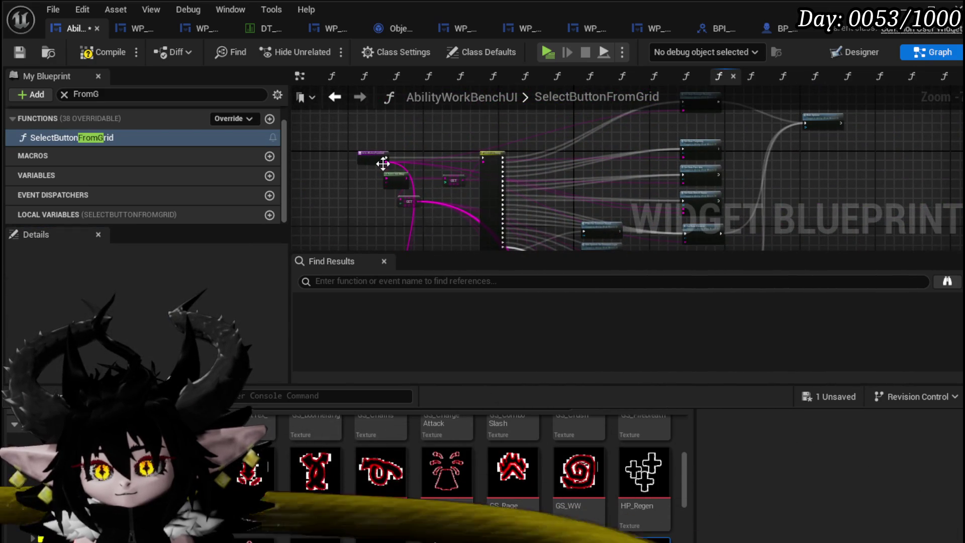
pyautogui.scroll(6, 383, 163)
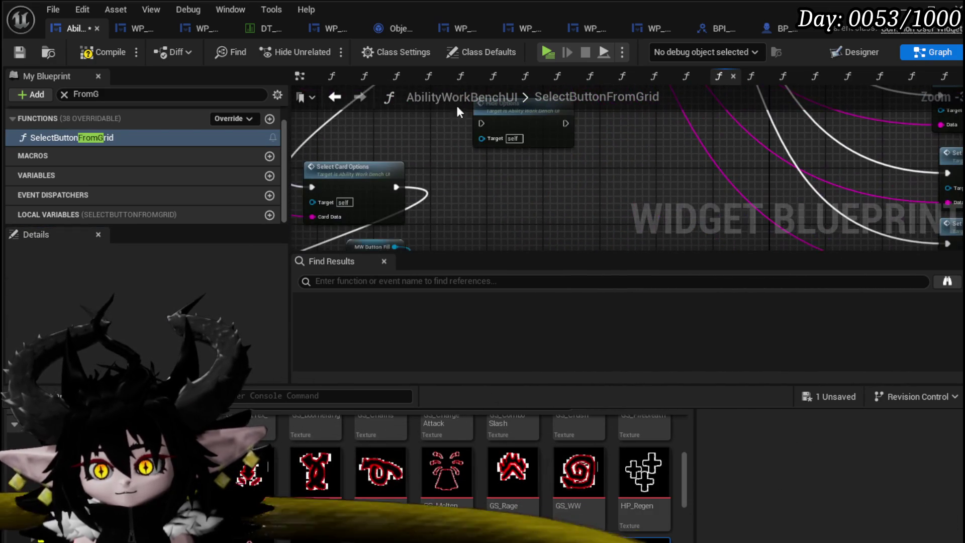
# Step: Move the Parse Into Array, GET and switch nodes further left to tidy the graph
pyautogui.moveTo(435, 159)
pyautogui.mouseDown()
pyautogui.moveTo(500, 148)
pyautogui.moveTo(500, 198)
pyautogui.moveTo(411, 247)
pyautogui.moveTo(470, 166)
pyautogui.moveTo(234, 209)
pyautogui.moveTo(425, 261)
pyautogui.moveTo(444, 150)
pyautogui.moveTo(457, 134)
pyautogui.moveTo(445, 197)
pyautogui.mouseUp()
pyautogui.moveTo(589, 140)
pyautogui.mouseDown()
pyautogui.moveTo(568, 189)
pyautogui.moveTo(503, 171)
pyautogui.moveTo(491, 146)
pyautogui.moveTo(557, 128)
pyautogui.moveTo(528, 40)
pyautogui.moveTo(535, 166)
pyautogui.moveTo(547, 176)
pyautogui.moveTo(483, 176)
pyautogui.moveTo(512, 166)
pyautogui.moveTo(548, 176)
pyautogui.mouseUp()
pyautogui.click(490, 146)
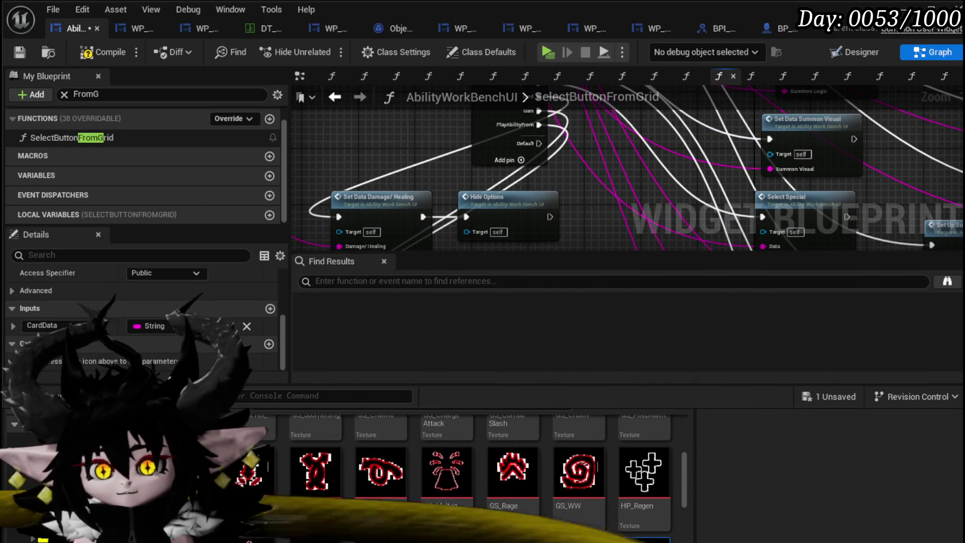
pyautogui.scroll(2, 573, 161)
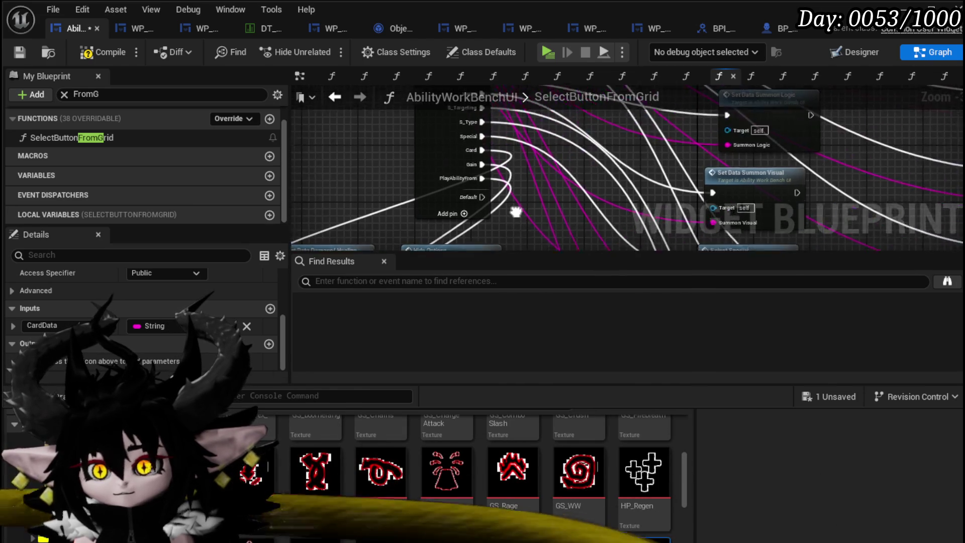
pyautogui.scroll(-8, 514, 210)
pyautogui.scroll(3, 380, 161)
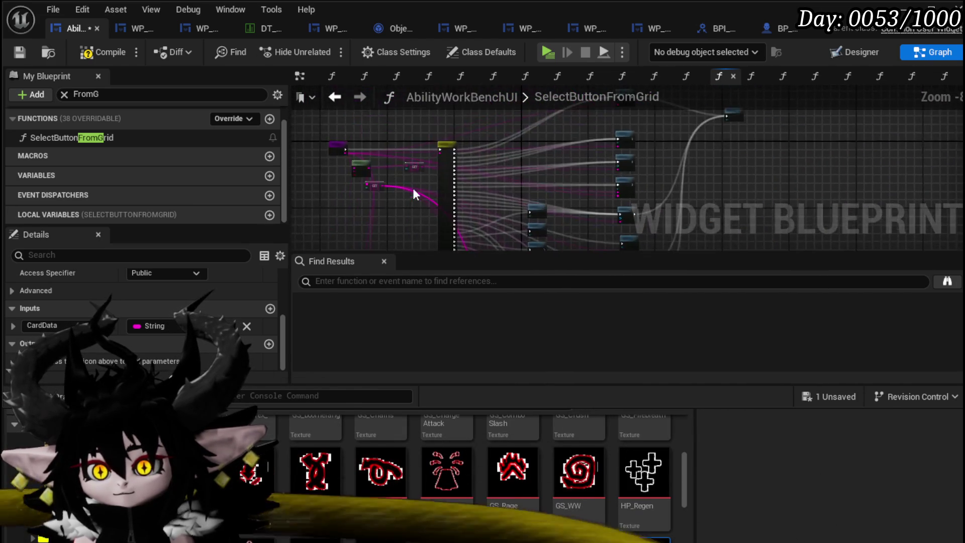
pyautogui.moveTo(392, 198); pyautogui.dragTo(422, 212)
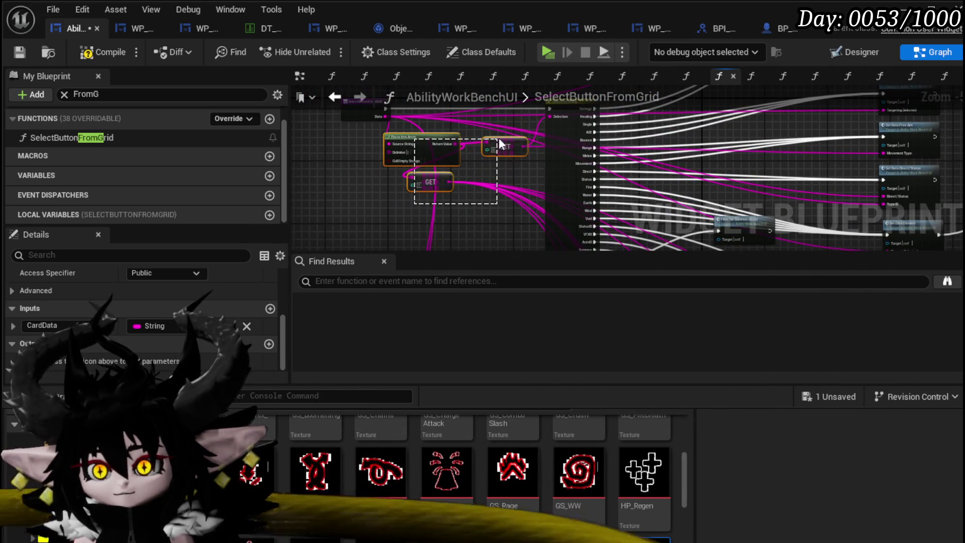
pyautogui.moveTo(500, 139); pyautogui.dragTo(422, 152)
pyautogui.moveTo(508, 146)
pyautogui.mouseDown()
pyautogui.moveTo(417, 147)
pyautogui.moveTo(404, 114)
pyautogui.mouseUp()
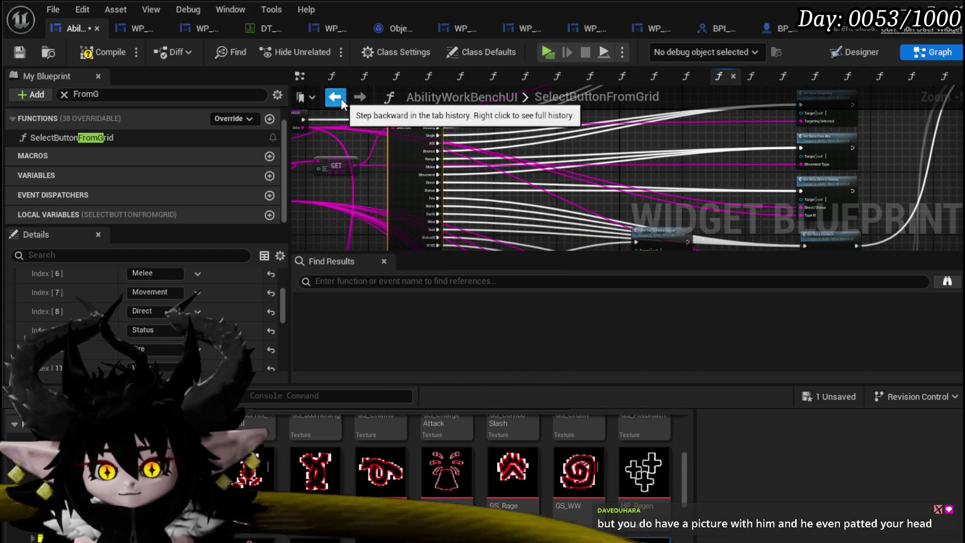
pyautogui.moveTo(521, 209)
pyautogui.mouseDown()
pyautogui.moveTo(399, 186)
pyautogui.moveTo(387, 155)
pyautogui.mouseUp()
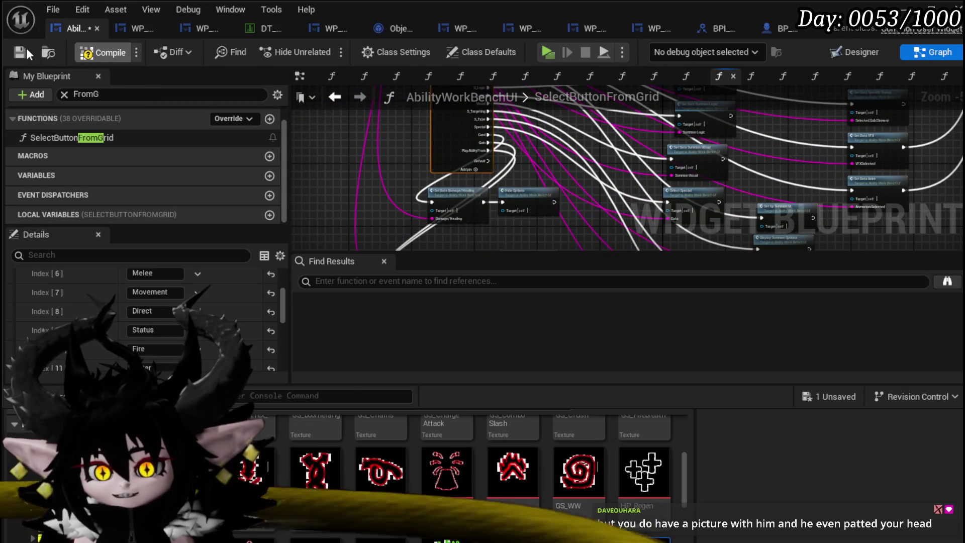
# Step: Compile and save the AbilityWorkBenchUI blueprint
pyautogui.click(25, 49)
pyautogui.scroll(5, 410, 133)
pyautogui.moveTo(410, 131); pyautogui.dragTo(308, 131)
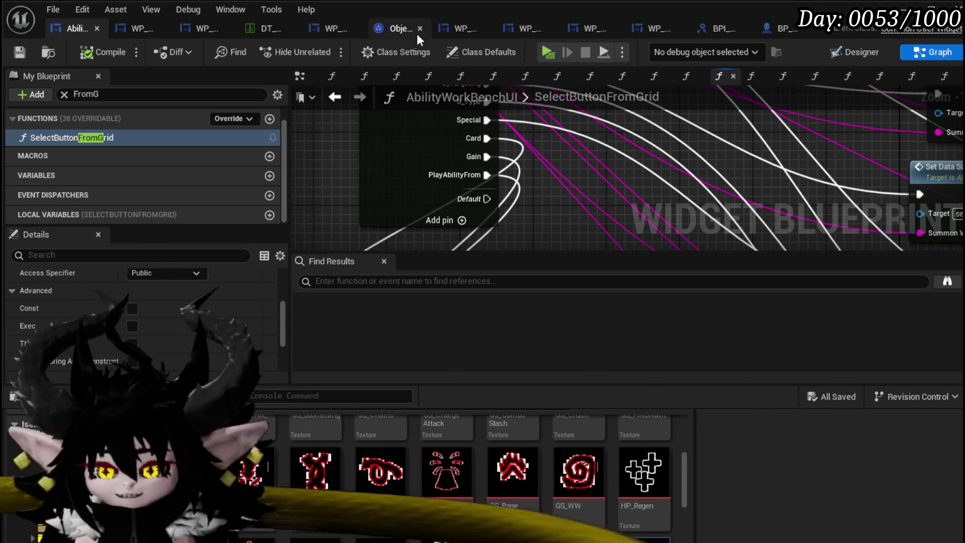
pyautogui.scroll(-2, 344, 154)
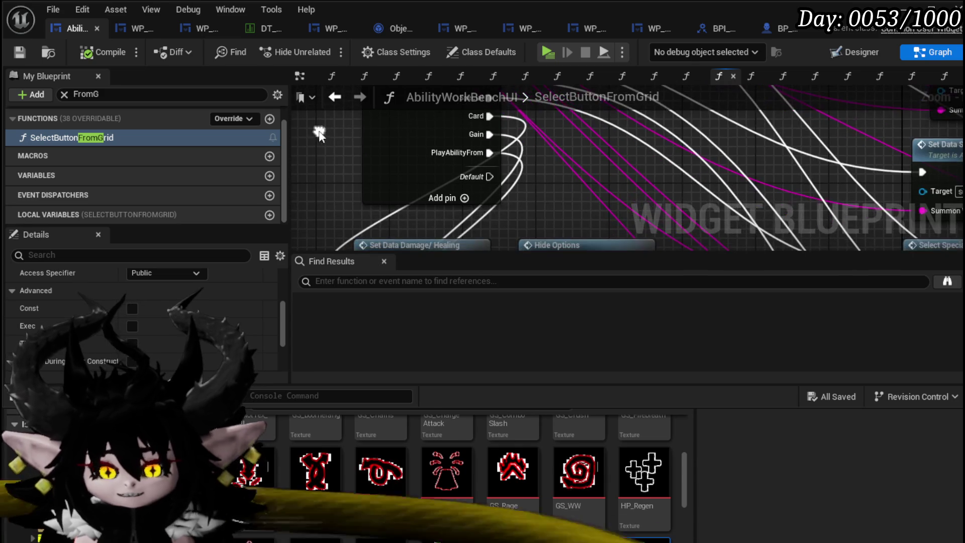
# Step: Box-select and delete the three unneeded nodes in SelectButtonFromGrid
pyautogui.scroll(-3, 467, 180)
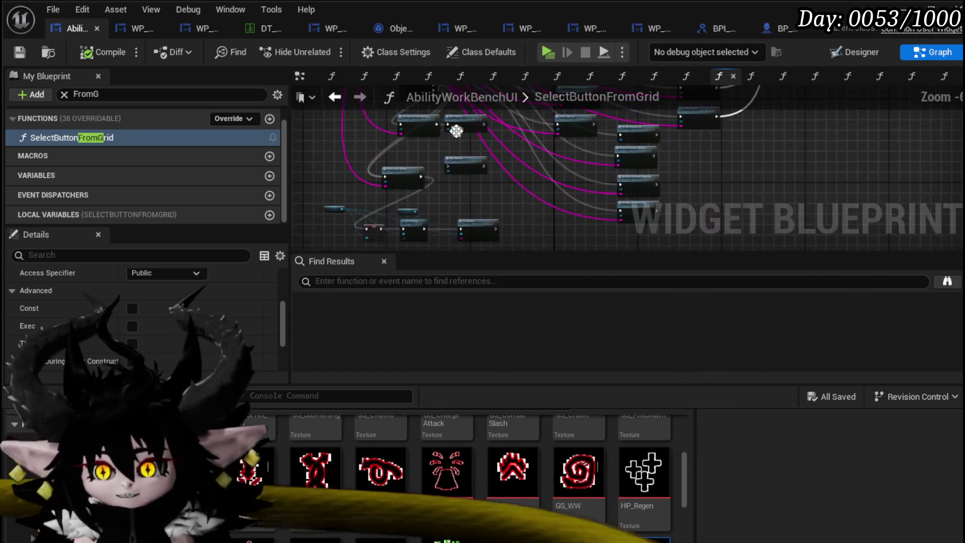
pyautogui.moveTo(307, 211); pyautogui.dragTo(516, 150)
pyautogui.press('Delete')
pyautogui.scroll(3, 445, 178)
pyautogui.scroll(-1, 447, 190)
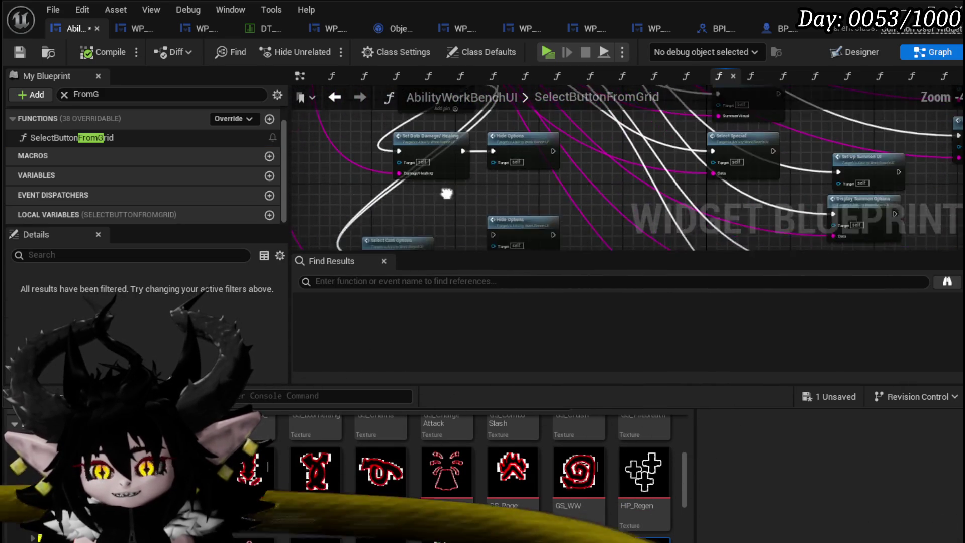
# Step: Inspect the switch, Parse Into Array, GET and Hide Options nodes across the function graph
pyautogui.moveTo(380, 173)
pyautogui.mouseDown()
pyautogui.moveTo(423, 161)
pyautogui.moveTo(418, 204)
pyautogui.moveTo(465, 207)
pyautogui.mouseUp()
pyautogui.click(512, 176)
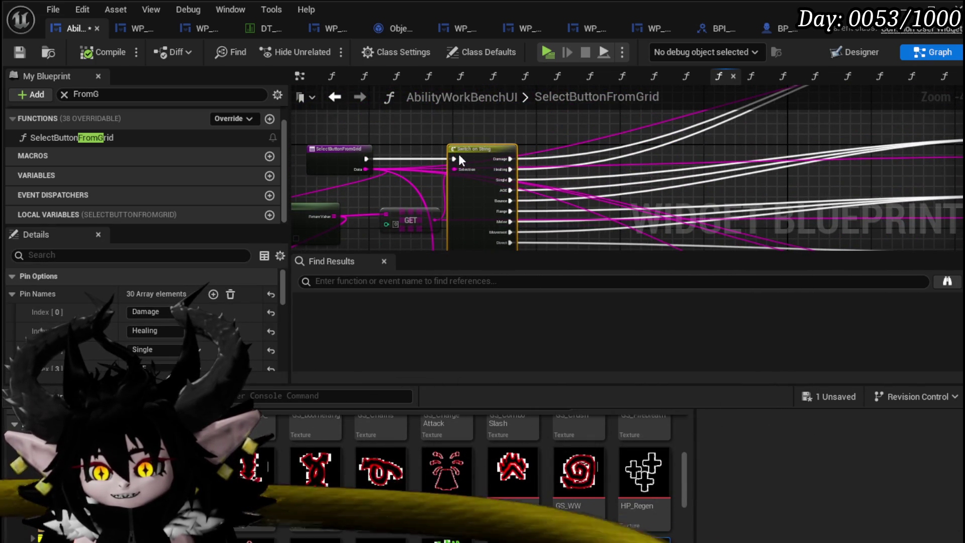
pyautogui.moveTo(409, 209)
pyautogui.mouseDown()
pyautogui.moveTo(459, 169)
pyautogui.moveTo(437, 186)
pyautogui.moveTo(427, 178)
pyautogui.mouseUp()
pyautogui.click(459, 179)
pyautogui.scroll(2, 453, 201)
pyautogui.moveTo(463, 214)
pyautogui.mouseDown()
pyautogui.moveTo(474, 134)
pyautogui.moveTo(473, 235)
pyautogui.moveTo(478, 204)
pyautogui.moveTo(454, 143)
pyautogui.moveTo(546, 220)
pyautogui.moveTo(592, 156)
pyautogui.moveTo(660, 151)
pyautogui.mouseUp()
pyautogui.moveTo(453, 187); pyautogui.dragTo(504, 243)
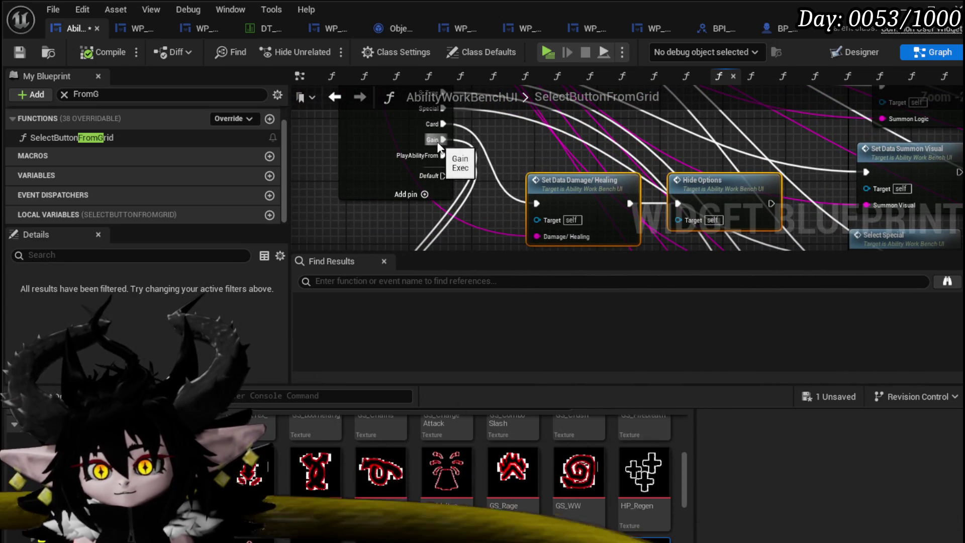
pyautogui.moveTo(436, 160)
pyautogui.mouseDown()
pyautogui.moveTo(473, 199)
pyautogui.moveTo(469, 145)
pyautogui.moveTo(453, 115)
pyautogui.moveTo(471, 98)
pyautogui.moveTo(465, 155)
pyautogui.mouseUp()
pyautogui.scroll(-4, 472, 215)
pyautogui.moveTo(472, 216)
pyautogui.mouseDown()
pyautogui.moveTo(463, 125)
pyautogui.moveTo(446, 168)
pyautogui.mouseUp()
pyautogui.scroll(1, 551, 197)
# Step: Move the MW_EditableNumber getter up and right, then save the blueprint
pyautogui.moveTo(365, 197)
pyautogui.mouseDown()
pyautogui.moveTo(432, 189)
pyautogui.moveTo(464, 205)
pyautogui.moveTo(502, 189)
pyautogui.moveTo(459, 160)
pyautogui.moveTo(459, 141)
pyautogui.mouseUp()
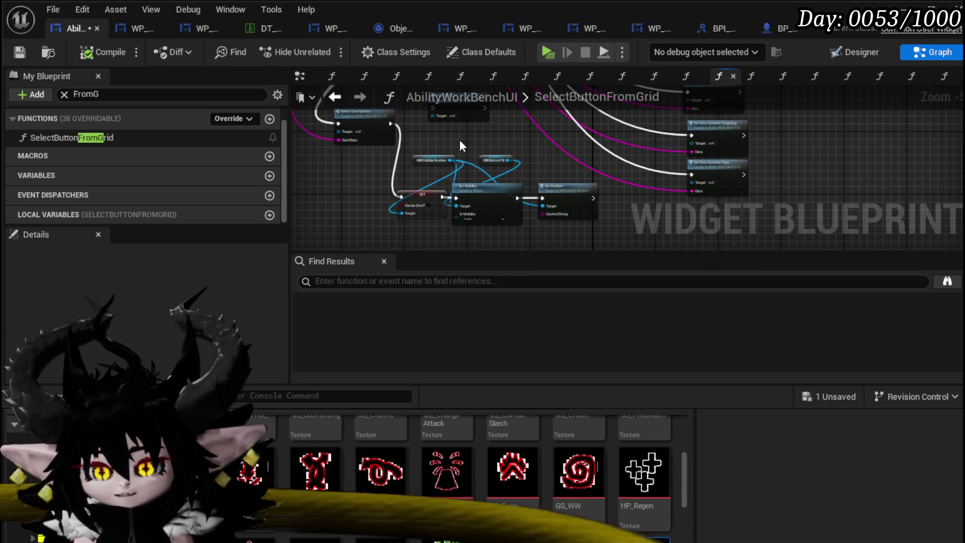
pyautogui.scroll(3, 459, 140)
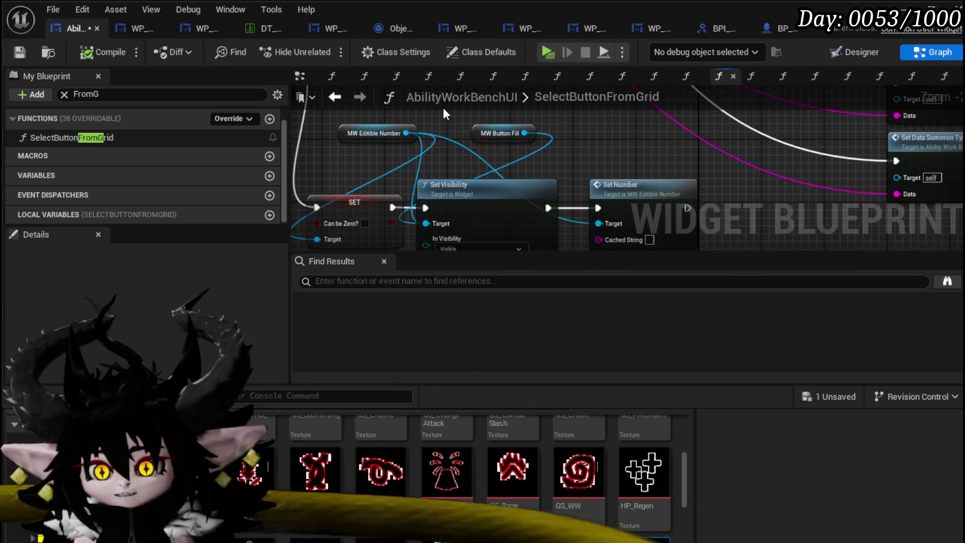
pyautogui.hotkey('ctrl', 's')
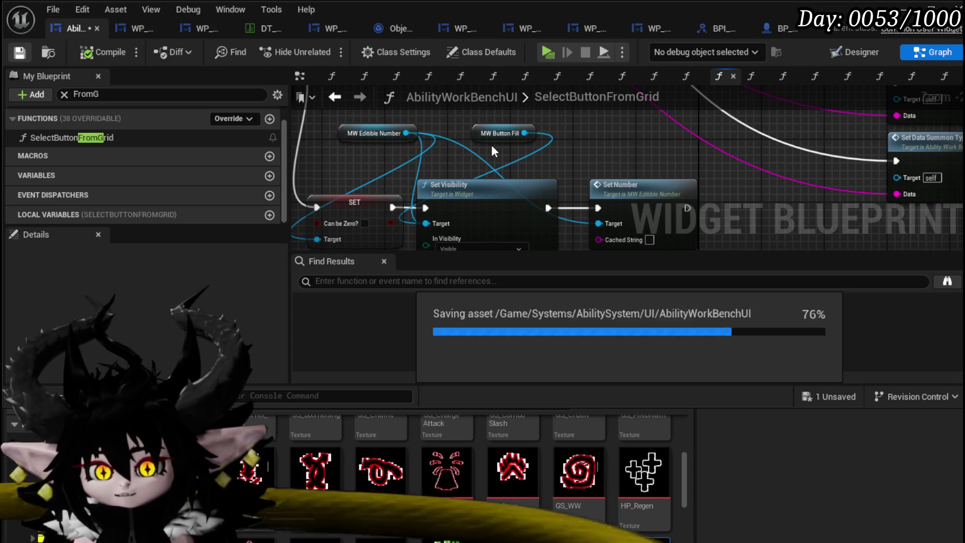
pyautogui.scroll(-3, 491, 145)
pyautogui.moveTo(421, 118); pyautogui.dragTo(578, 151)
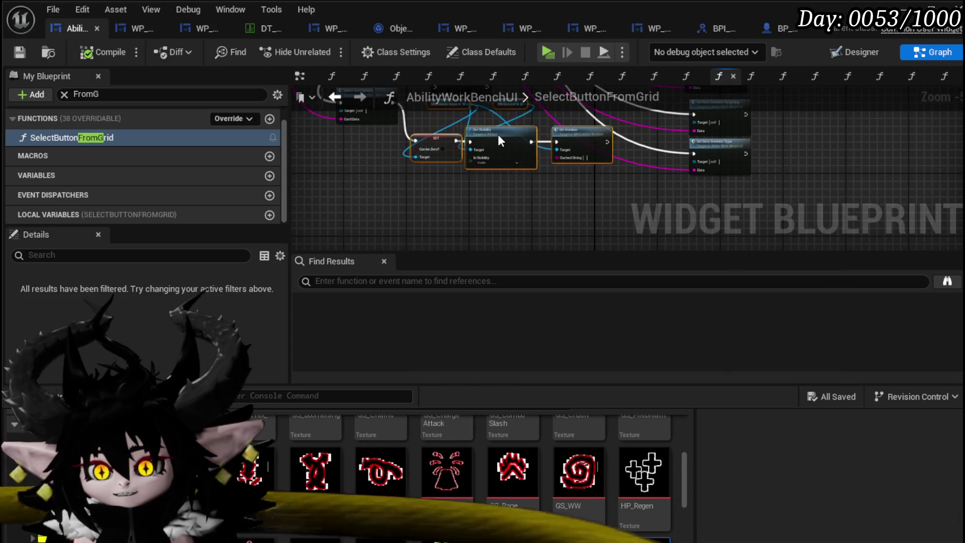
# Step: Shift the selected SET, Set Visibility and Set Number nodes down-right
pyautogui.moveTo(447, 132)
pyautogui.mouseDown()
pyautogui.moveTo(418, 169)
pyautogui.moveTo(424, 185)
pyautogui.mouseUp()
pyautogui.click(444, 168)
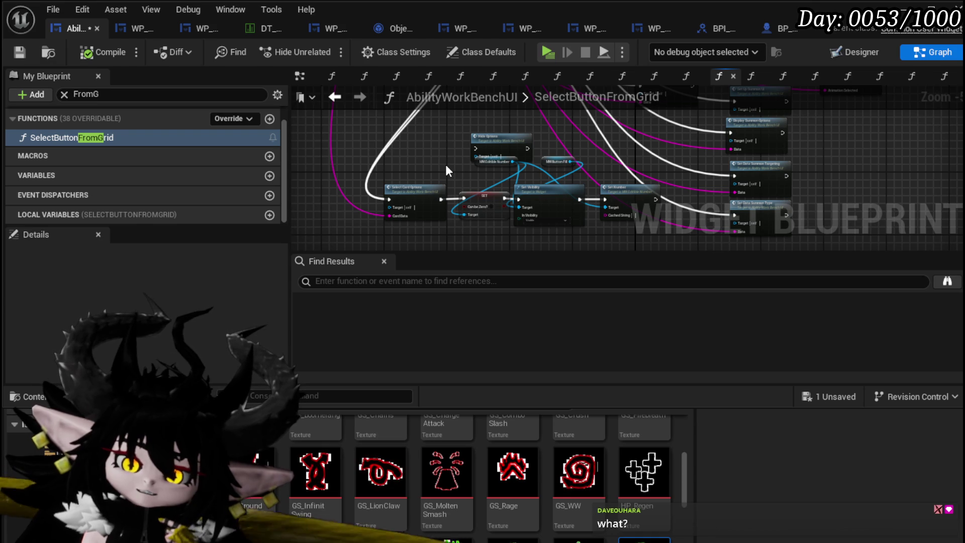
pyautogui.scroll(3, 446, 168)
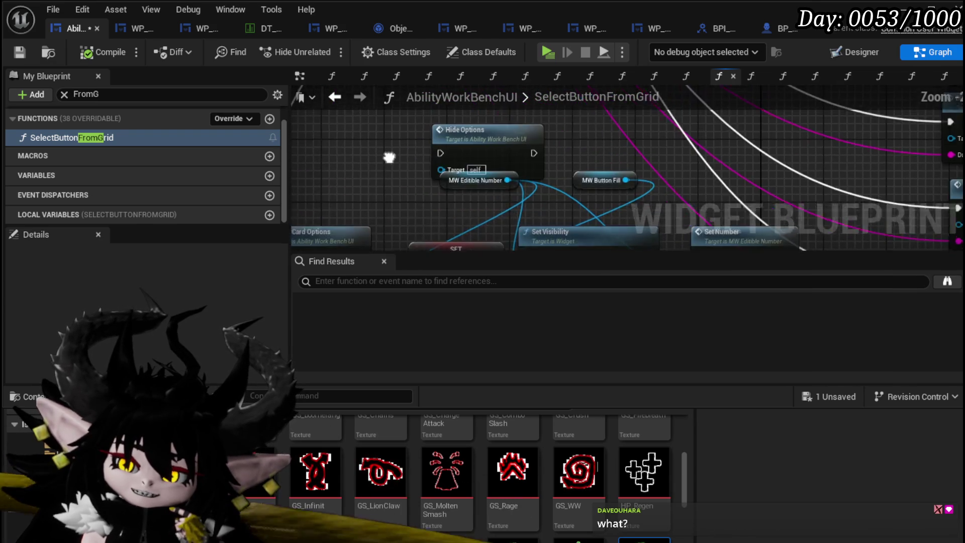
pyautogui.click(445, 178)
pyautogui.scroll(-3, 382, 138)
pyautogui.scroll(2, 402, 171)
pyautogui.moveTo(397, 196); pyautogui.dragTo(411, 207)
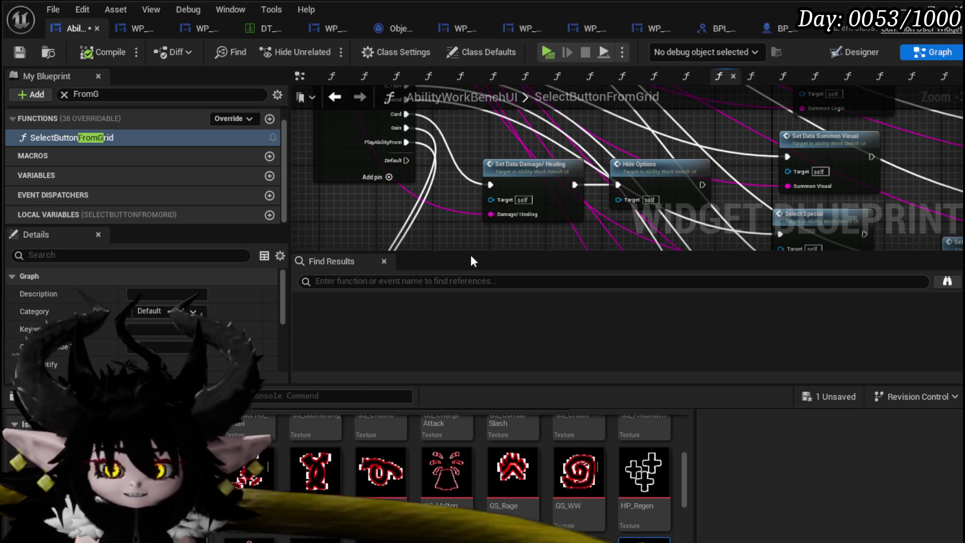
# Step: Move the MW Editable Number and MW Button Fill getters left and save the widget blueprint
pyautogui.moveTo(376, 216)
pyautogui.mouseDown()
pyautogui.moveTo(392, 178)
pyautogui.moveTo(456, 214)
pyautogui.moveTo(436, 214)
pyautogui.moveTo(451, 149)
pyautogui.moveTo(432, 110)
pyautogui.mouseUp()
pyautogui.scroll(-3, 433, 110)
pyautogui.scroll(2, 414, 197)
pyautogui.moveTo(414, 198); pyautogui.dragTo(448, 218)
pyautogui.moveTo(482, 185)
pyautogui.mouseDown()
pyautogui.moveTo(352, 179)
pyautogui.moveTo(349, 193)
pyautogui.mouseUp()
pyautogui.scroll(-2, 416, 203)
pyautogui.scroll(2, 475, 149)
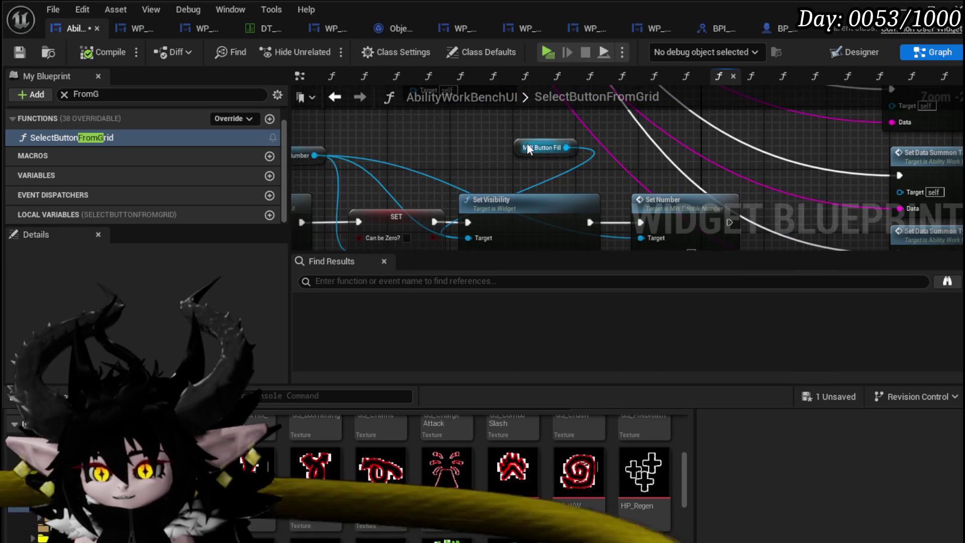
pyautogui.moveTo(527, 148); pyautogui.dragTo(454, 147)
pyautogui.hotkey('ctrl', 's')
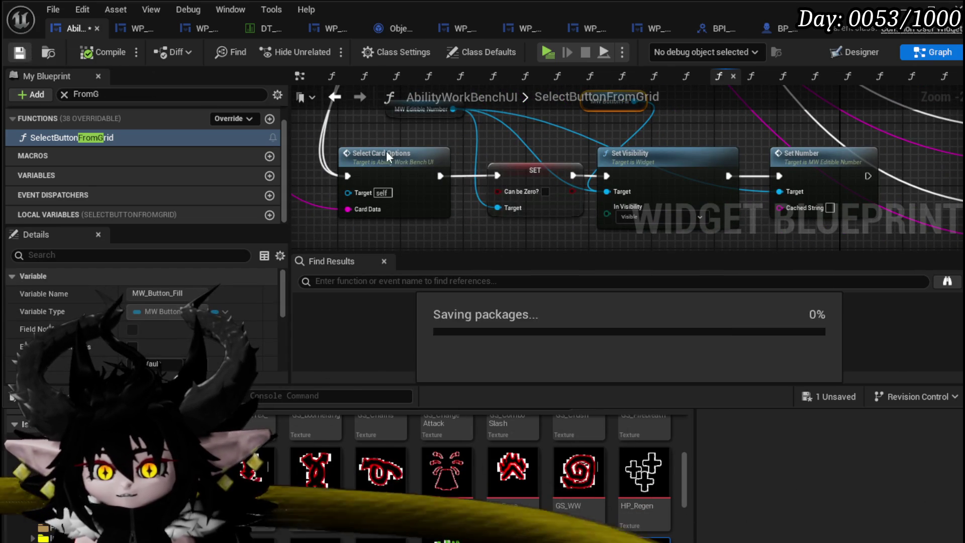
pyautogui.doubleClick(397, 153)
# Step: Push the left-hand SelectCardOptions nodes left and move SET and Set Targeting up-right
pyautogui.moveTo(569, 125)
pyautogui.mouseDown()
pyautogui.moveTo(556, 151)
pyautogui.moveTo(592, 237)
pyautogui.moveTo(589, 188)
pyautogui.mouseUp()
pyautogui.scroll(3, 499, 171)
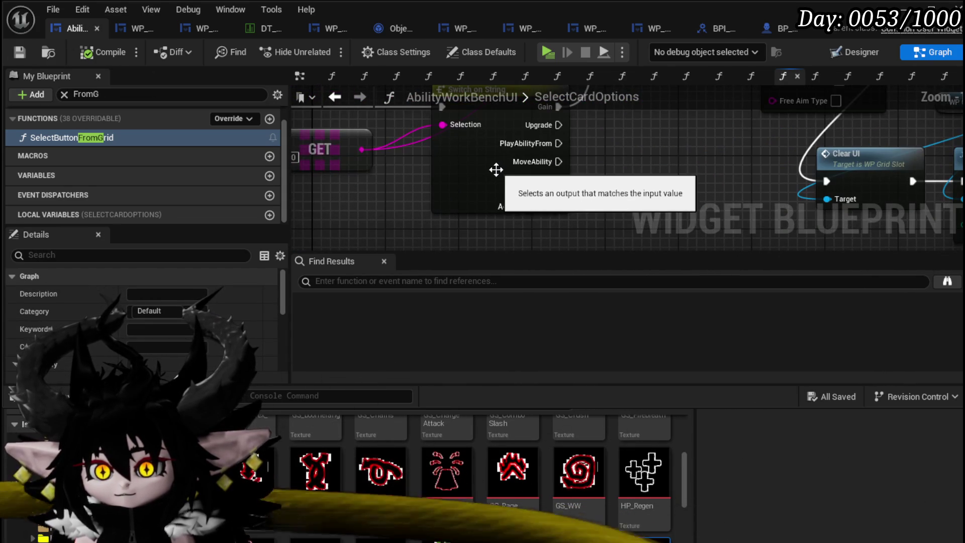
pyautogui.scroll(-5, 522, 145)
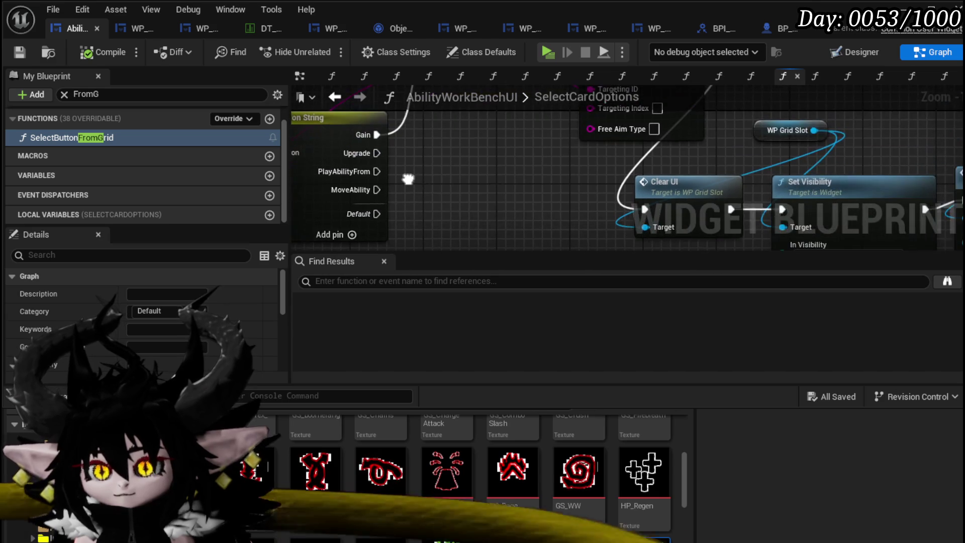
pyautogui.moveTo(505, 145)
pyautogui.mouseDown()
pyautogui.moveTo(465, 146)
pyautogui.moveTo(417, 126)
pyautogui.moveTo(565, 237)
pyautogui.moveTo(676, 161)
pyautogui.mouseUp()
pyautogui.scroll(-2, 571, 229)
pyautogui.moveTo(421, 216); pyautogui.dragTo(653, 144)
pyautogui.moveTo(540, 177)
pyautogui.mouseDown()
pyautogui.moveTo(525, 156)
pyautogui.moveTo(460, 157)
pyautogui.mouseUp()
pyautogui.moveTo(721, 123); pyautogui.dragTo(724, 121)
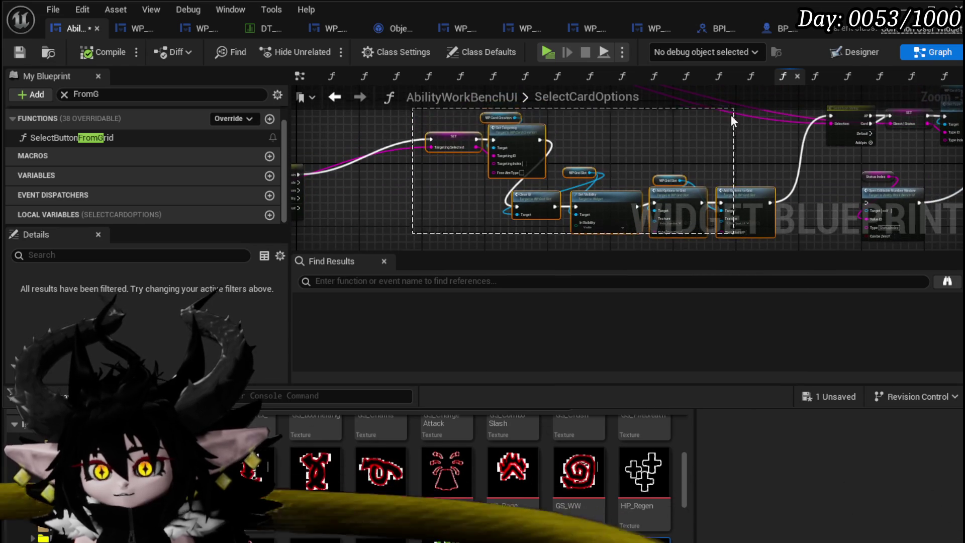
pyautogui.moveTo(664, 153); pyautogui.dragTo(517, 130)
pyautogui.moveTo(296, 166)
pyautogui.mouseDown()
pyautogui.moveTo(509, 186)
pyautogui.moveTo(583, 113)
pyautogui.mouseUp()
pyautogui.moveTo(528, 161)
pyautogui.mouseDown()
pyautogui.moveTo(580, 121)
pyautogui.moveTo(465, 149)
pyautogui.mouseUp()
# Step: Reposition Clear UI, Set Visibility, WP Grid Slot and the Switch on String node beside Add Options to Grid
pyautogui.moveTo(375, 229)
pyautogui.mouseDown()
pyautogui.moveTo(441, 156)
pyautogui.moveTo(554, 111)
pyautogui.mouseUp()
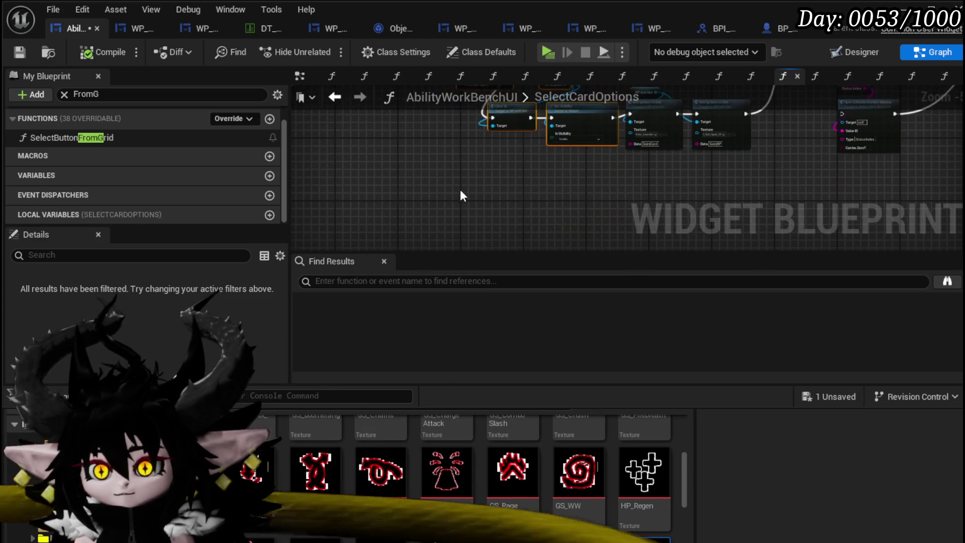
pyautogui.scroll(2, 449, 171)
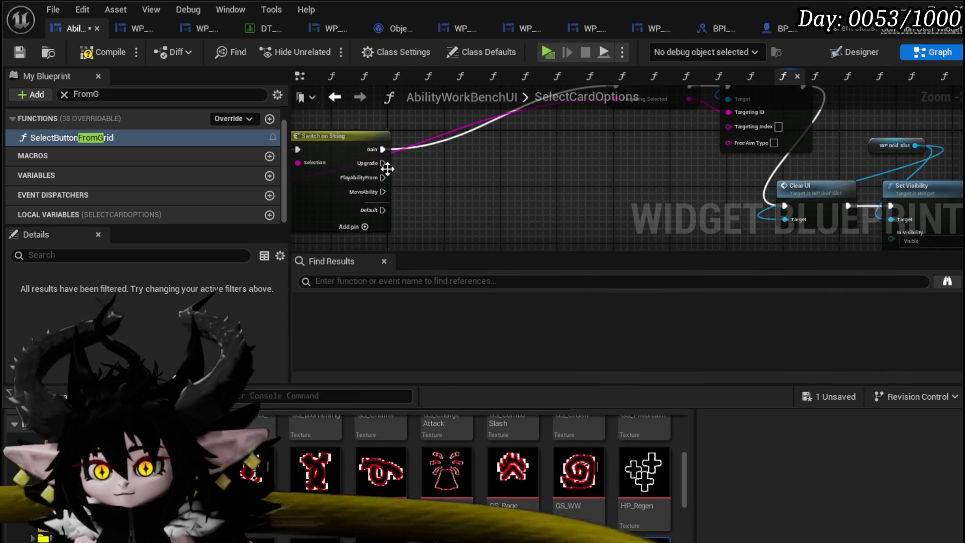
pyautogui.moveTo(383, 162)
pyautogui.mouseDown()
pyautogui.moveTo(646, 257)
pyautogui.moveTo(611, 178)
pyautogui.moveTo(647, 172)
pyautogui.moveTo(553, 162)
pyautogui.moveTo(562, 134)
pyautogui.moveTo(565, 176)
pyautogui.moveTo(574, 65)
pyautogui.moveTo(541, 146)
pyautogui.moveTo(584, 169)
pyautogui.mouseUp()
pyautogui.moveTo(533, 132)
pyautogui.mouseDown()
pyautogui.moveTo(624, 151)
pyautogui.moveTo(550, 231)
pyautogui.moveTo(523, 233)
pyautogui.moveTo(451, 209)
pyautogui.moveTo(734, 129)
pyautogui.moveTo(491, 135)
pyautogui.mouseUp()
pyautogui.moveTo(422, 224)
pyautogui.mouseDown()
pyautogui.moveTo(488, 155)
pyautogui.moveTo(535, 134)
pyautogui.moveTo(330, 221)
pyautogui.moveTo(459, 168)
pyautogui.moveTo(466, 195)
pyautogui.mouseUp()
pyautogui.moveTo(662, 180)
pyautogui.mouseDown()
pyautogui.moveTo(546, 197)
pyautogui.moveTo(528, 181)
pyautogui.moveTo(512, 231)
pyautogui.mouseUp()
pyautogui.click(508, 151)
pyautogui.moveTo(454, 212)
pyautogui.mouseDown()
pyautogui.moveTo(518, 147)
pyautogui.moveTo(519, 175)
pyautogui.mouseUp()
pyautogui.moveTo(70, 138)
pyautogui.mouseDown()
pyautogui.moveTo(491, 162)
pyautogui.moveTo(522, 113)
pyautogui.moveTo(502, 226)
pyautogui.moveTo(476, 299)
pyautogui.moveTo(462, 147)
pyautogui.moveTo(501, 151)
pyautogui.mouseUp()
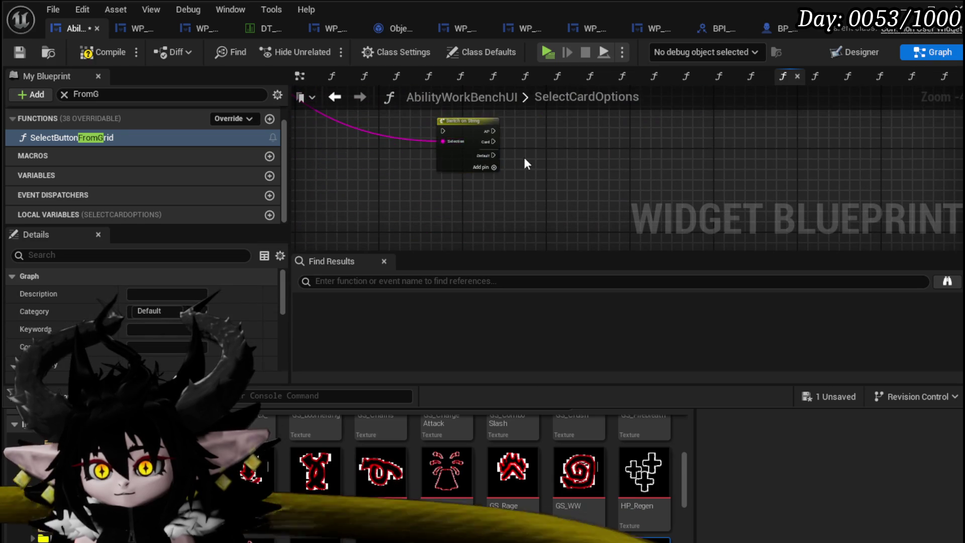
pyautogui.moveTo(348, 176)
pyautogui.mouseDown()
pyautogui.moveTo(407, 237)
pyautogui.moveTo(497, 153)
pyautogui.moveTo(502, 128)
pyautogui.mouseUp()
# Step: Duplicate the grid slot and two Add Options to Grid nodes and place them beside the Switch on String
pyautogui.hotkey('ctrl', 'c')
pyautogui.hotkey('ctrl', 'v')
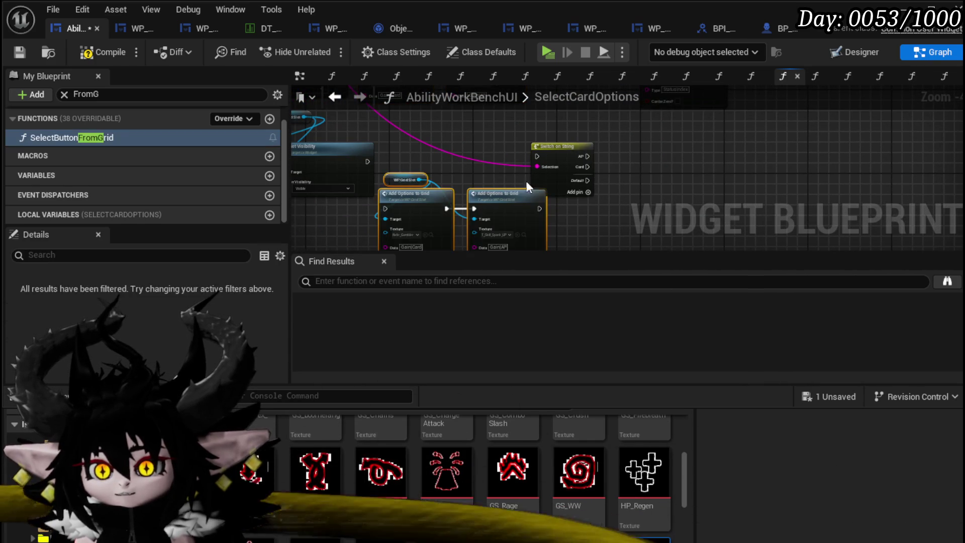
pyautogui.moveTo(554, 147); pyautogui.dragTo(613, 146)
pyautogui.moveTo(422, 150)
pyautogui.mouseDown()
pyautogui.moveTo(498, 198)
pyautogui.moveTo(502, 159)
pyautogui.mouseUp()
pyautogui.scroll(2, 375, 167)
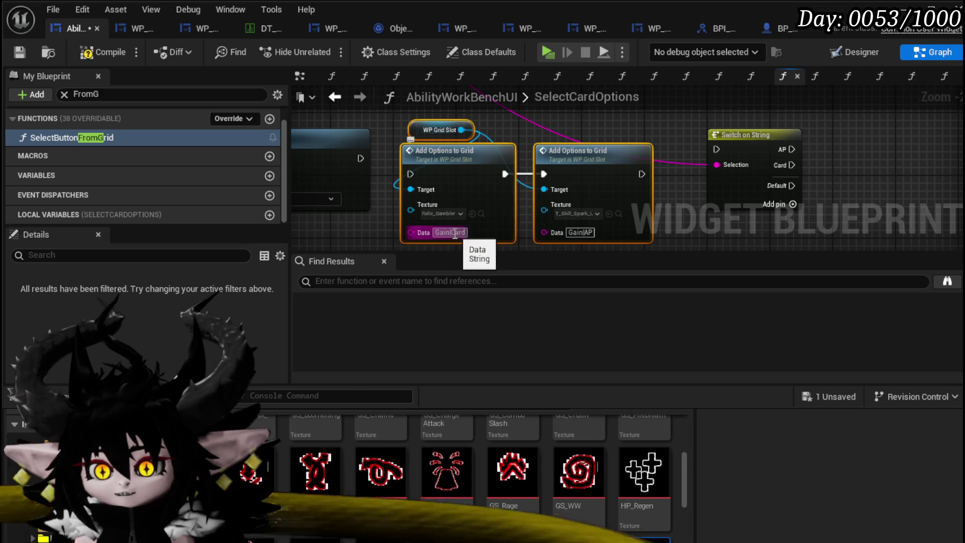
# Step: Set the first copy's Data to PlayAbilityFrom|Deck and begin the second's Discard string
pyautogui.moveTo(449, 233); pyautogui.dragTo(466, 243)
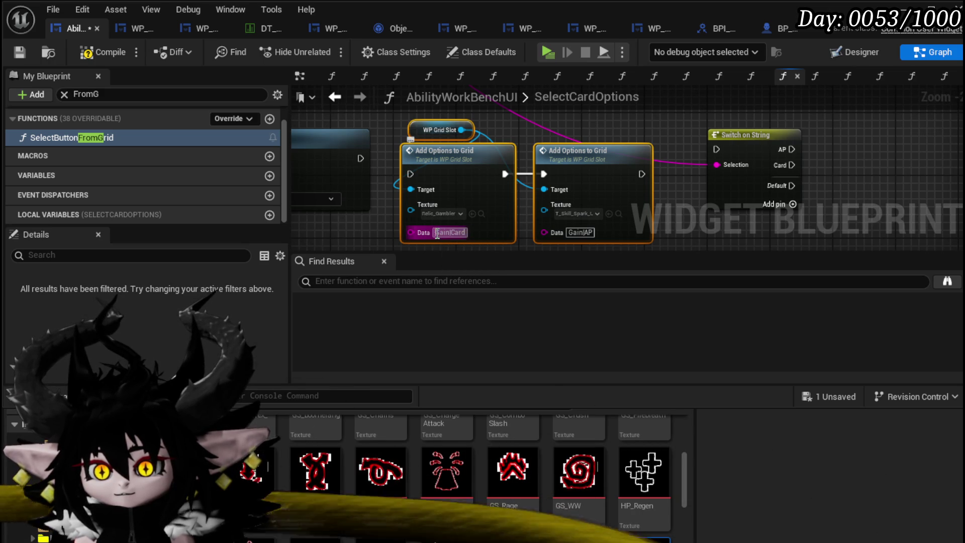
pyautogui.write('P')
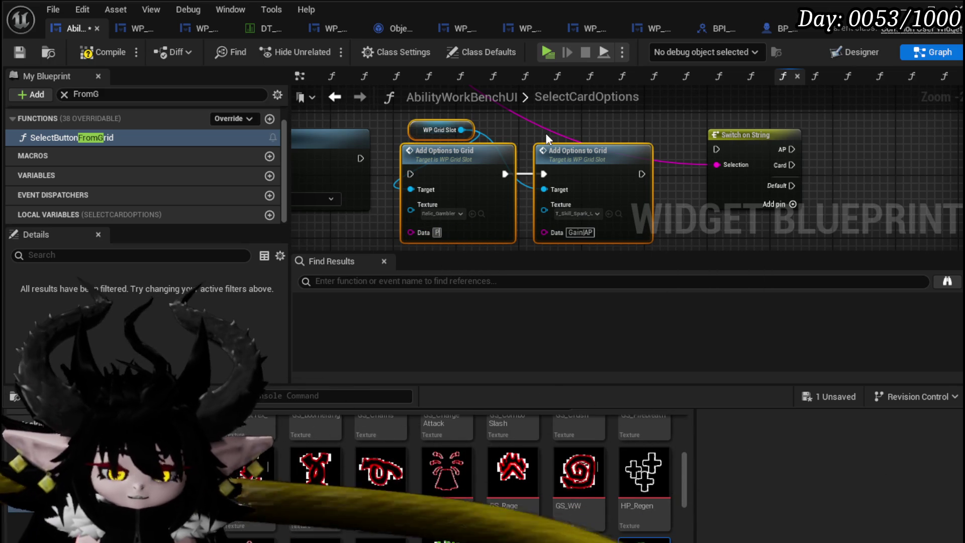
pyautogui.write('layAb')
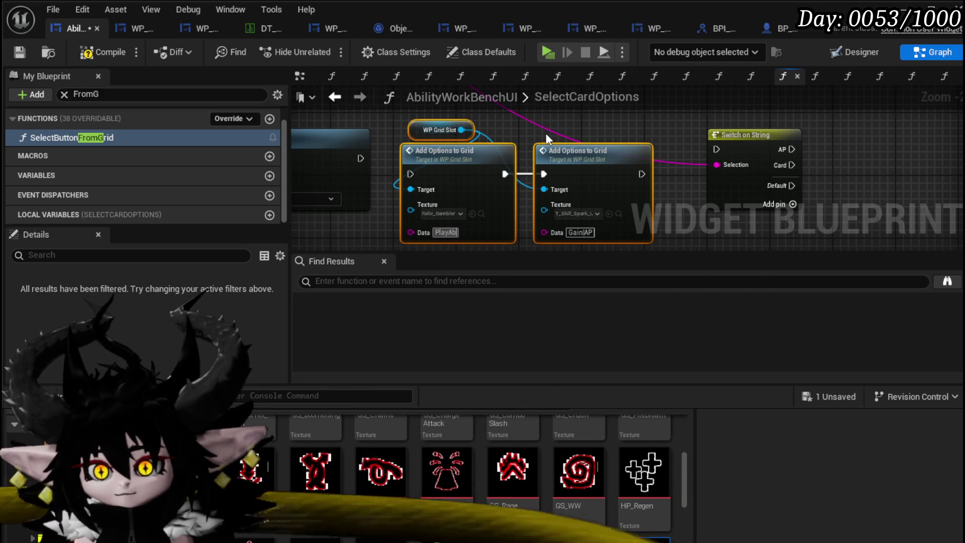
pyautogui.write('ilityFrom')
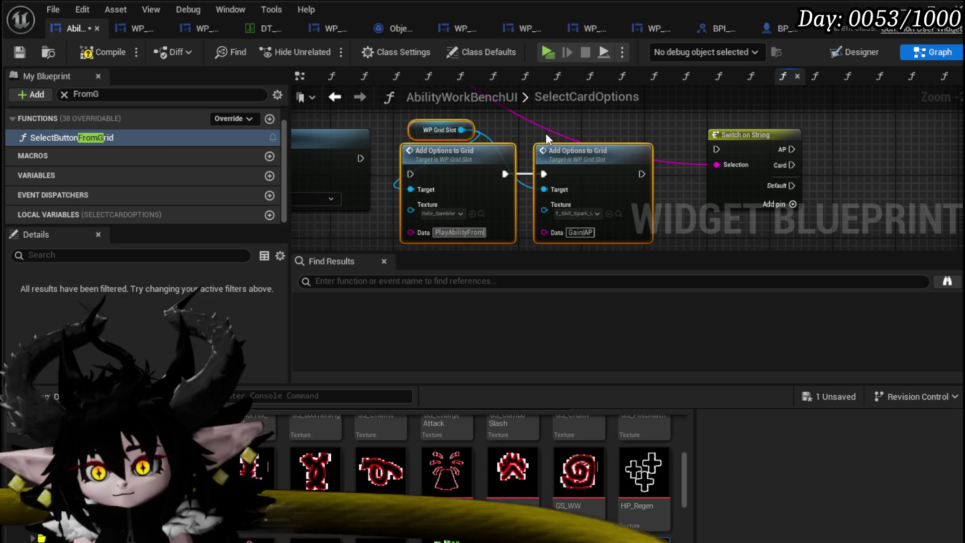
pyautogui.write('|Deck')
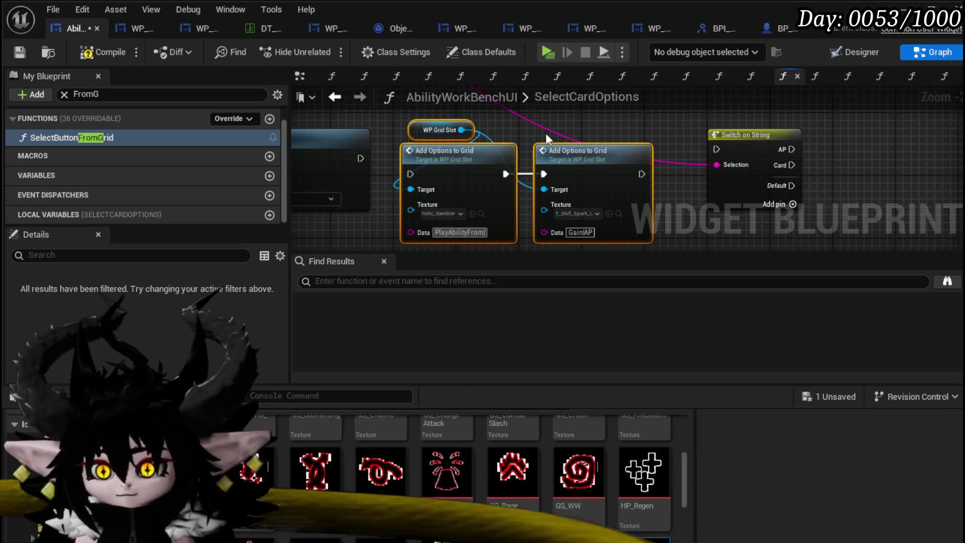
pyautogui.click(545, 132)
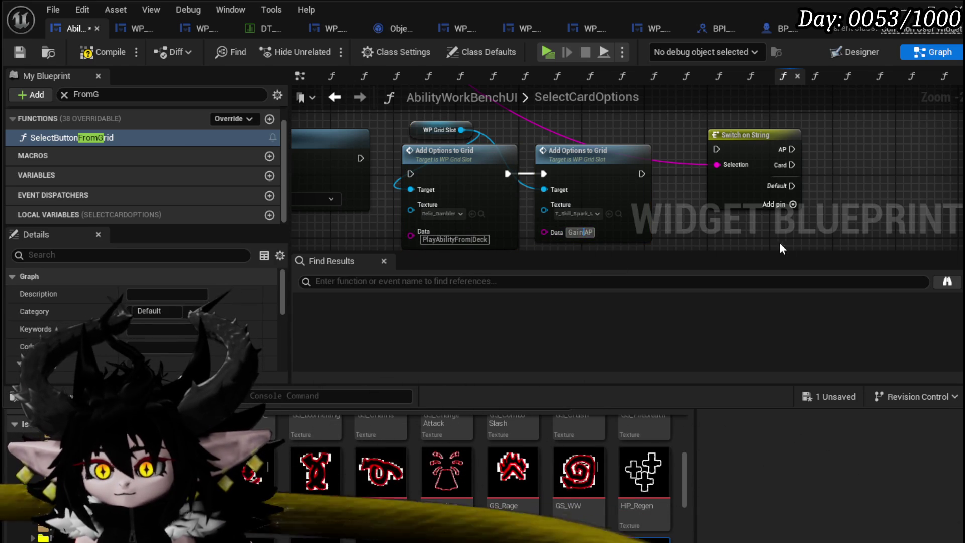
pyautogui.press('BackSpace')
pyautogui.write('Play')
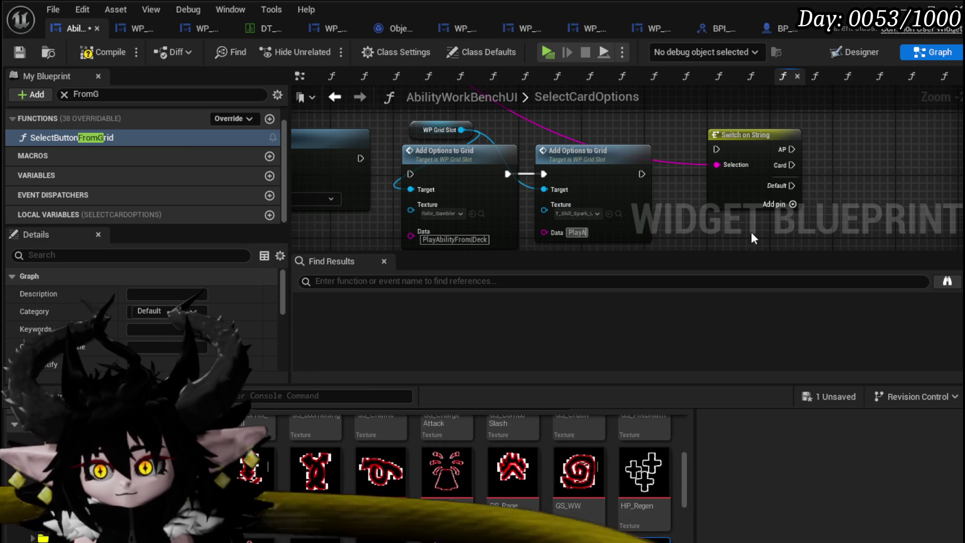
pyautogui.write('Ability')
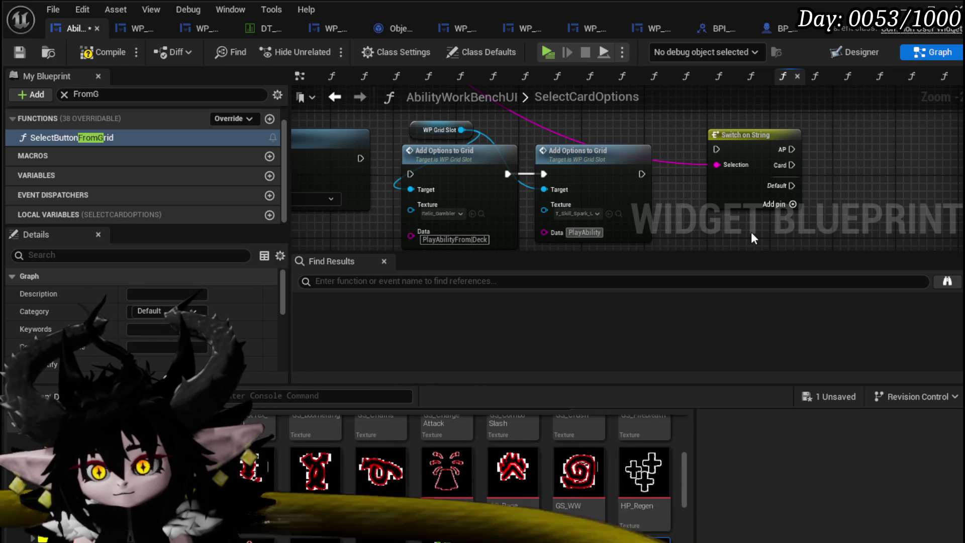
pyautogui.write('From')
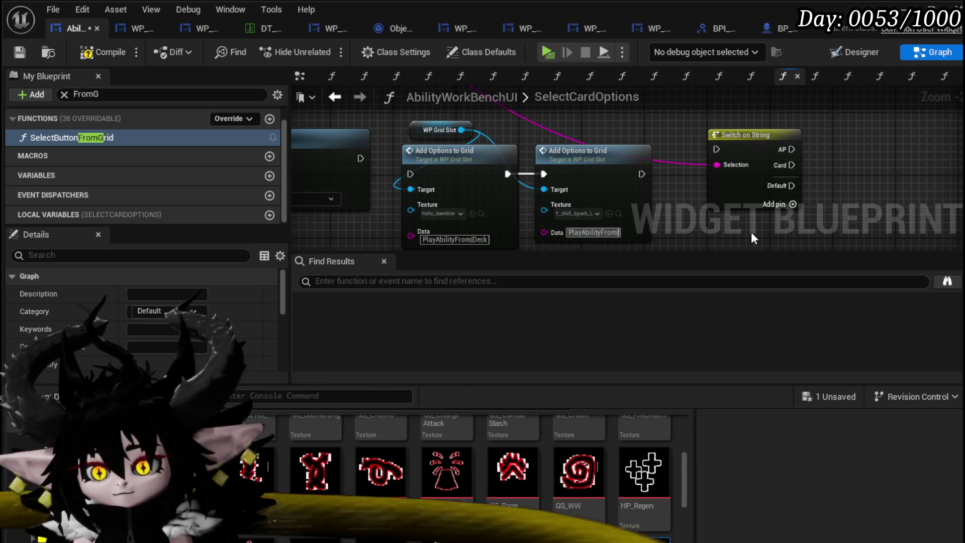
pyautogui.write('D')
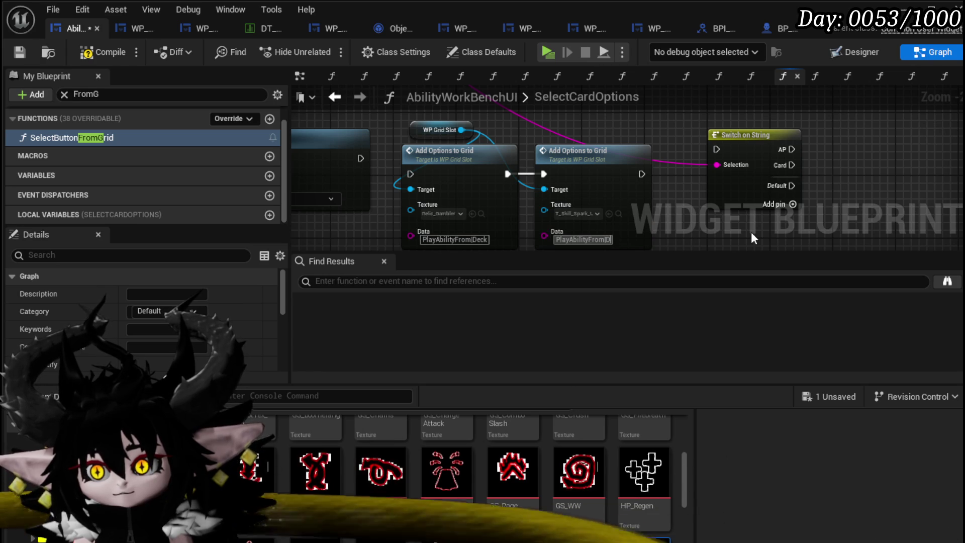
pyautogui.write('iscard')
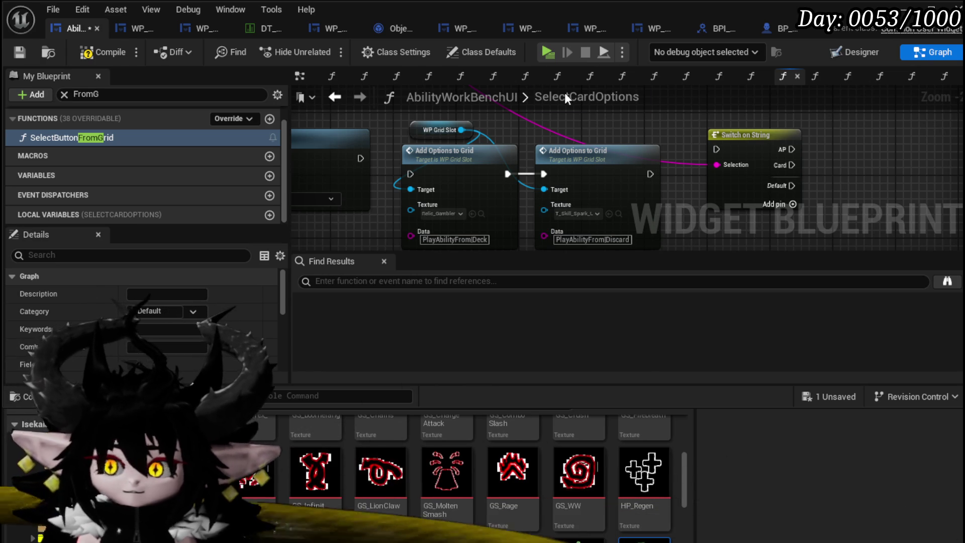
# Step: Save, then wire the second copied option node's exec into the Switch on String
pyautogui.click(20, 52)
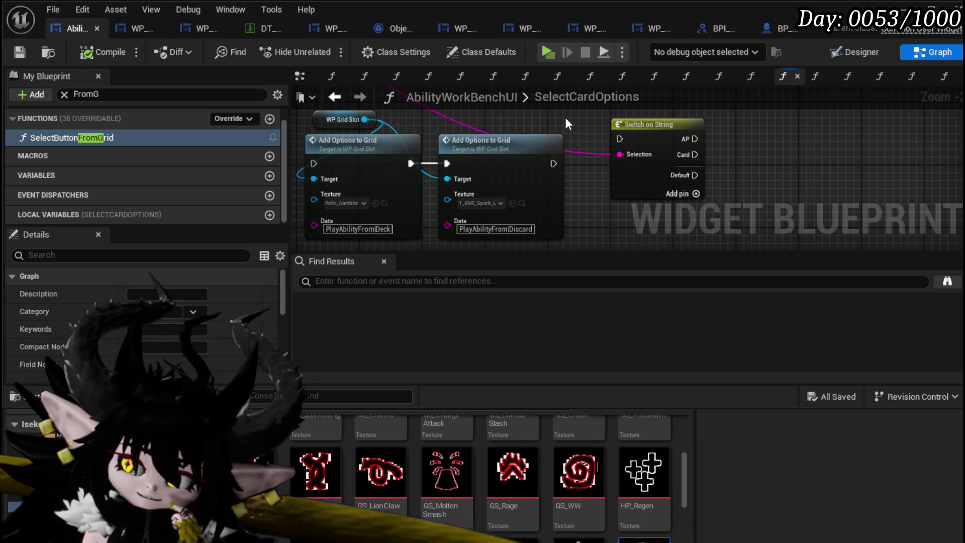
pyautogui.scroll(-1, 565, 117)
pyautogui.moveTo(403, 137); pyautogui.dragTo(525, 159)
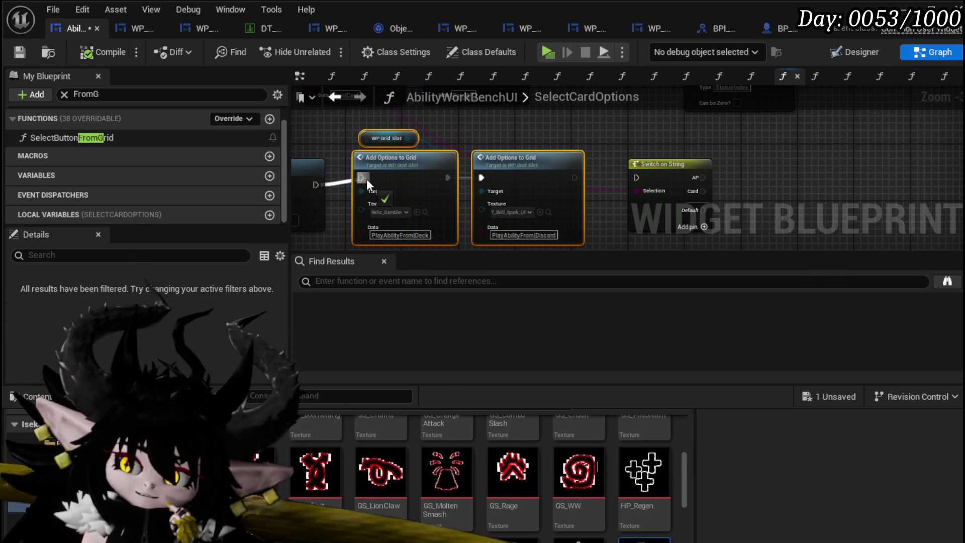
pyautogui.moveTo(503, 170)
pyautogui.mouseDown()
pyautogui.moveTo(537, 179)
pyautogui.moveTo(565, 171)
pyautogui.mouseUp()
pyautogui.moveTo(548, 148); pyautogui.dragTo(656, 139)
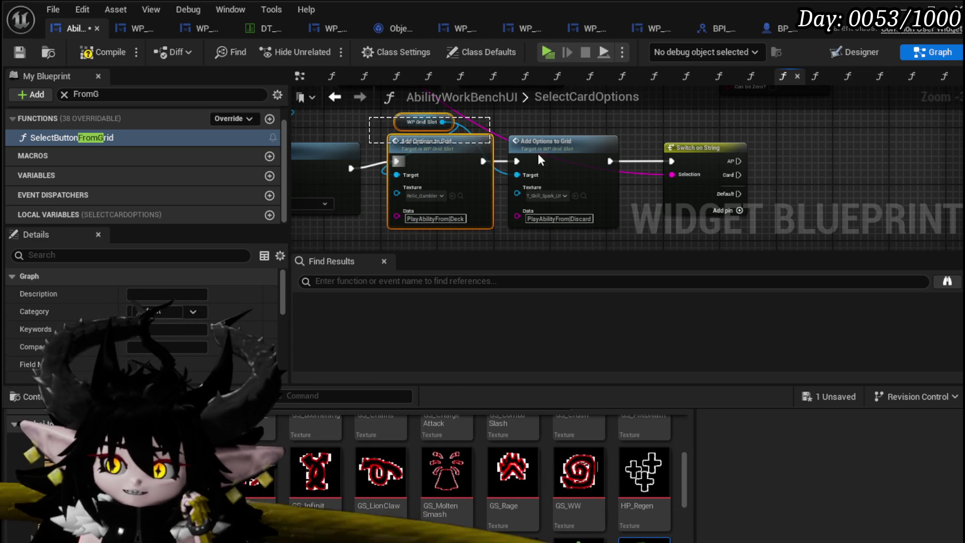
pyautogui.click(649, 137)
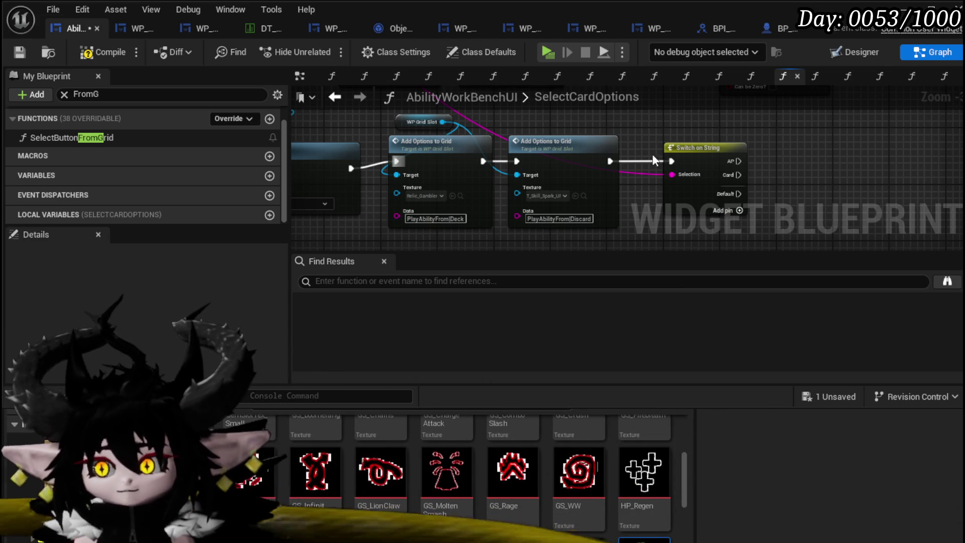
# Step: Rename the Switch on String cases Card to Discard and AP to Deck, then save
pyautogui.scroll(3, 603, 216)
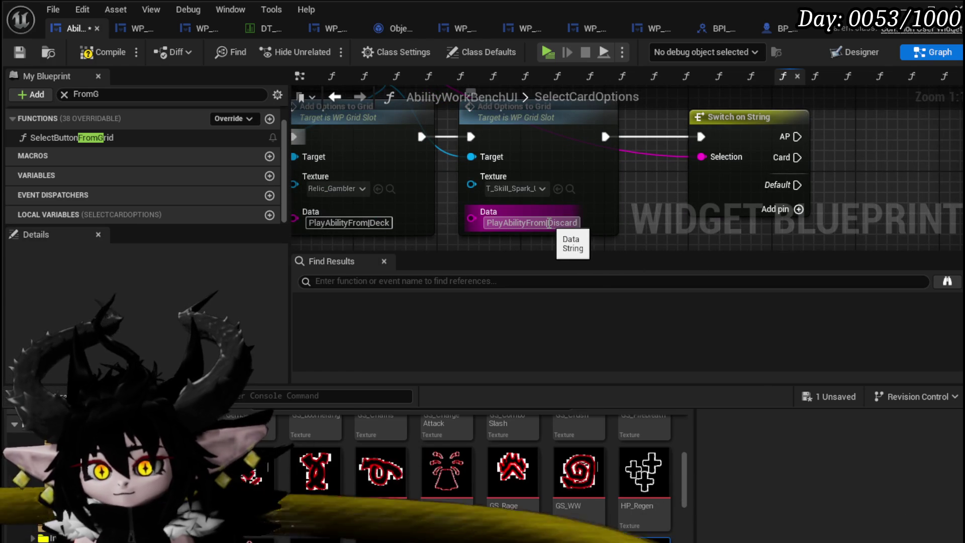
pyautogui.doubleClick(549, 223)
pyautogui.click(731, 179)
pyautogui.click(165, 330)
pyautogui.click(676, 208)
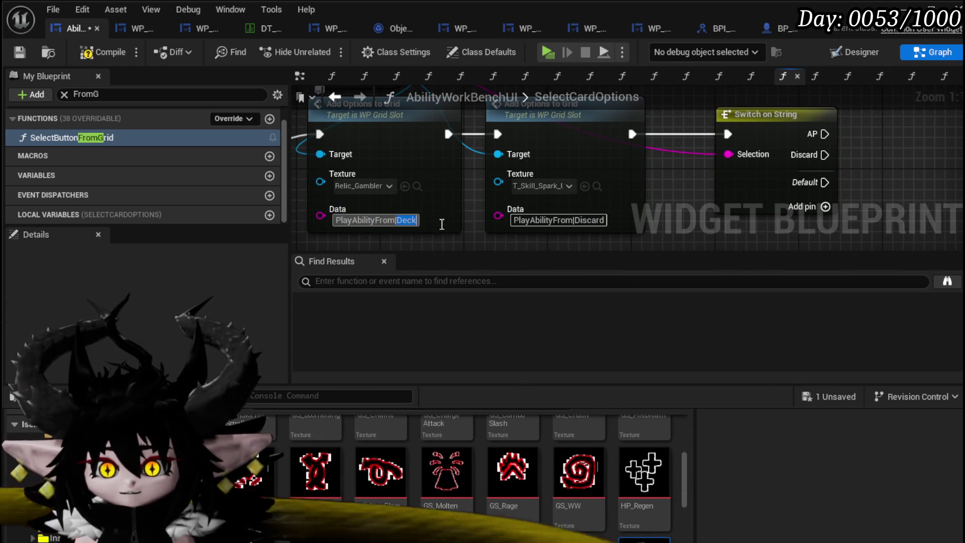
pyautogui.click(759, 138)
pyautogui.click(150, 313)
pyautogui.click(667, 197)
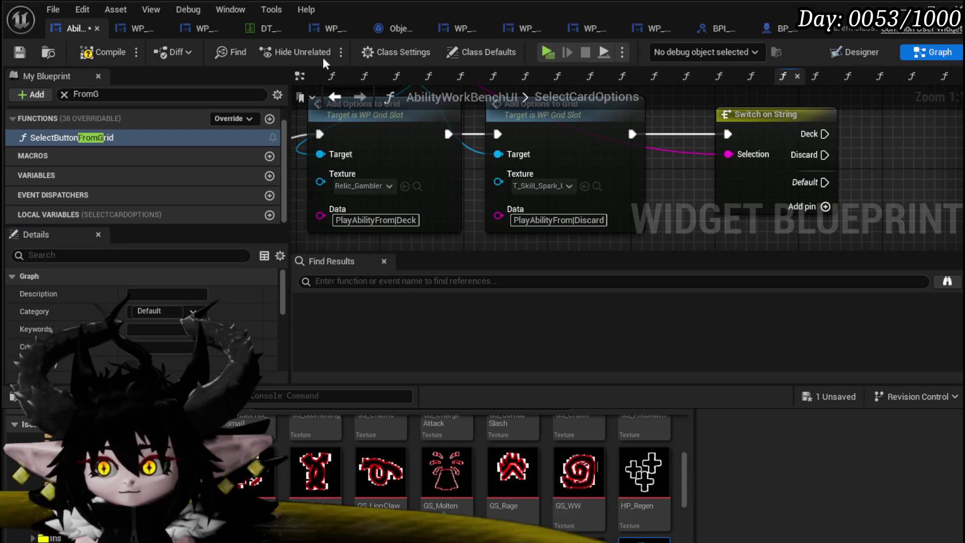
pyautogui.click(19, 50)
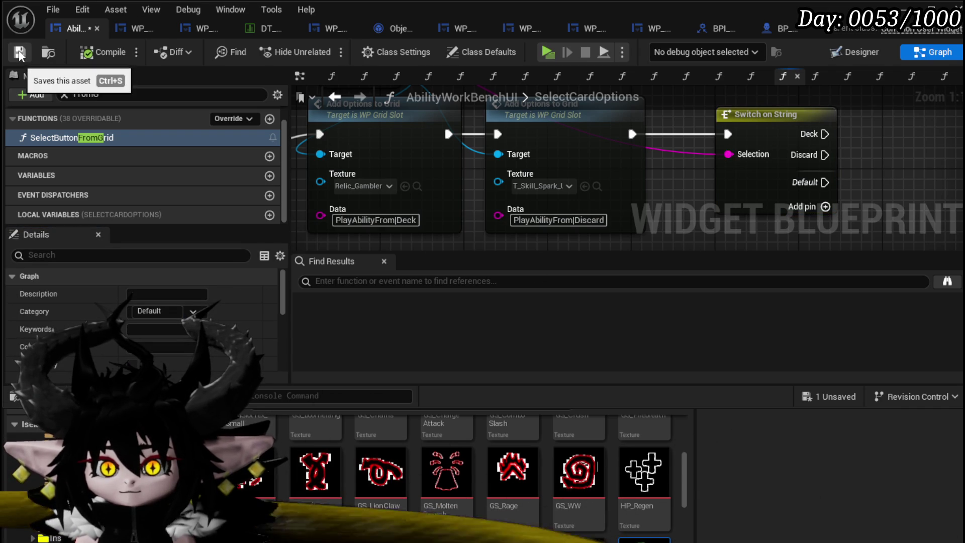
pyautogui.scroll(-2, 715, 162)
pyautogui.scroll(-2, 714, 161)
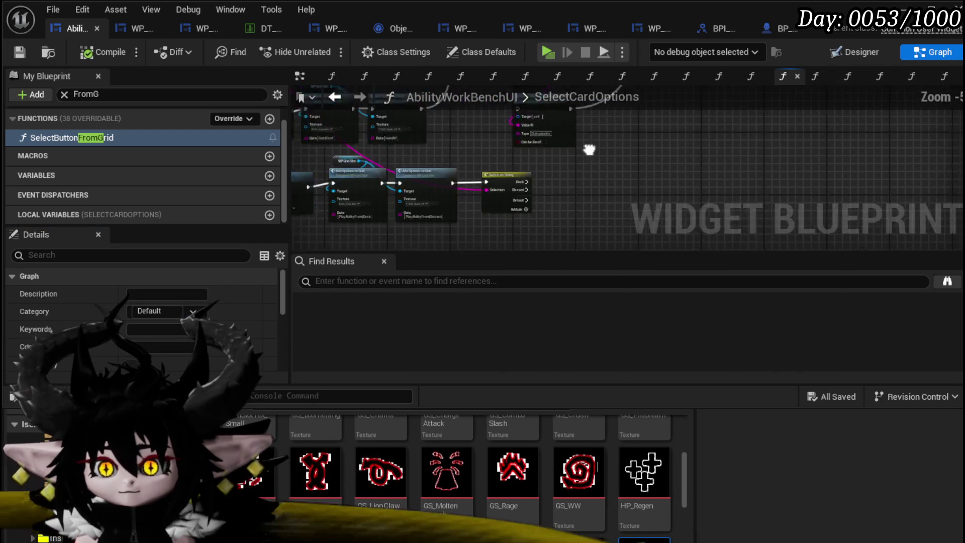
# Step: Rearrange the graph and frame the SET, Set Type and Hide Options nodes with the switch
pyautogui.moveTo(406, 160)
pyautogui.mouseDown()
pyautogui.moveTo(451, 216)
pyautogui.moveTo(698, 161)
pyautogui.moveTo(687, 161)
pyautogui.mouseUp()
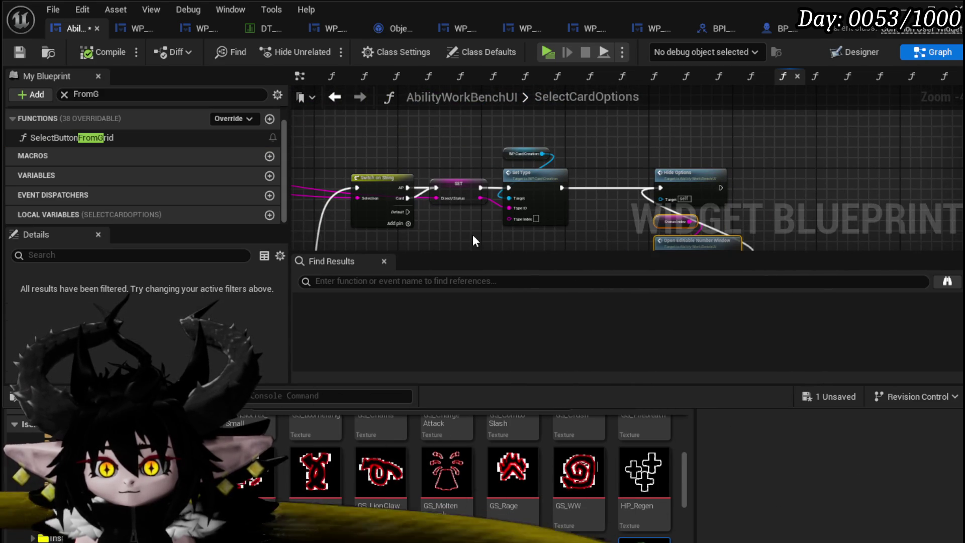
pyautogui.moveTo(473, 231)
pyautogui.mouseDown()
pyautogui.moveTo(392, 216)
pyautogui.moveTo(420, 266)
pyautogui.mouseUp()
pyautogui.scroll(1, 392, 199)
pyautogui.moveTo(366, 146)
pyautogui.mouseDown()
pyautogui.moveTo(574, 195)
pyautogui.moveTo(759, 220)
pyautogui.mouseUp()
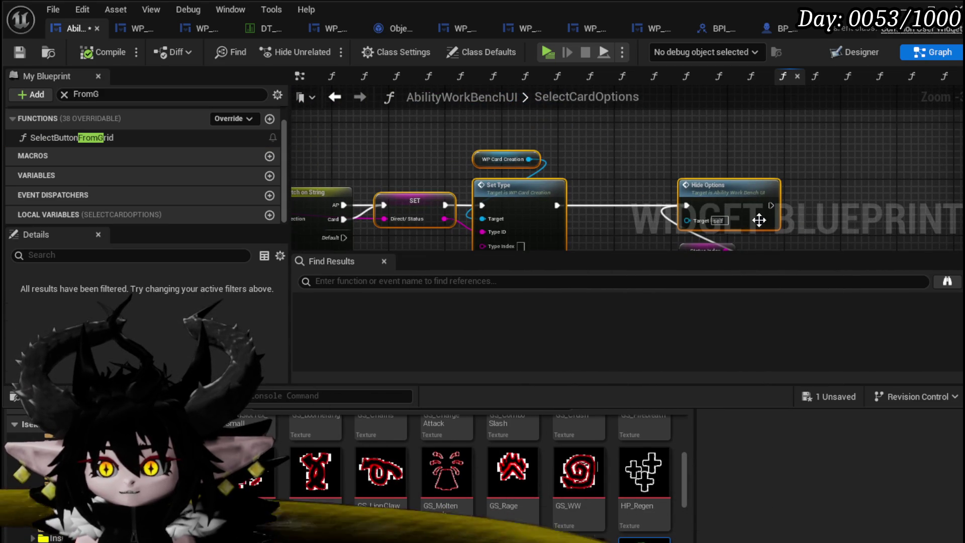
pyautogui.scroll(-2, 595, 201)
pyautogui.moveTo(595, 201)
pyautogui.mouseDown()
pyautogui.moveTo(561, 162)
pyautogui.moveTo(432, 216)
pyautogui.mouseUp()
pyautogui.press('Home')
pyautogui.click(472, 223)
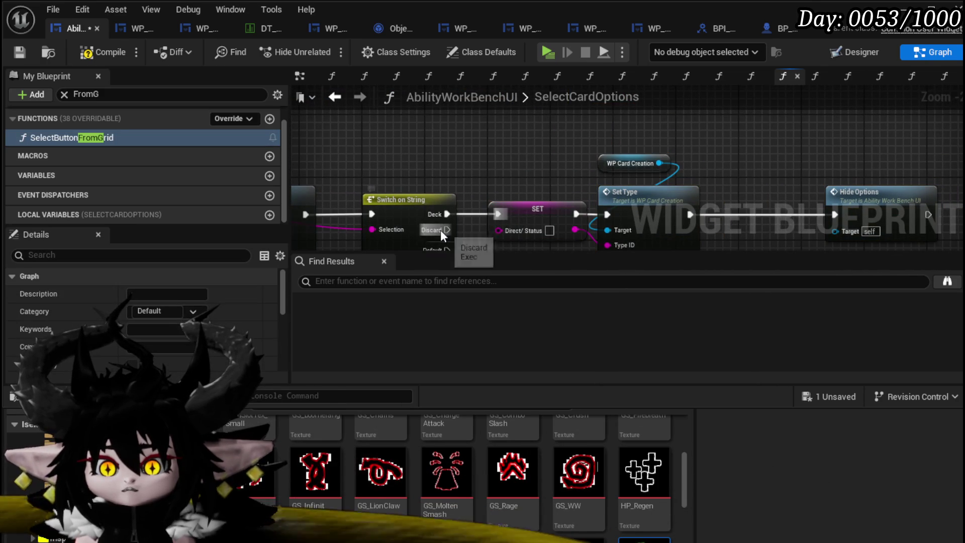
# Step: Wire the Discard case into the SET node, then compile and save the blueprint
pyautogui.moveTo(417, 193)
pyautogui.mouseDown()
pyautogui.moveTo(517, 192)
pyautogui.moveTo(503, 140)
pyautogui.moveTo(505, 179)
pyautogui.moveTo(515, 93)
pyautogui.mouseUp()
pyautogui.scroll(-4, 529, 198)
pyautogui.click(452, 151)
pyautogui.click(104, 50)
pyautogui.click(16, 52)
pyautogui.click(70, 138)
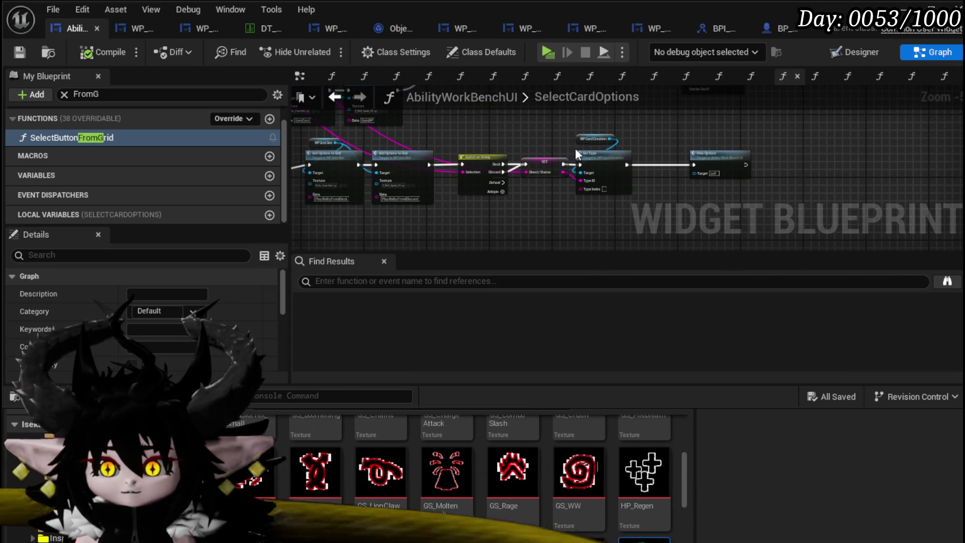
pyautogui.scroll(3, 575, 148)
pyautogui.moveTo(496, 140)
pyautogui.mouseDown()
pyautogui.moveTo(445, 110)
pyautogui.moveTo(761, 120)
pyautogui.mouseUp()
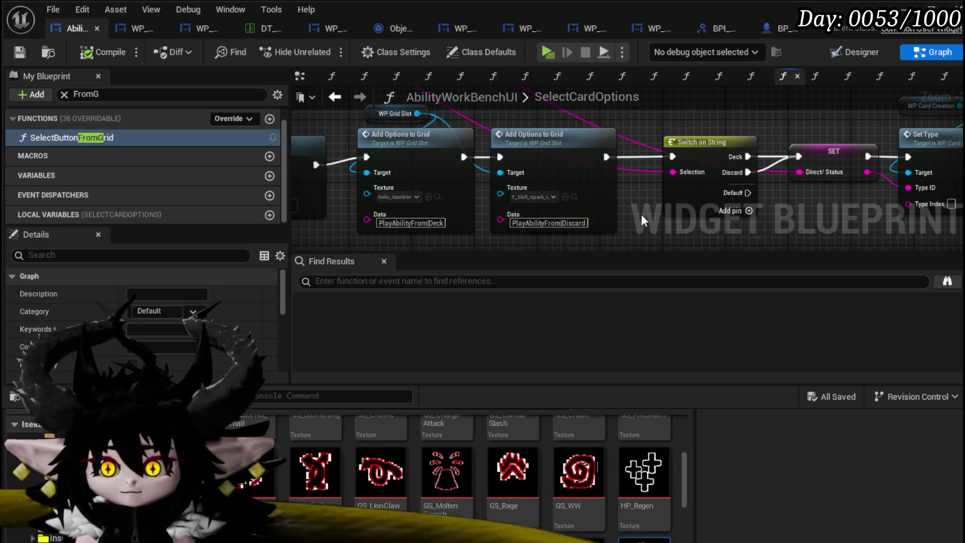
# Step: Drop the GS_WW texture onto the second option node's Texture pin
pyautogui.scroll(1, 585, 452)
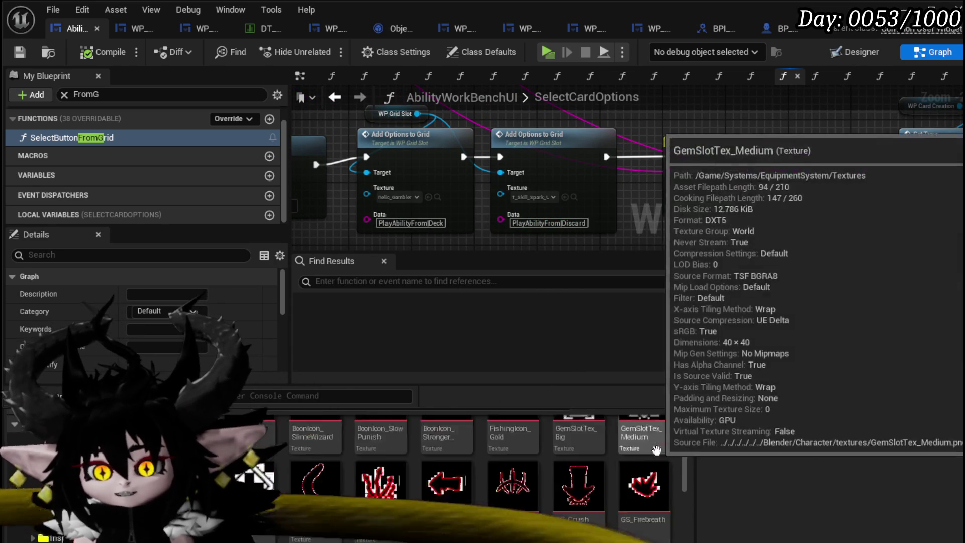
pyautogui.scroll(3, 578, 478)
pyautogui.moveTo(578, 536)
pyautogui.mouseDown()
pyautogui.moveTo(538, 196)
pyautogui.moveTo(565, 217)
pyautogui.mouseUp()
# Step: Assign Passive_ManaBlock to the PlayAbilityFrom|Deck option node's Texture pin
pyautogui.scroll(6, 628, 477)
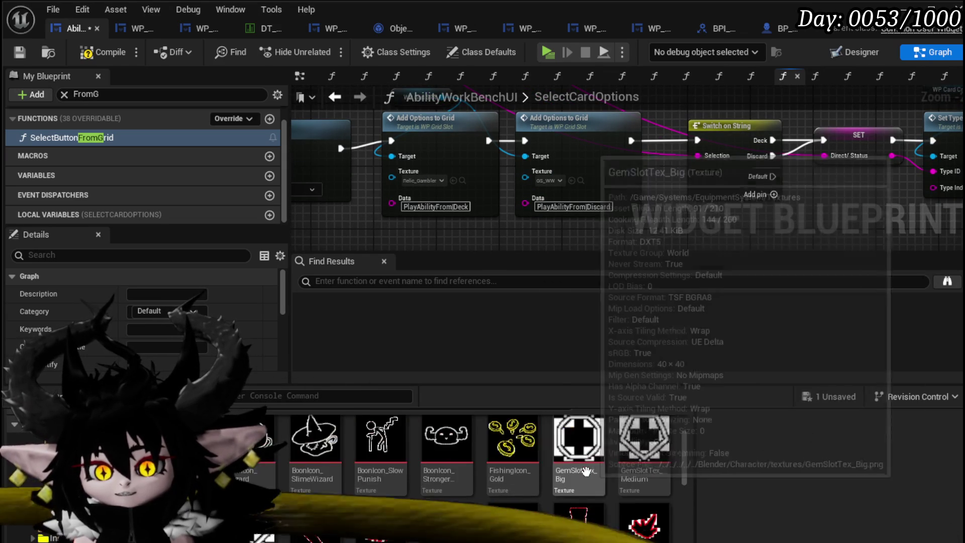
pyautogui.scroll(1, 656, 469)
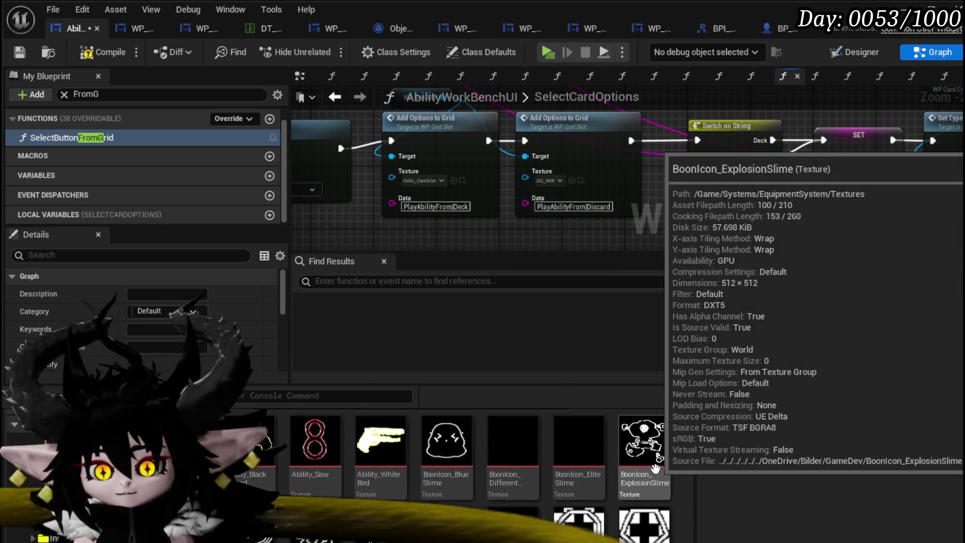
pyautogui.scroll(-7, 655, 468)
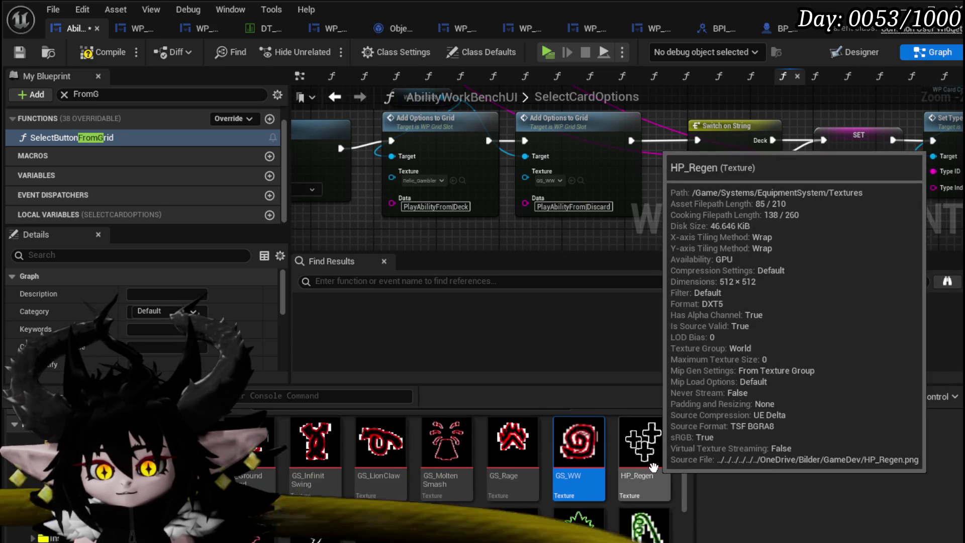
pyautogui.scroll(-3, 653, 469)
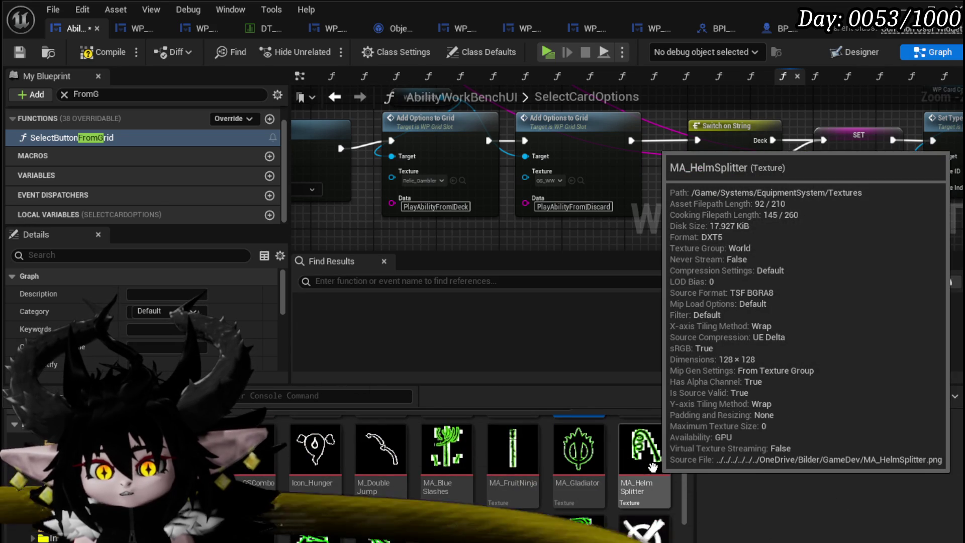
pyautogui.scroll(-5, 651, 466)
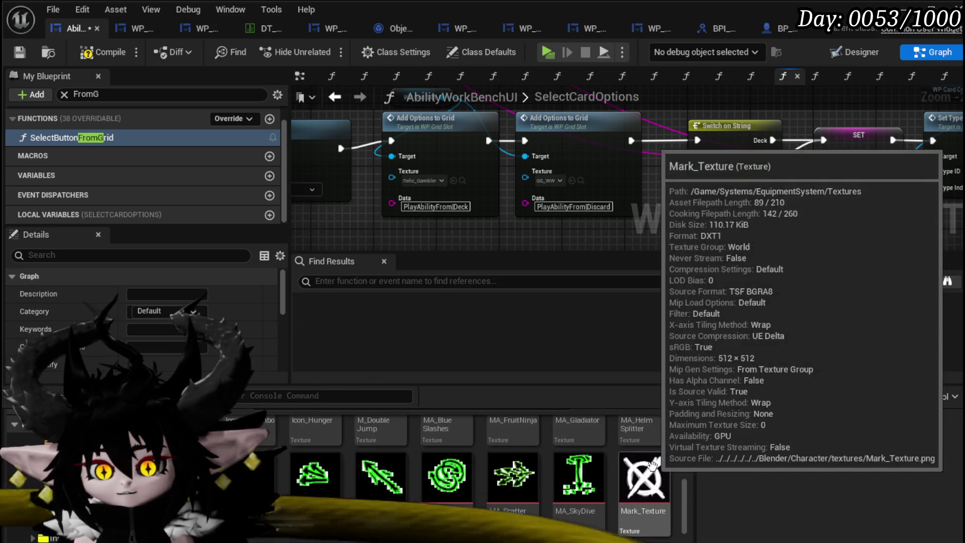
pyautogui.scroll(-1, 650, 463)
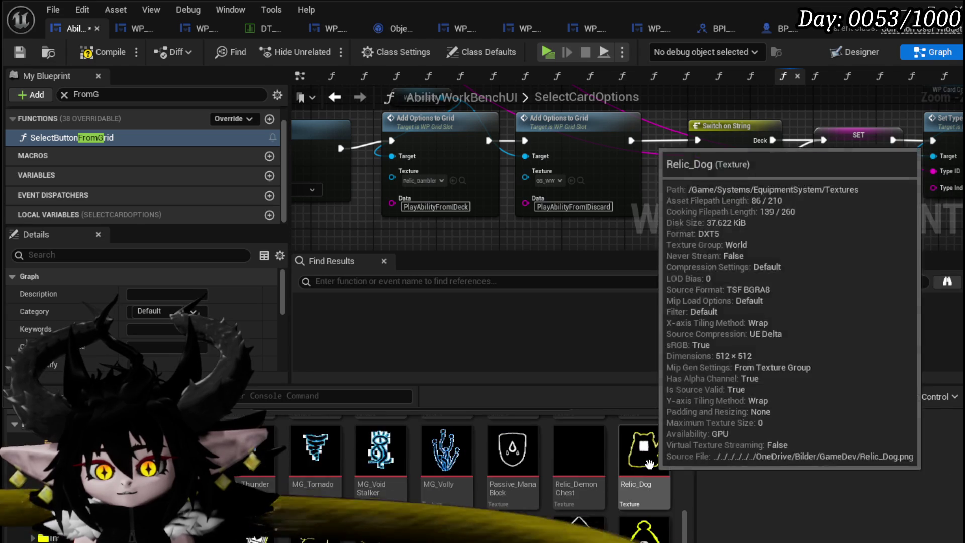
pyautogui.moveTo(513, 452)
pyautogui.mouseDown()
pyautogui.moveTo(416, 142)
pyautogui.moveTo(405, 177)
pyautogui.mouseUp()
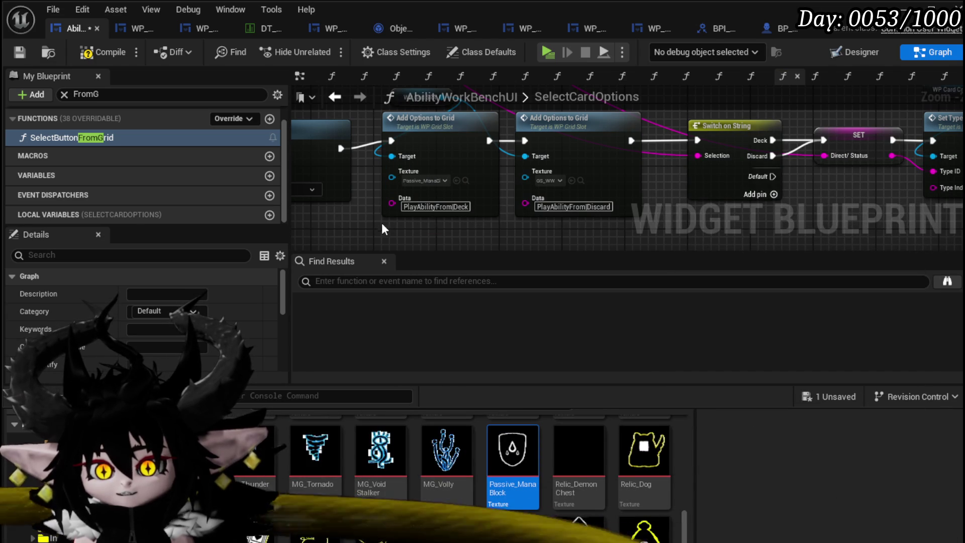
# Step: Save, play-test the Deck option, then go to Object_Ability's ExecuteCardData graph
pyautogui.click(17, 53)
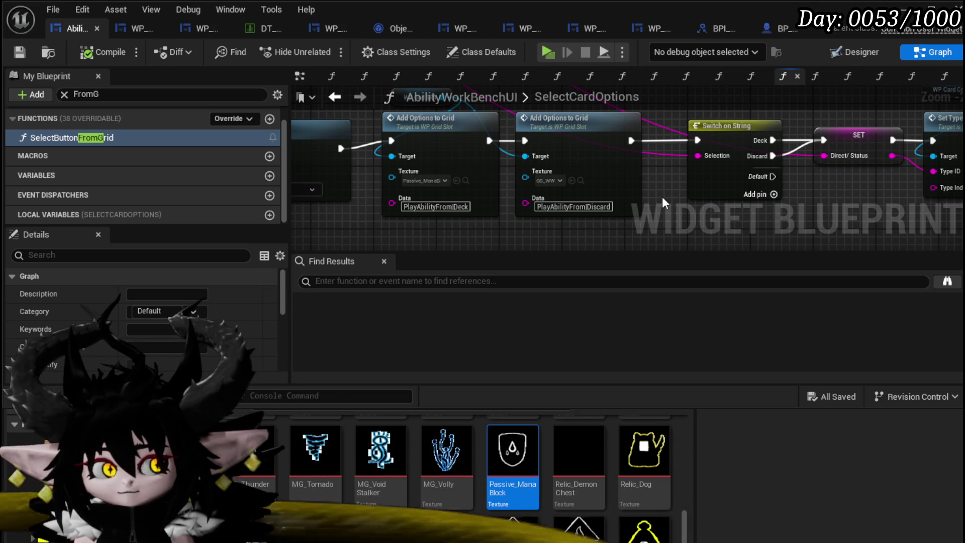
pyautogui.scroll(-1, 662, 200)
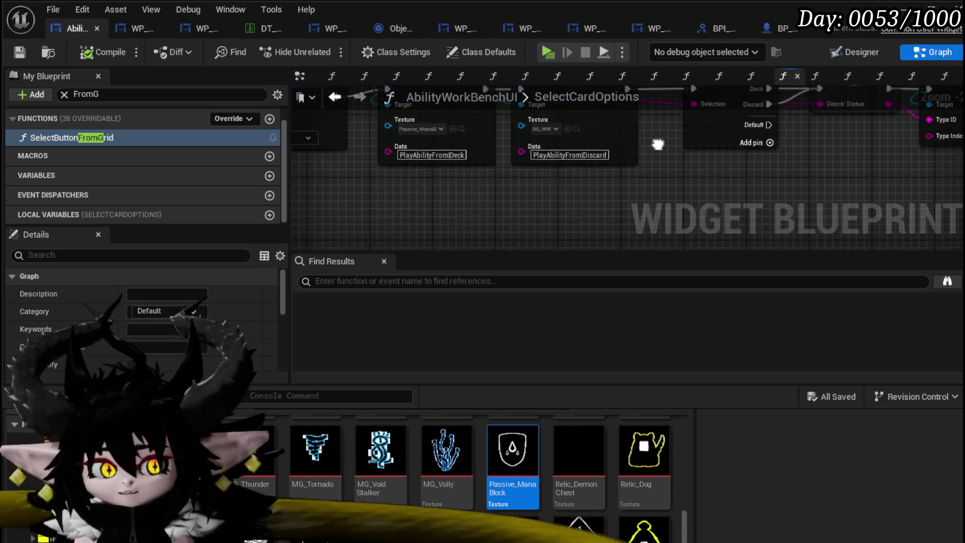
pyautogui.scroll(1, 659, 196)
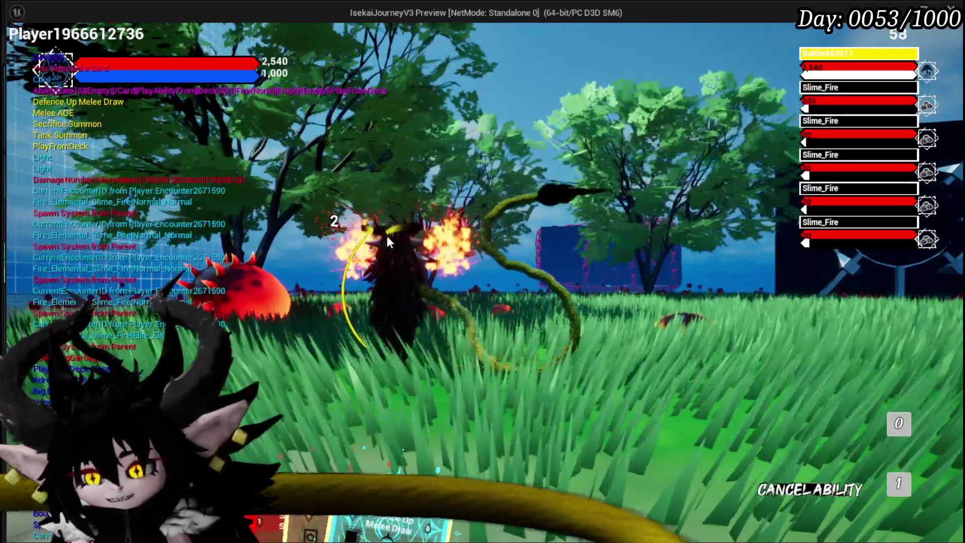
pyautogui.click(899, 481)
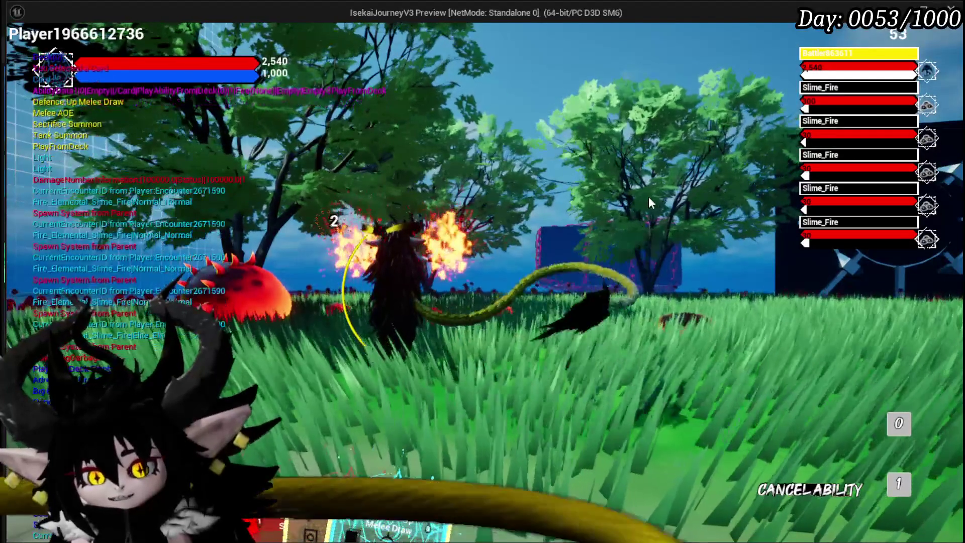
pyautogui.press('Escape')
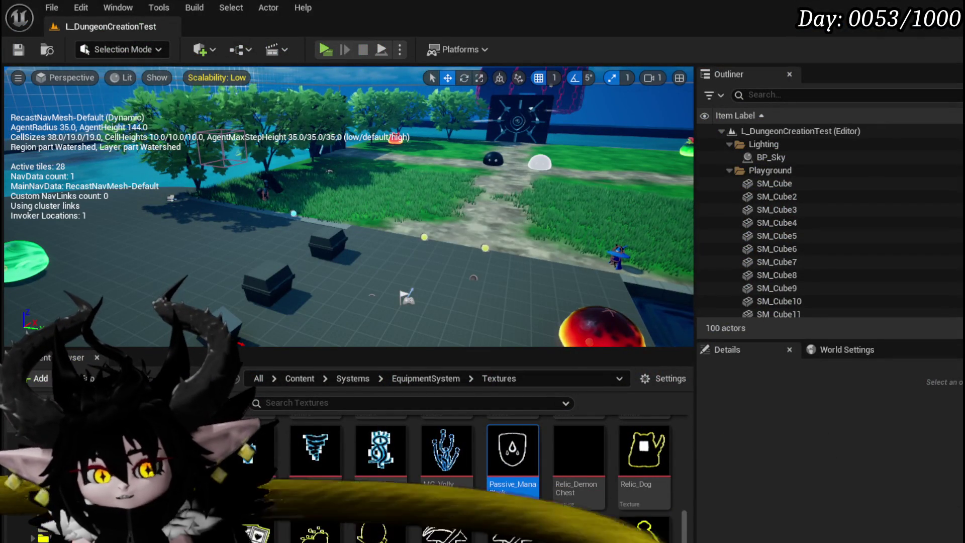
pyautogui.hotkey('alt', 'Tab')
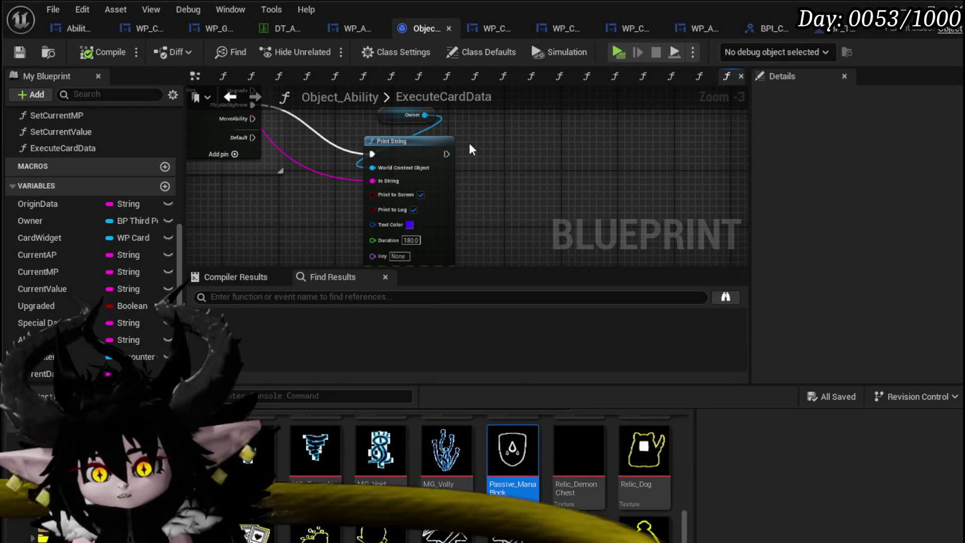
# Step: Reposition the Print String and Owner nodes and save Object_Ability
pyautogui.moveTo(392, 141); pyautogui.dragTo(357, 226)
pyautogui.moveTo(388, 118); pyautogui.dragTo(345, 188)
pyautogui.click(32, 52)
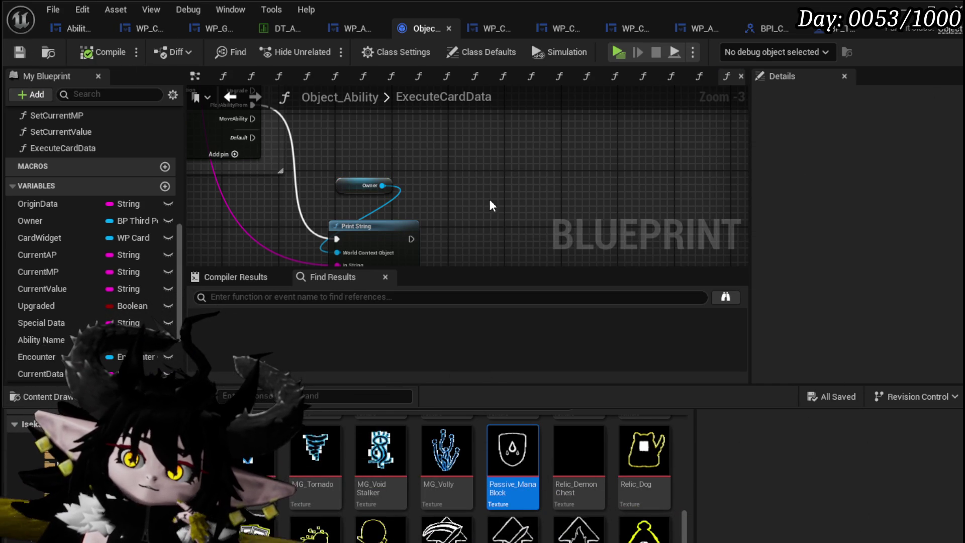
# Step: Add a comment titled 'Select Card' and resize it narrower
pyautogui.moveTo(491, 205); pyautogui.dragTo(394, 176)
pyautogui.scroll(-2, 391, 163)
pyautogui.press('c')
pyautogui.scroll(4, 431, 161)
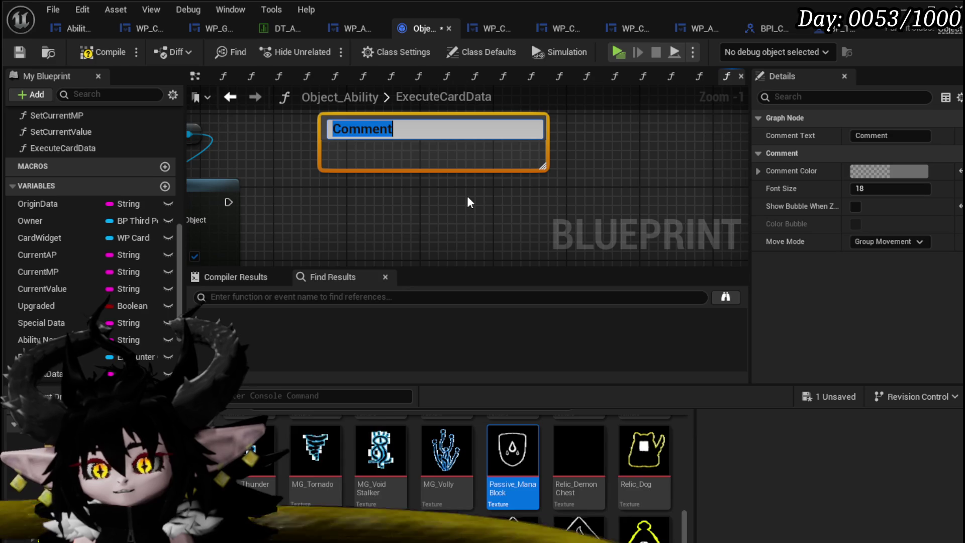
pyautogui.press('BackSpace')
pyautogui.press('BackSpace')
pyautogui.press('BackSpace')
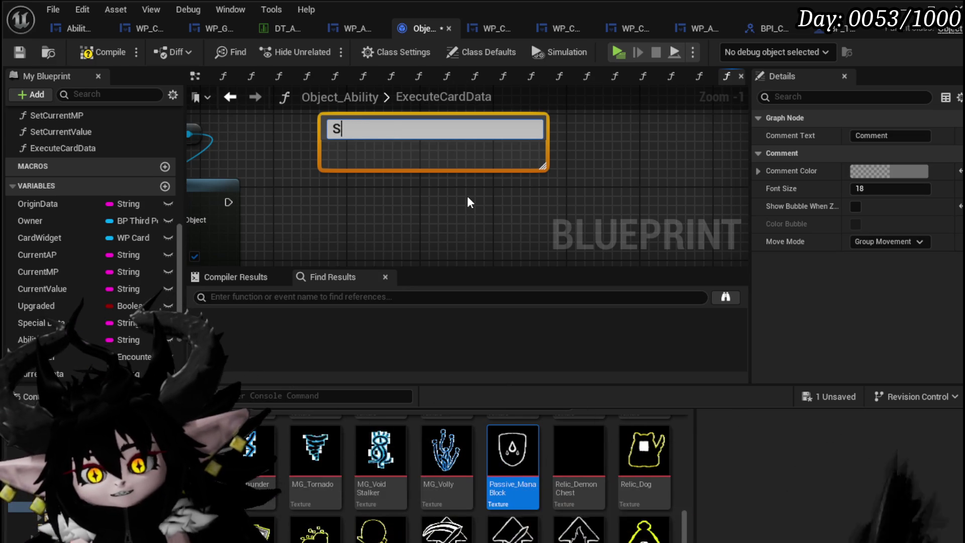
pyautogui.write('elect Card')
pyautogui.press('Return')
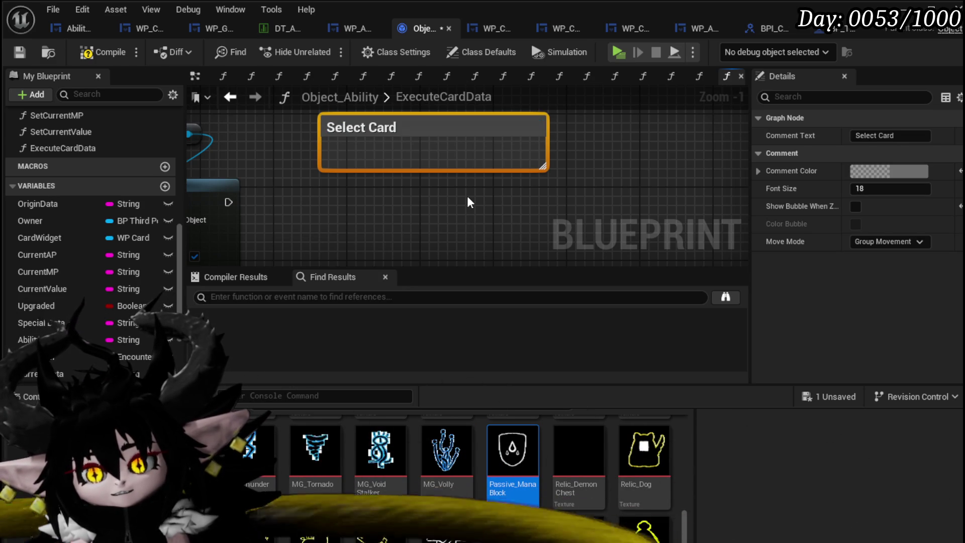
pyautogui.moveTo(545, 130)
pyautogui.mouseDown()
pyautogui.moveTo(416, 137)
pyautogui.moveTo(369, 166)
pyautogui.moveTo(372, 155)
pyautogui.mouseUp()
pyautogui.click(486, 181)
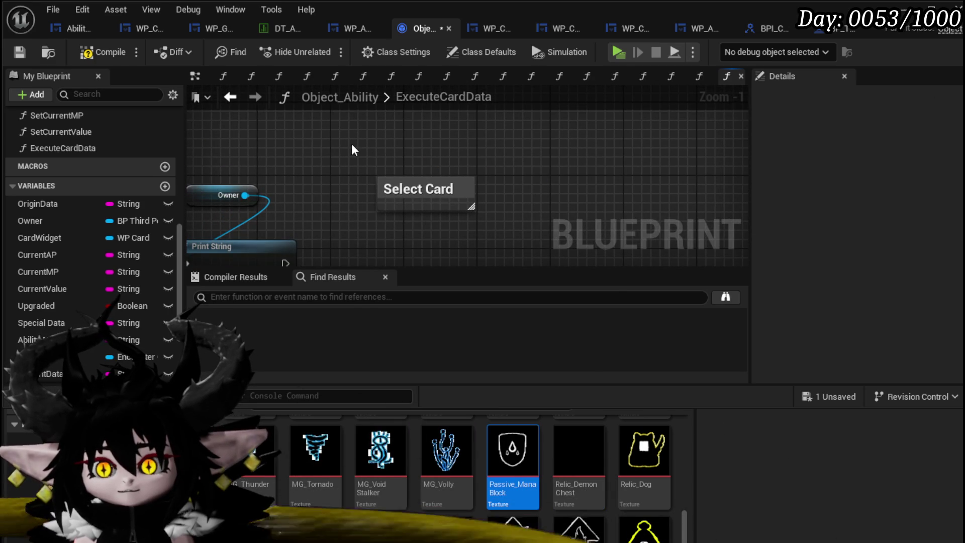
# Step: Extend the comment title to 'Select Card -> From Deck Strings' and widen the box
pyautogui.rightClick(353, 149)
pyautogui.click(329, 145)
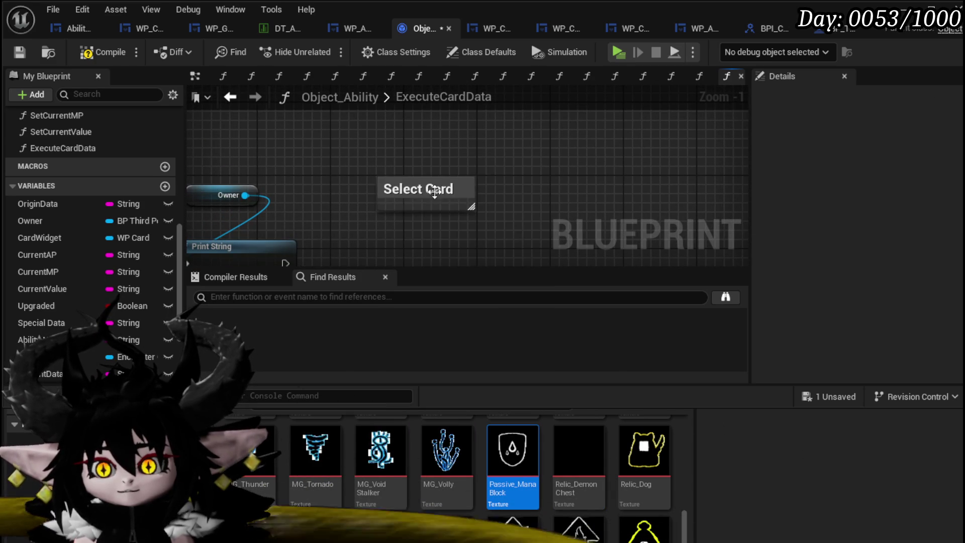
pyautogui.doubleClick(417, 190)
pyautogui.click(458, 191)
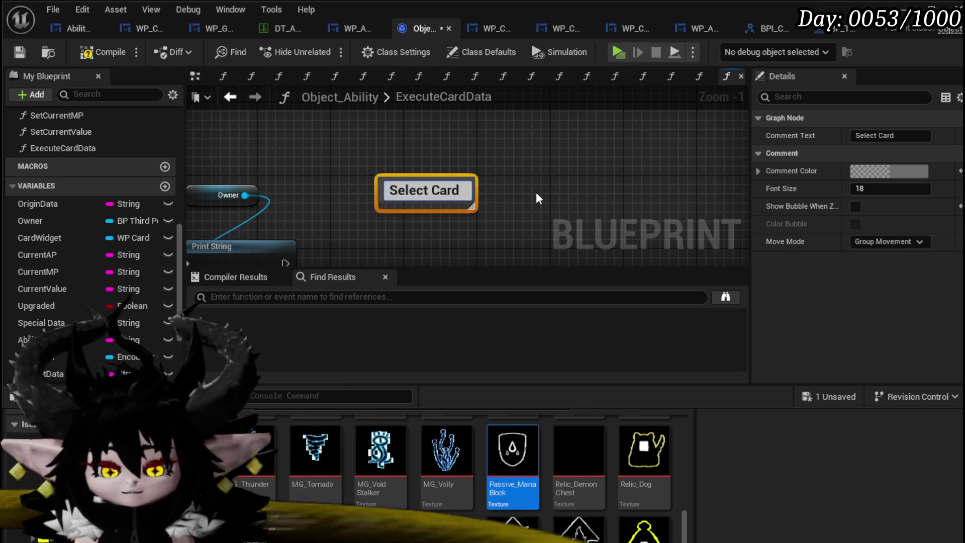
pyautogui.write('-> From Deck Strings')
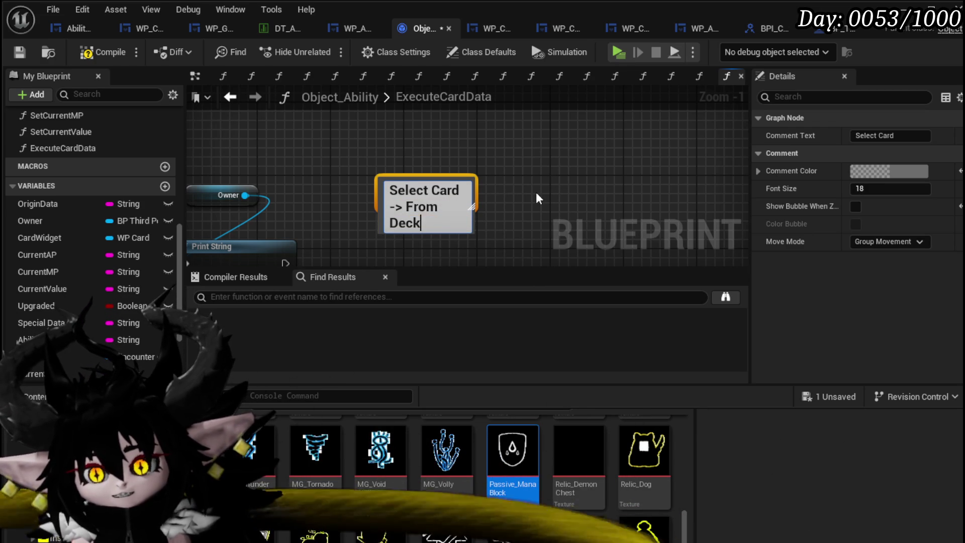
pyautogui.press('Return')
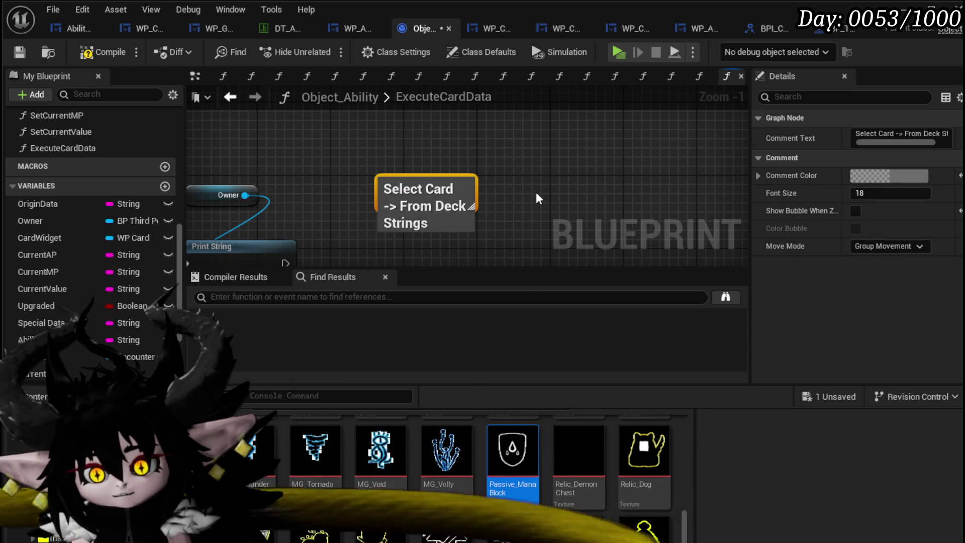
pyautogui.moveTo(476, 193)
pyautogui.mouseDown()
pyautogui.moveTo(582, 195)
pyautogui.moveTo(486, 187)
pyautogui.mouseUp()
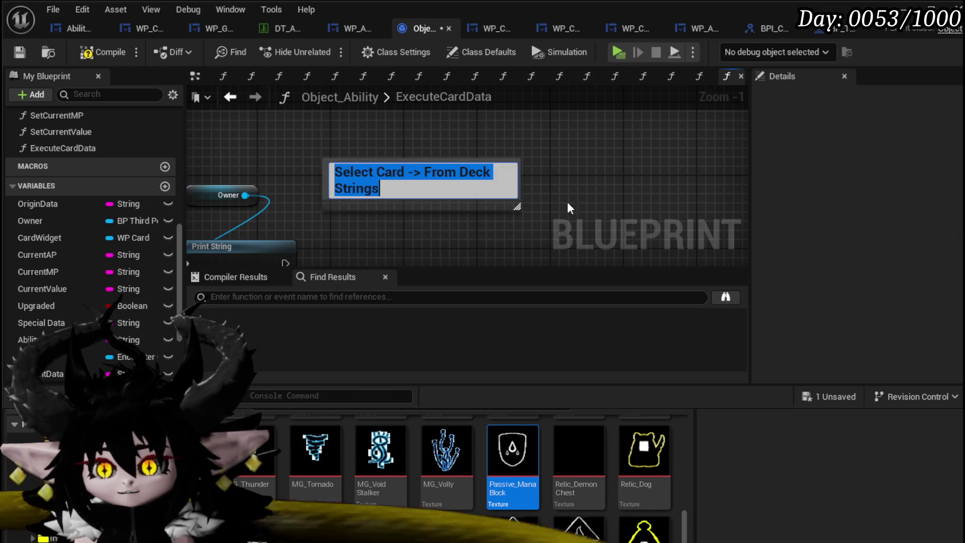
# Step: Duplicate that comment beside the original and retitle it 'PlaySelectedCard'
pyautogui.click(442, 174)
pyautogui.hotkey('ctrl', 'c')
pyautogui.click(603, 151)
pyautogui.hotkey('ctrl', 'v')
pyautogui.moveTo(624, 172); pyautogui.dragTo(408, 162)
pyautogui.doubleClick(445, 172)
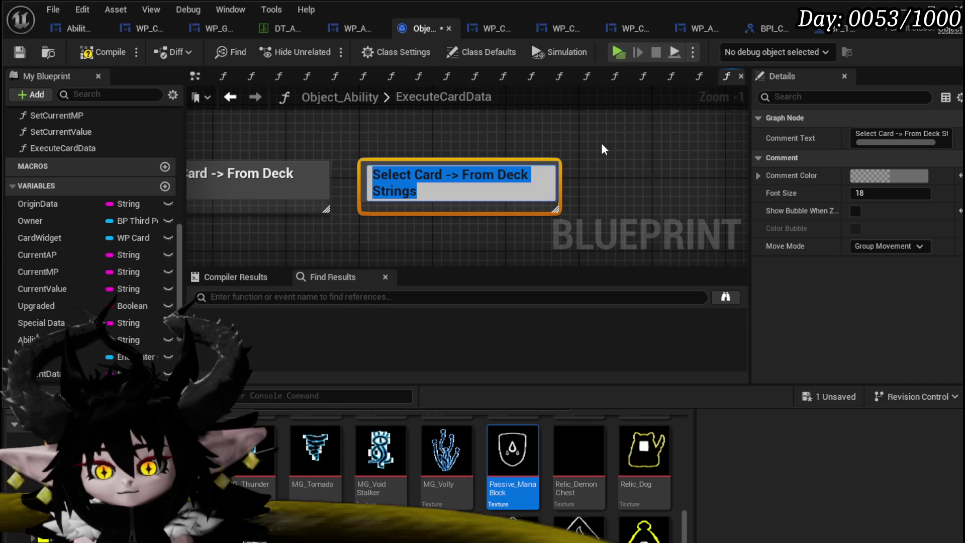
pyautogui.write('PlaySelectedCard')
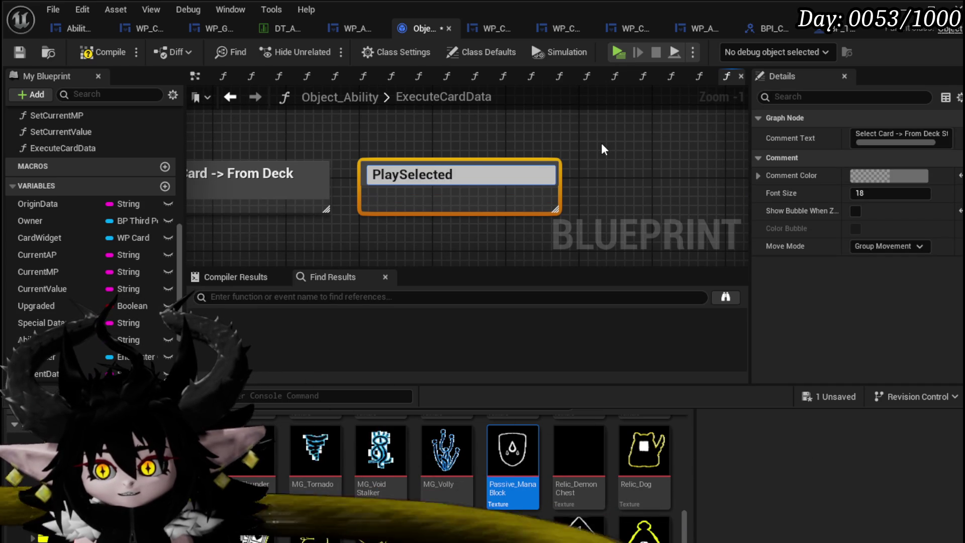
pyautogui.press('Return')
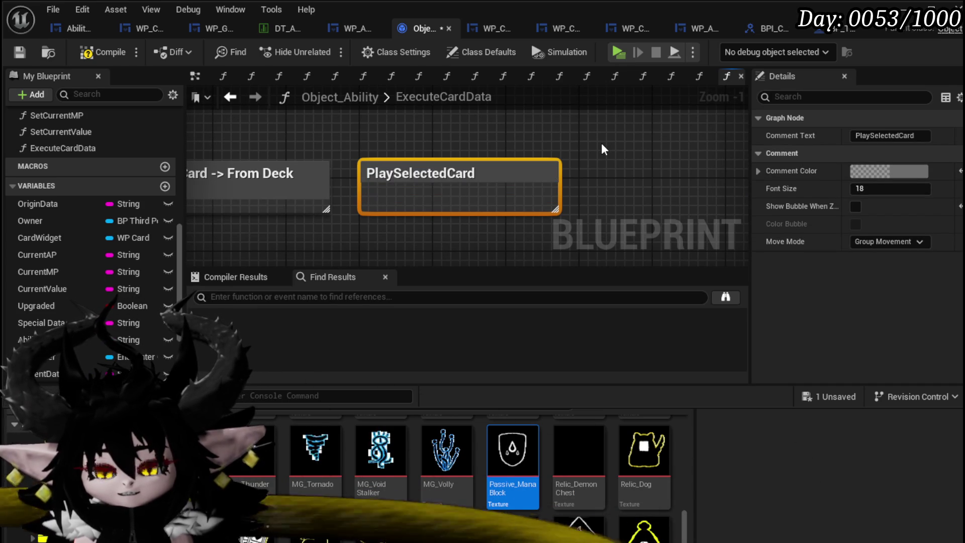
# Step: Wrap both comments in a new comment titled 'Disable Control'
pyautogui.scroll(-2, 513, 145)
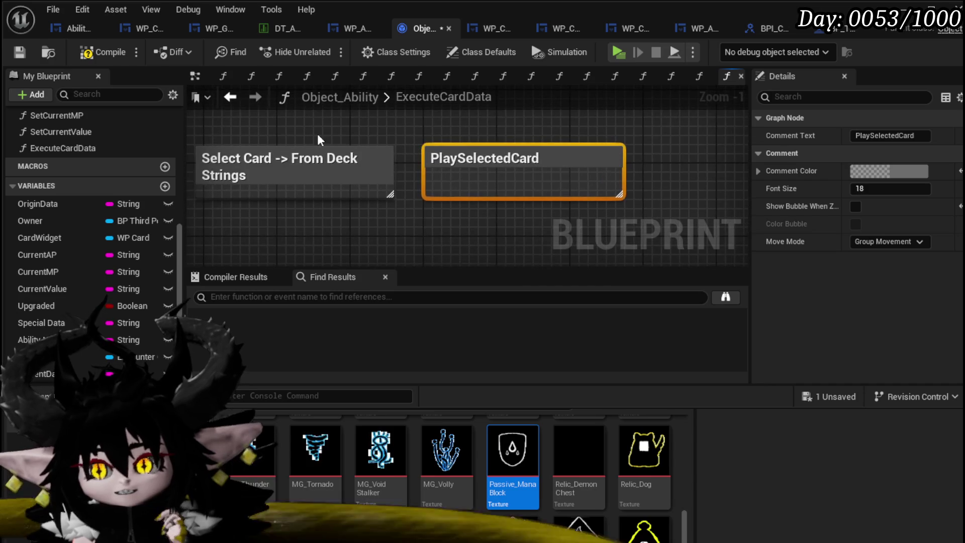
pyautogui.moveTo(239, 118); pyautogui.dragTo(532, 189)
pyautogui.press('c')
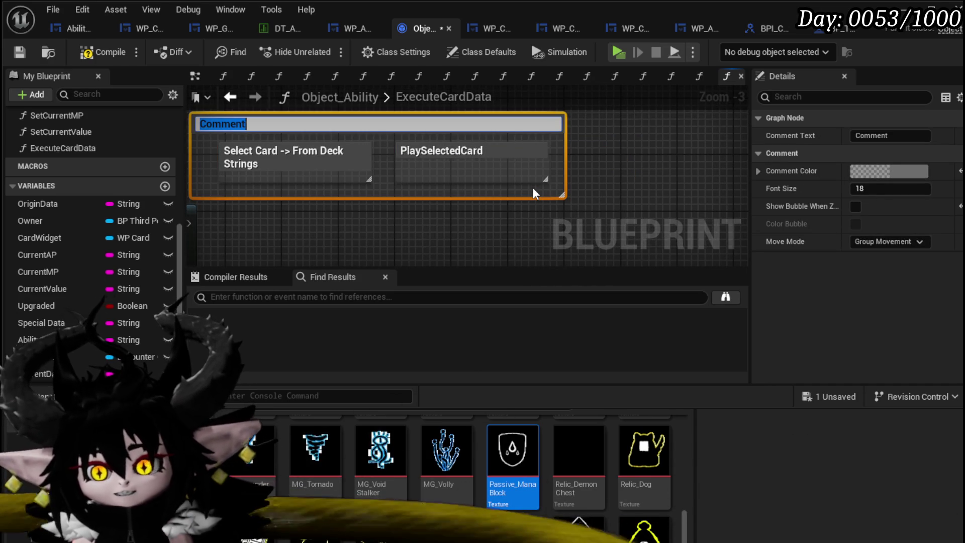
pyautogui.write('ble')
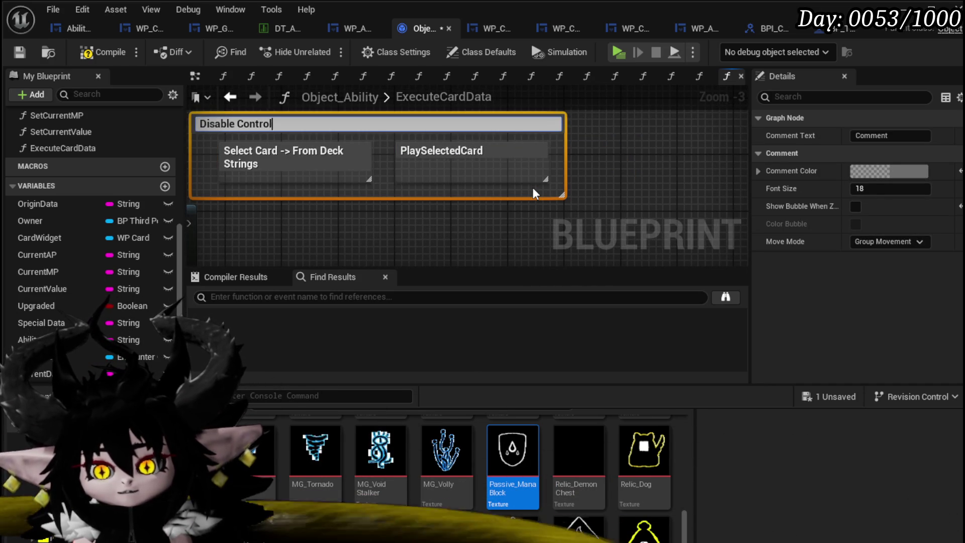
pyautogui.press('Return')
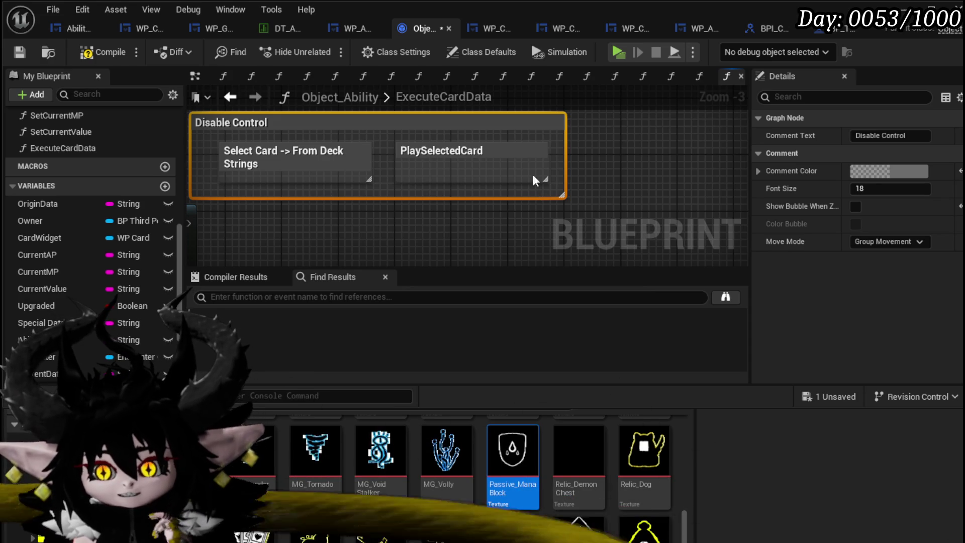
pyautogui.click(439, 197)
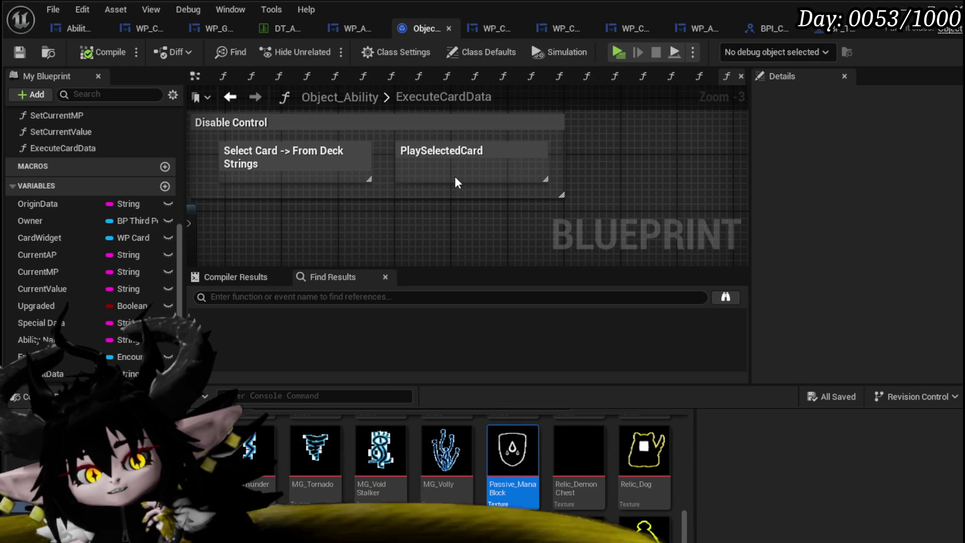
pyautogui.moveTo(326, 194)
pyautogui.mouseDown()
pyautogui.moveTo(355, 185)
pyautogui.moveTo(355, 166)
pyautogui.moveTo(393, 194)
pyautogui.mouseUp()
pyautogui.click(366, 191)
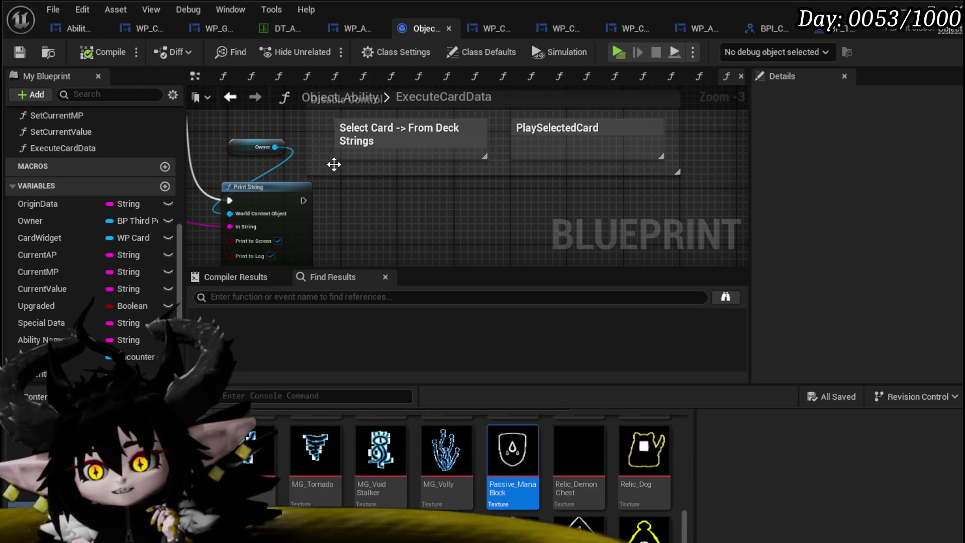
pyautogui.moveTo(274, 147); pyautogui.dragTo(380, 224)
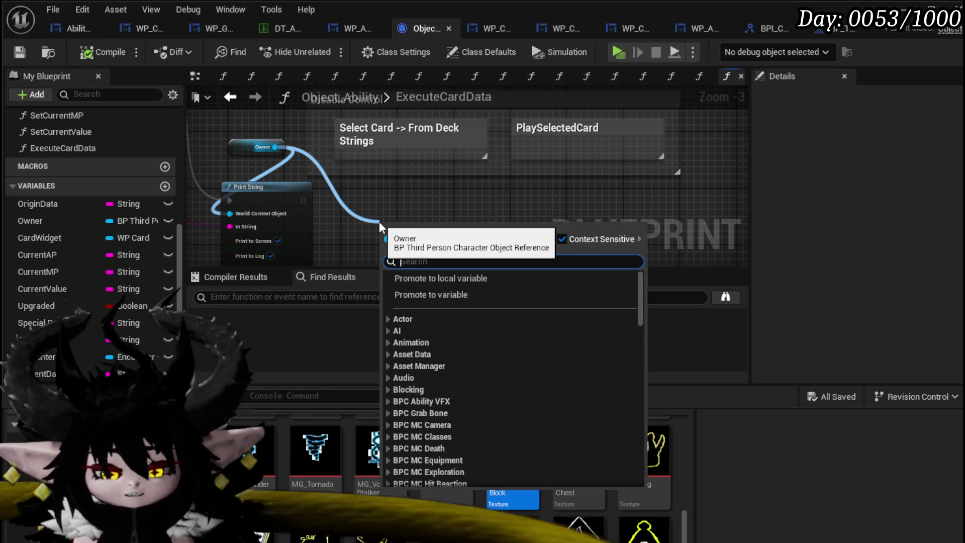
pyautogui.write('get UI')
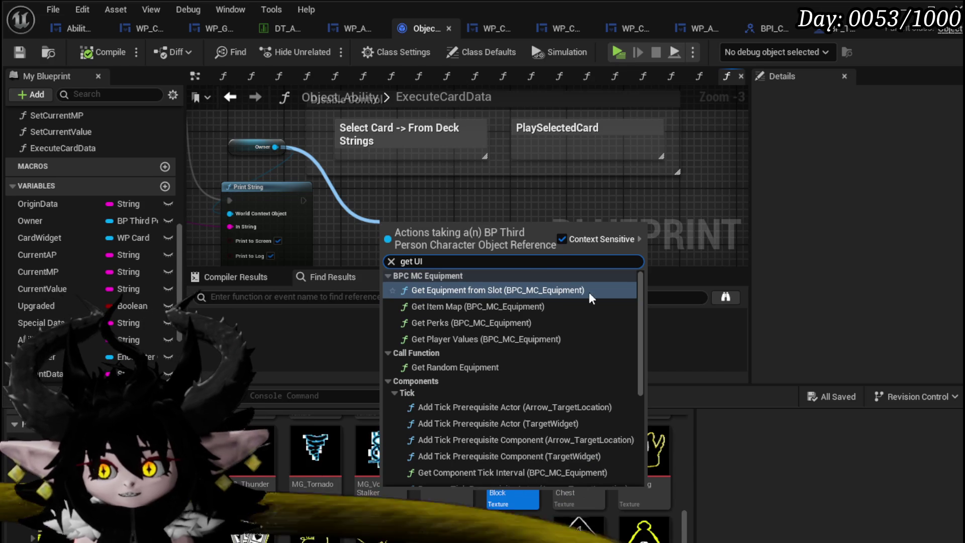
pyautogui.scroll(-5, 549, 456)
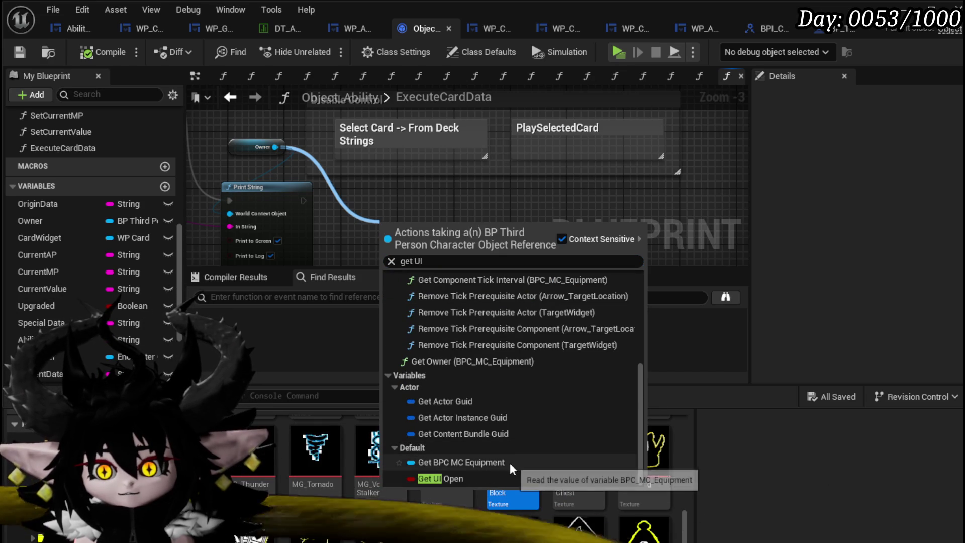
pyautogui.scroll(2, 494, 428)
pyautogui.scroll(3, 494, 428)
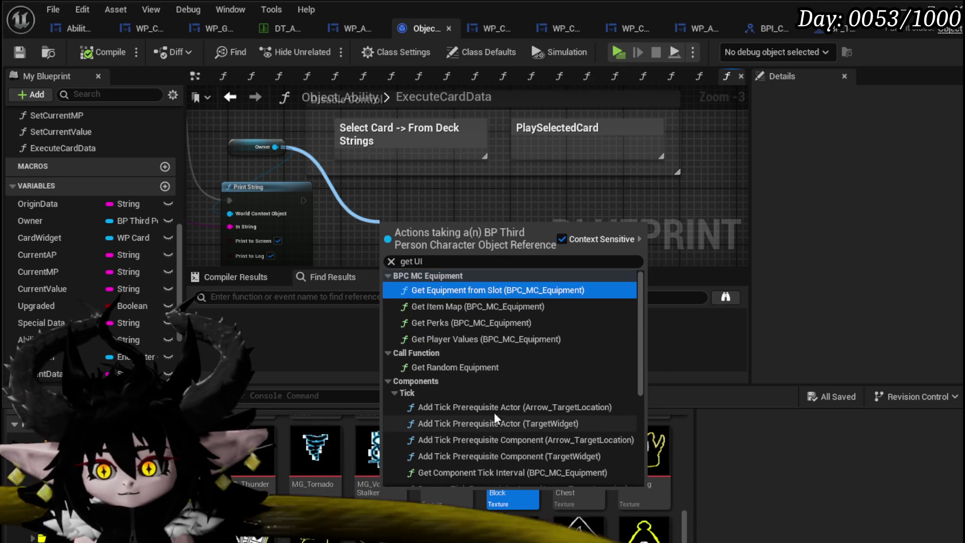
pyautogui.write('g')
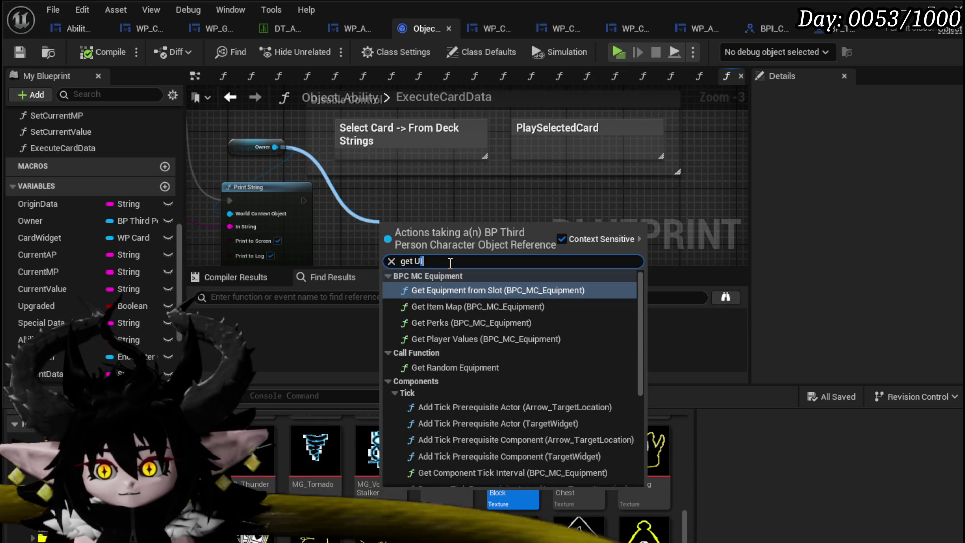
pyautogui.write('eneral')
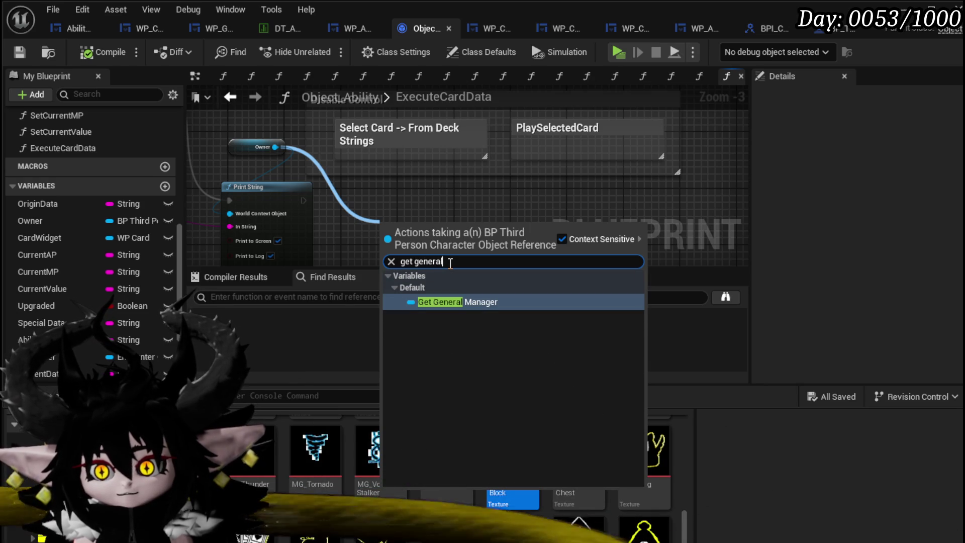
pyautogui.press('Return')
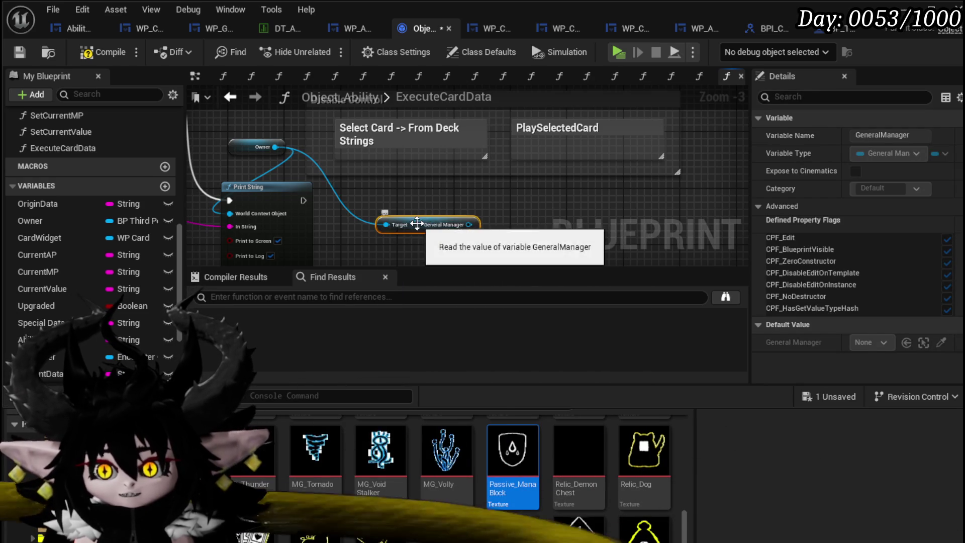
pyautogui.moveTo(417, 224); pyautogui.dragTo(382, 195)
pyautogui.scroll(-5, 135, 298)
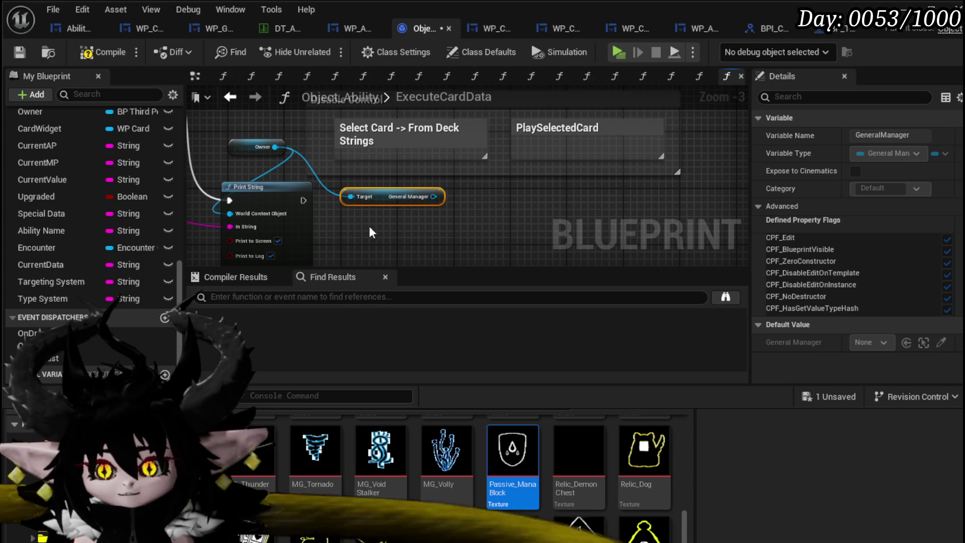
pyautogui.press('Delete')
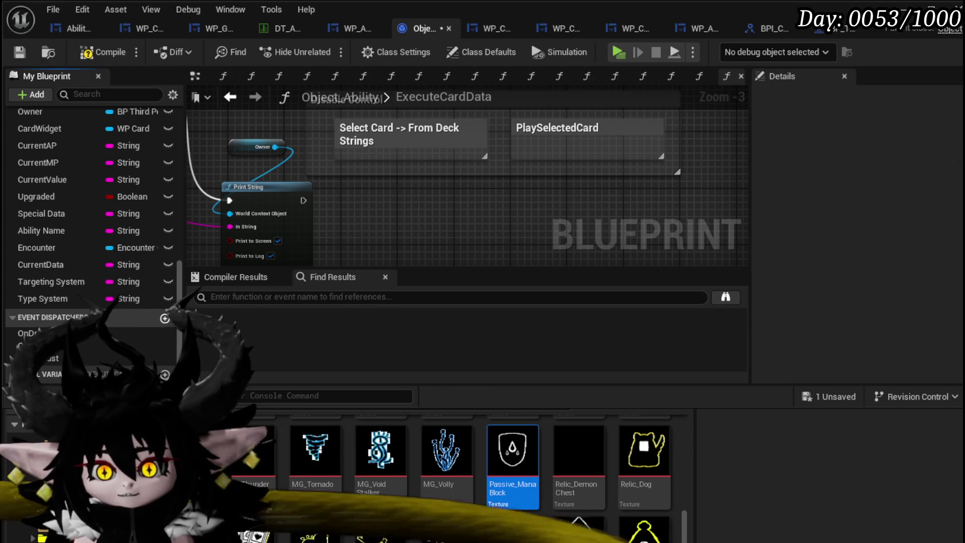
# Step: Create an OnPlayFrom event dispatcher with a String input parameter named Data
pyautogui.click(165, 319)
pyautogui.press('BackSpace')
pyautogui.write('yF')
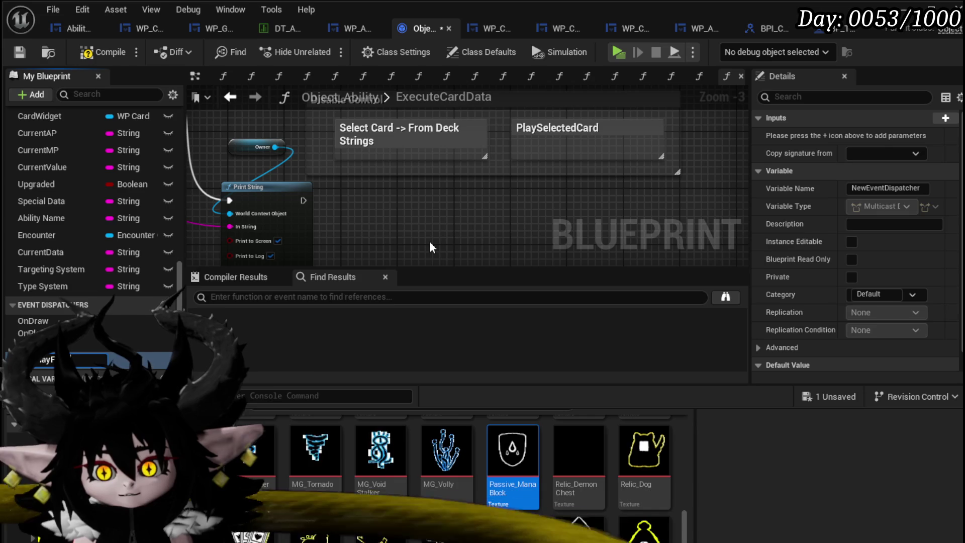
pyautogui.write('rom')
pyautogui.press('Return')
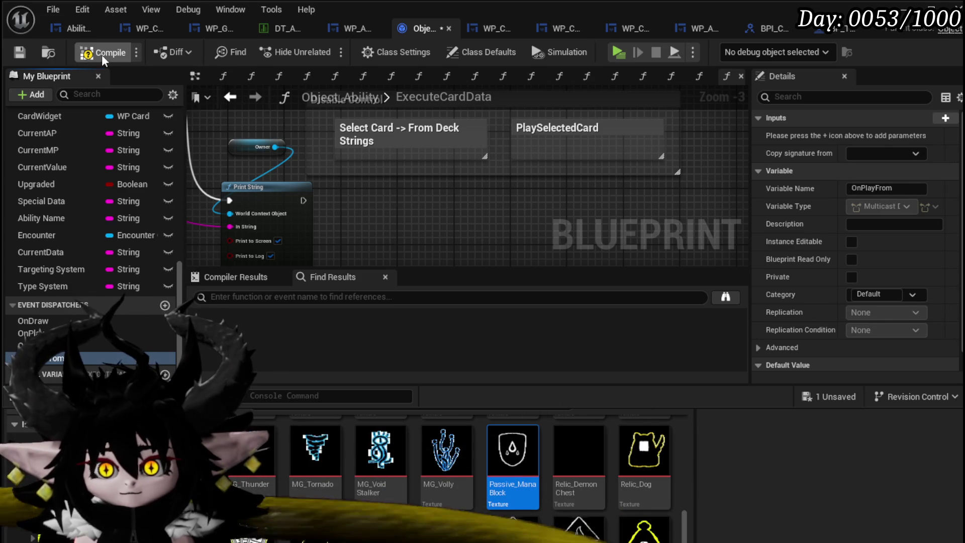
pyautogui.click(19, 53)
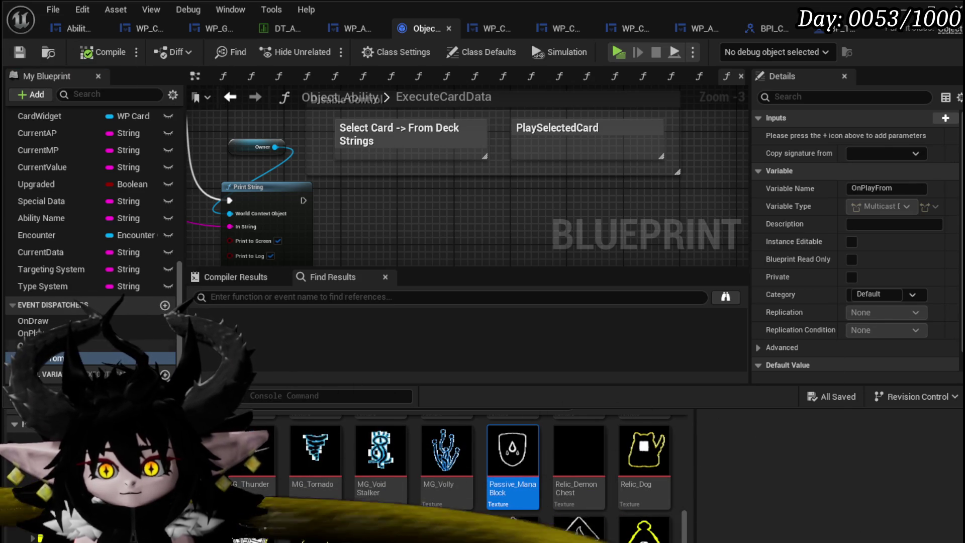
pyautogui.click(942, 119)
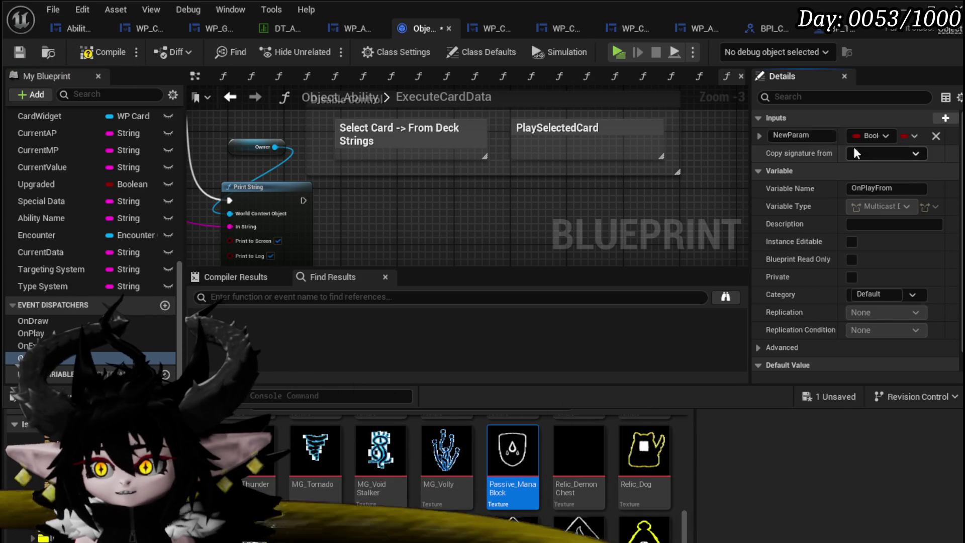
pyautogui.click(875, 135)
pyautogui.click(884, 250)
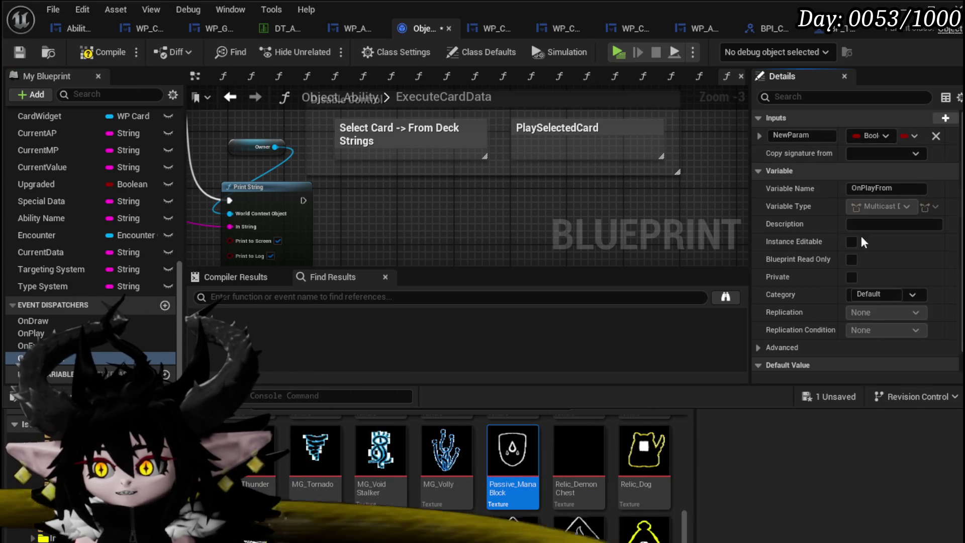
pyautogui.click(802, 135)
pyautogui.write('Data')
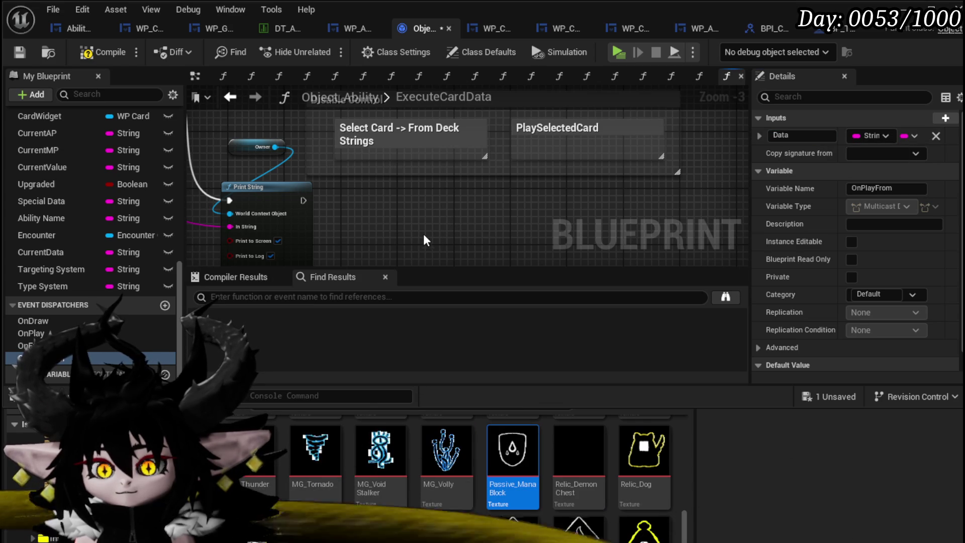
# Step: Place a Call On Play From node wired into the chain and delete Print String and Owner
pyautogui.moveTo(31, 358)
pyautogui.mouseDown()
pyautogui.moveTo(352, 199)
pyautogui.moveTo(355, 207)
pyautogui.moveTo(342, 207)
pyautogui.mouseUp()
pyautogui.click(370, 218)
pyautogui.press('Escape')
pyautogui.moveTo(365, 194); pyautogui.dragTo(351, 194)
pyautogui.press('Delete')
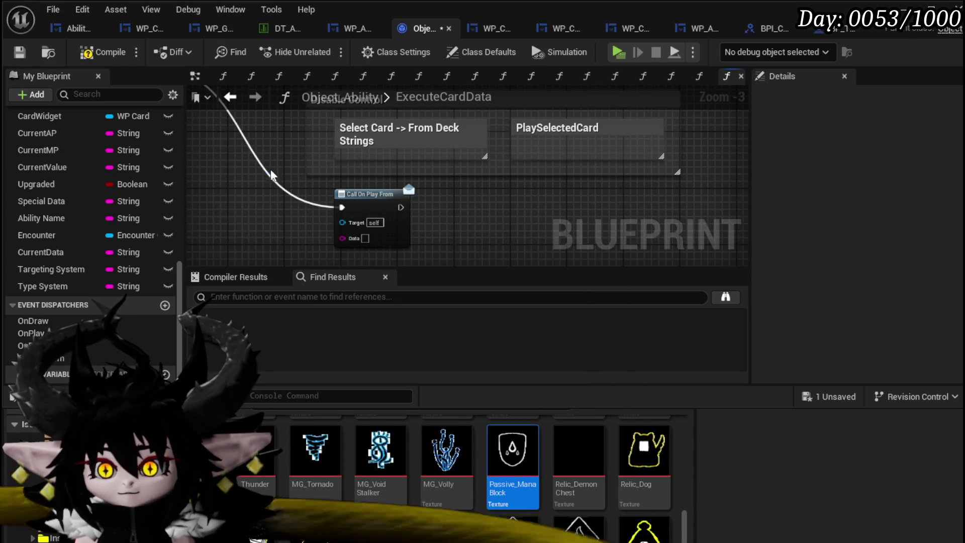
# Step: Review the graph, compile Object_Ability and switch to the WP_Card_HUD blueprint
pyautogui.scroll(-2, 346, 191)
pyautogui.scroll(2, 347, 191)
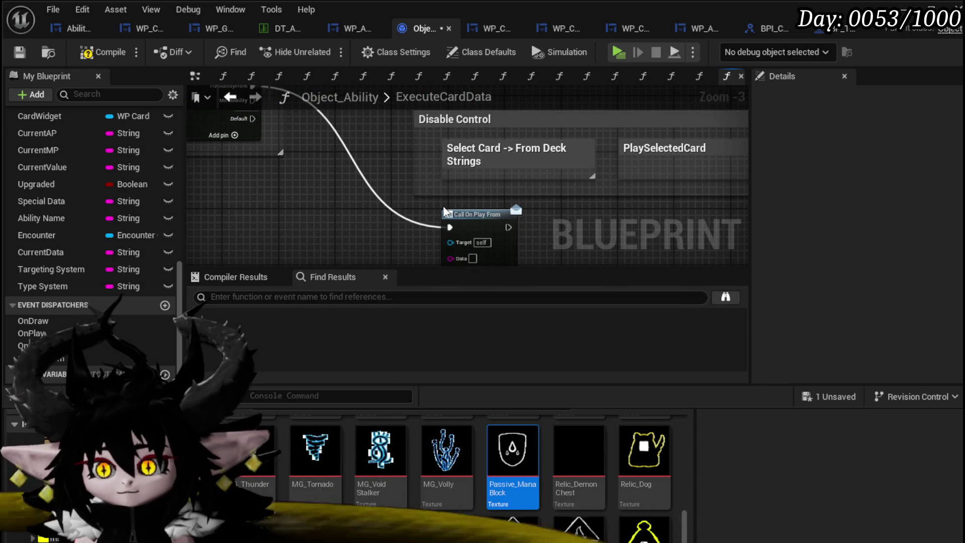
pyautogui.scroll(-3, 362, 181)
pyautogui.scroll(3, 339, 202)
pyautogui.moveTo(340, 202)
pyautogui.mouseDown()
pyautogui.moveTo(362, 237)
pyautogui.moveTo(388, 188)
pyautogui.moveTo(379, 231)
pyautogui.moveTo(468, 218)
pyautogui.mouseUp()
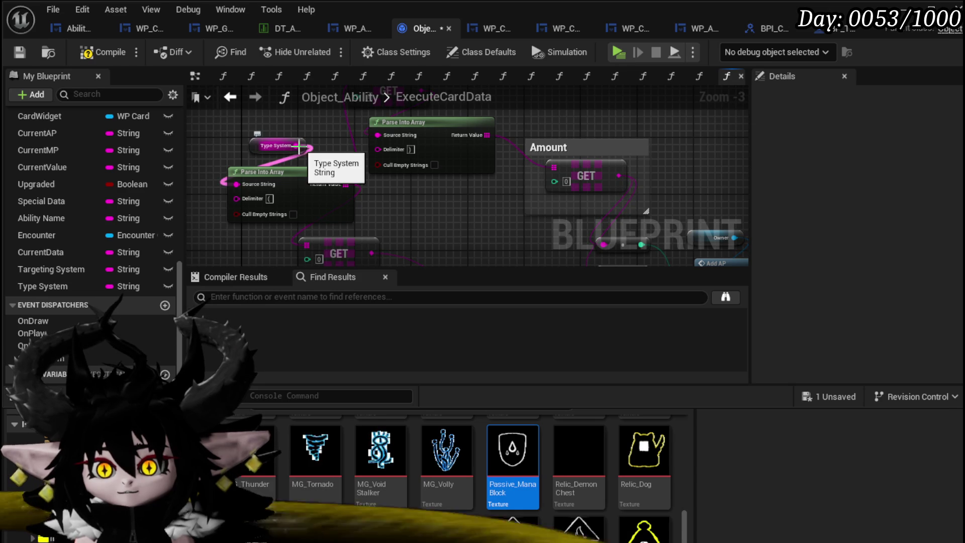
pyautogui.moveTo(391, 248)
pyautogui.mouseDown()
pyautogui.moveTo(364, 180)
pyautogui.moveTo(358, 112)
pyautogui.moveTo(385, 370)
pyautogui.moveTo(442, 228)
pyautogui.moveTo(571, 168)
pyautogui.moveTo(576, 175)
pyautogui.moveTo(348, 233)
pyautogui.mouseUp()
pyautogui.click(102, 54)
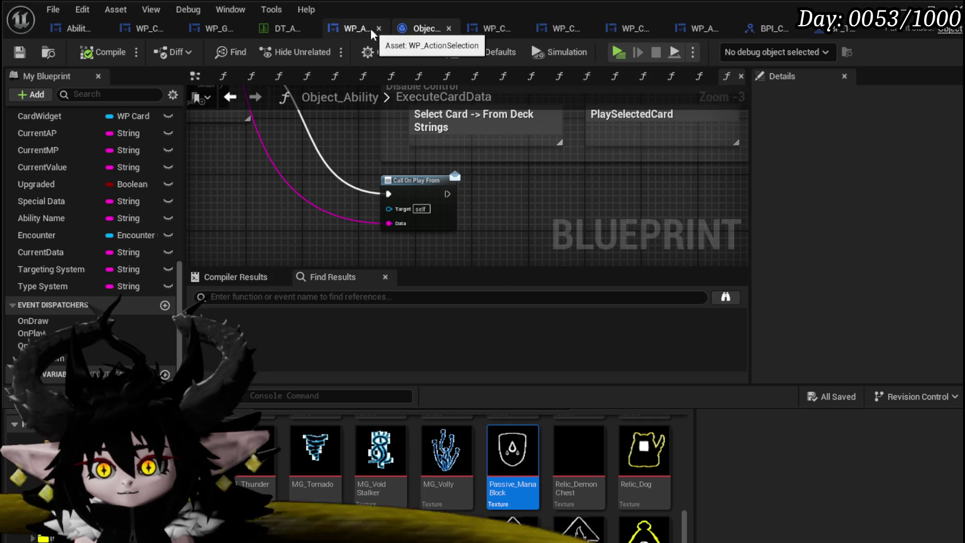
pyautogui.click(505, 33)
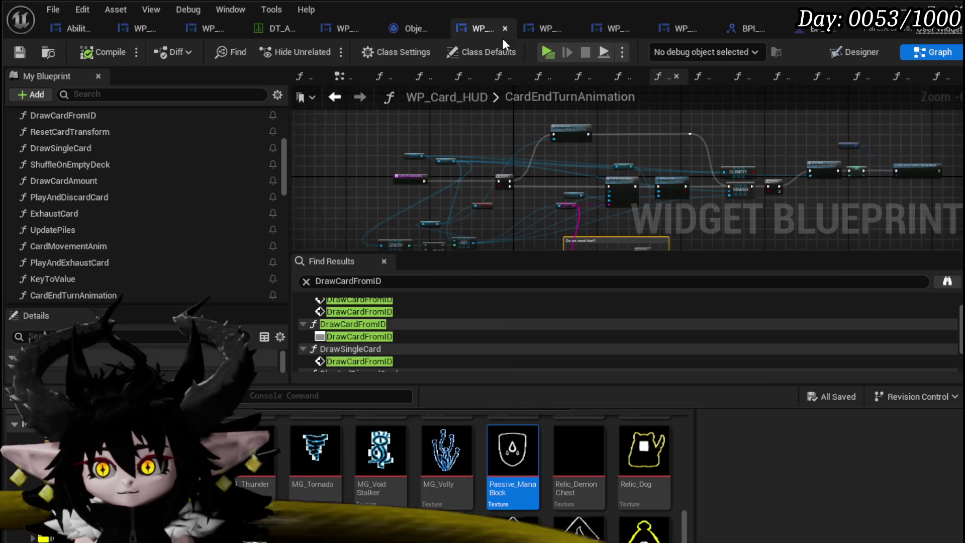
# Step: In SetParent, add a Bind Event to On Play From node chained after the On Exhaust bind
pyautogui.scroll(5, 117, 162)
pyautogui.click(73, 152)
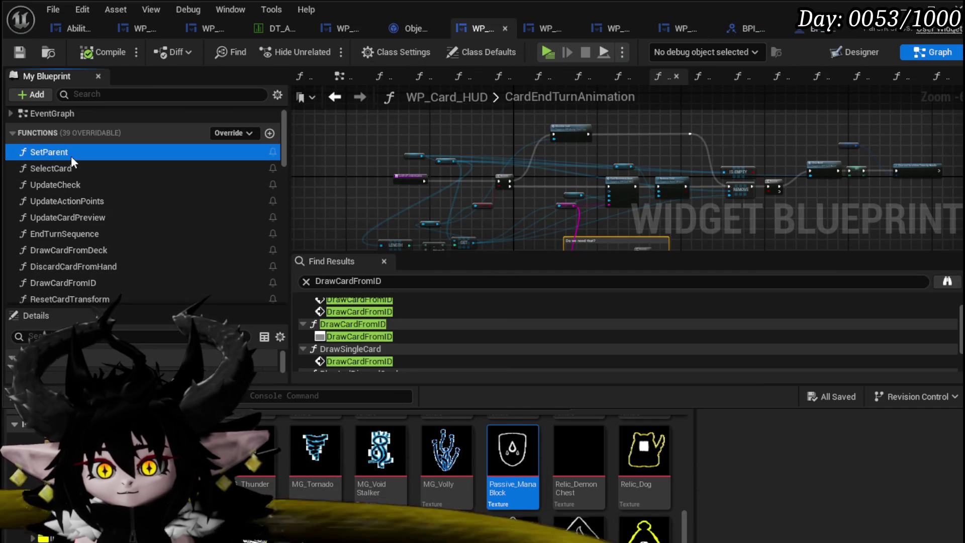
pyautogui.doubleClick(71, 157)
pyautogui.scroll(-3, 604, 155)
pyautogui.scroll(-2, 433, 164)
pyautogui.moveTo(605, 175); pyautogui.dragTo(674, 173)
pyautogui.write('Bind on pl')
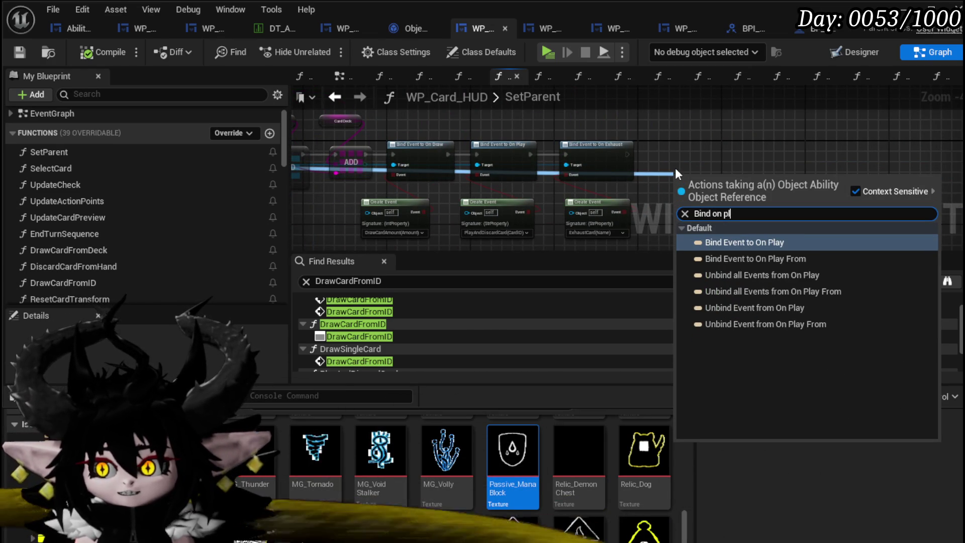
pyautogui.click(755, 259)
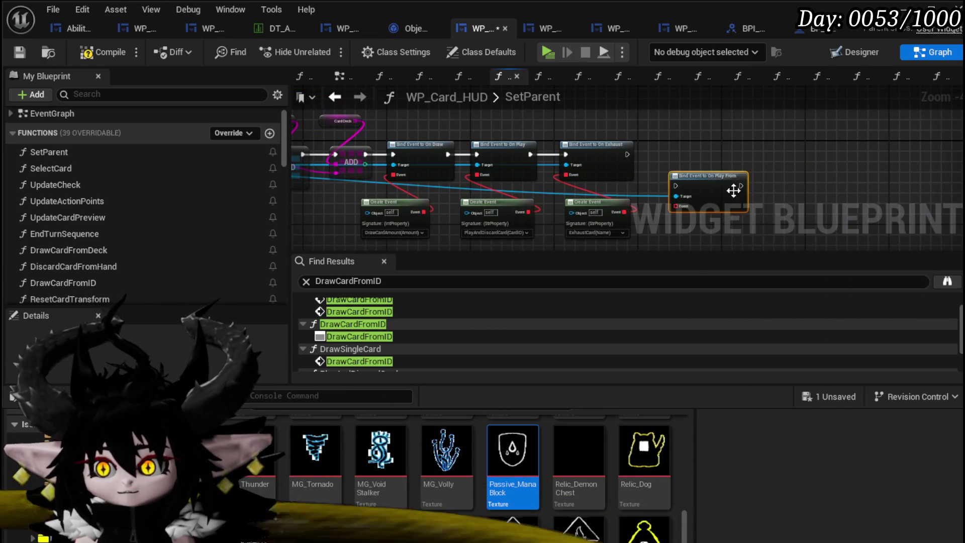
pyautogui.moveTo(737, 195); pyautogui.dragTo(713, 156)
pyautogui.moveTo(627, 155); pyautogui.dragTo(670, 153)
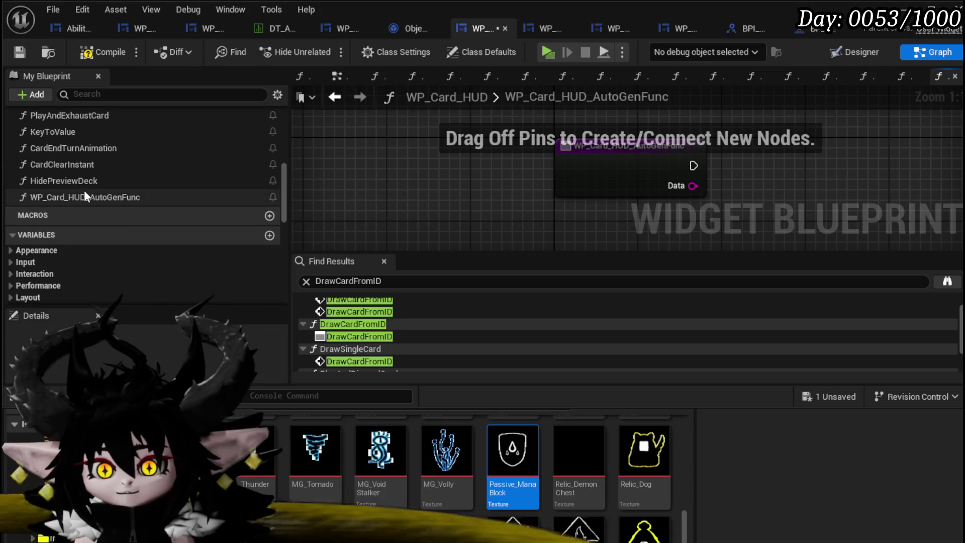
# Step: Rename the auto-generated function to PlayFrom and save
pyautogui.rightClick(85, 195)
pyautogui.click(106, 247)
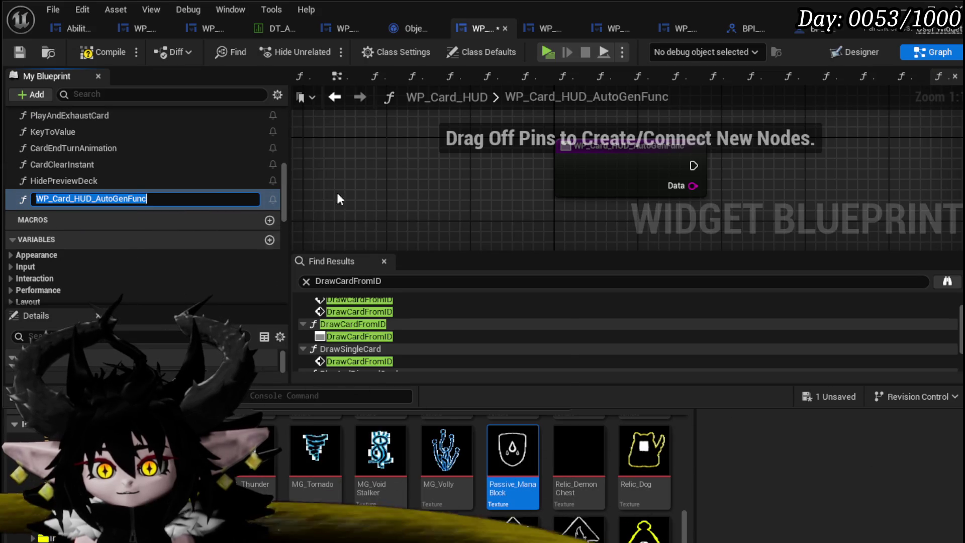
pyautogui.write('PlayF')
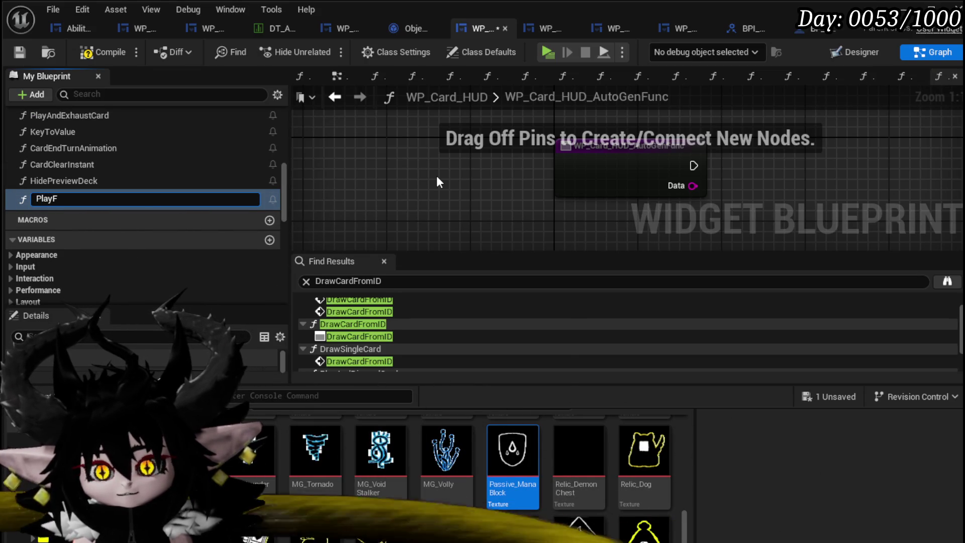
pyautogui.write('rom')
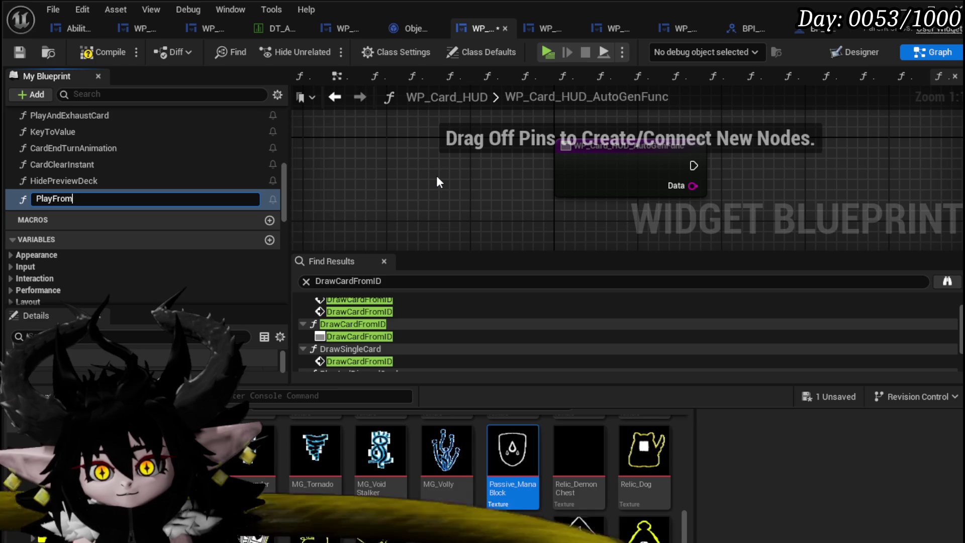
pyautogui.press('Return')
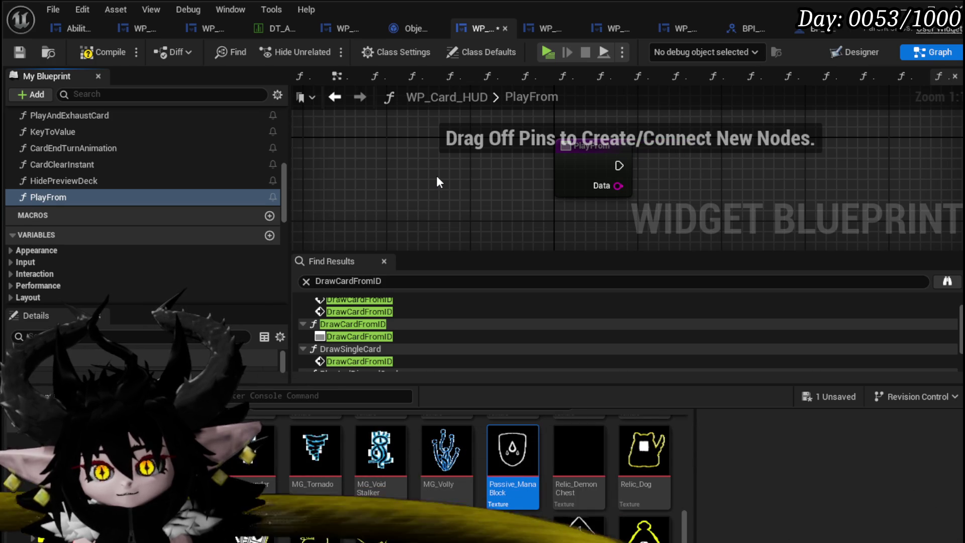
pyautogui.click(18, 53)
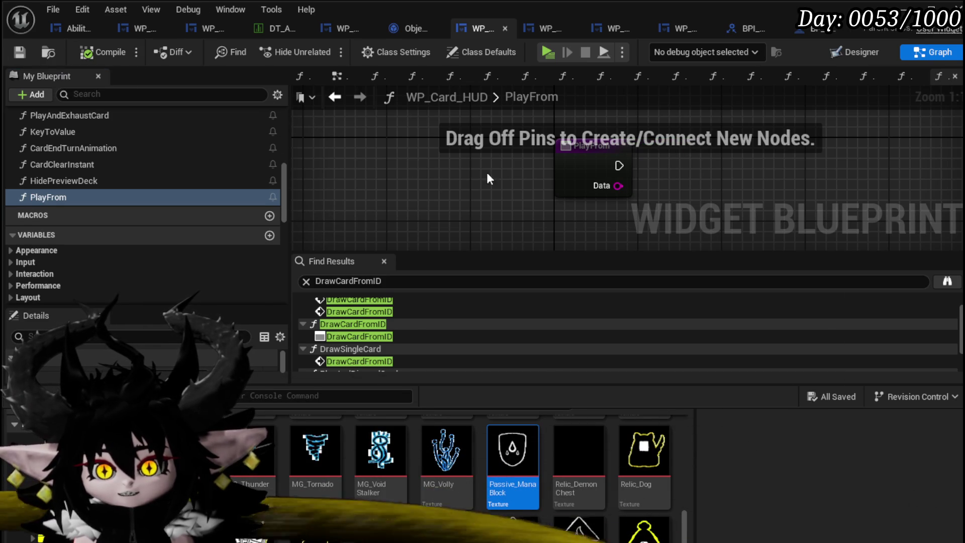
# Step: Feed Data into a Switch on String with Deck and Discard cases, then compile
pyautogui.moveTo(380, 188); pyautogui.dragTo(442, 188)
pyautogui.write('swit')
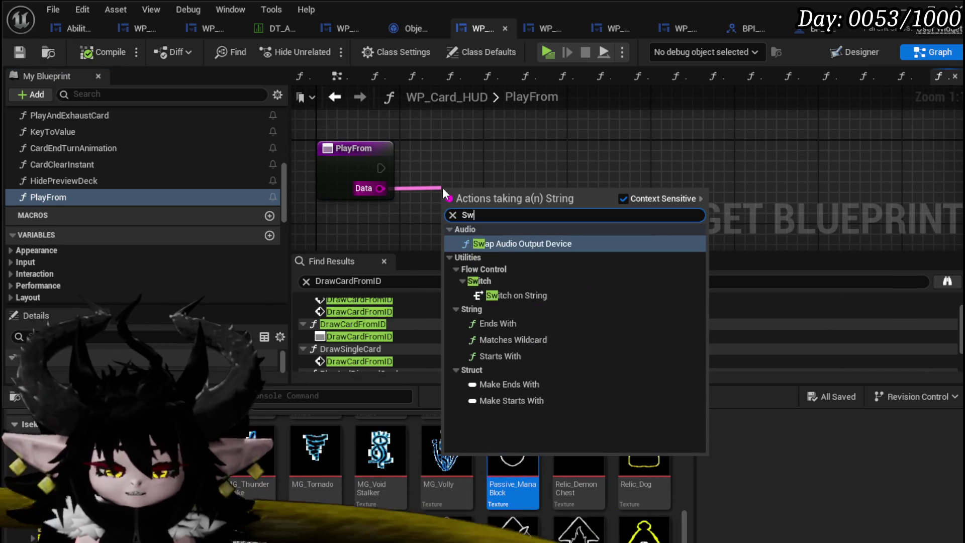
pyautogui.press('Return')
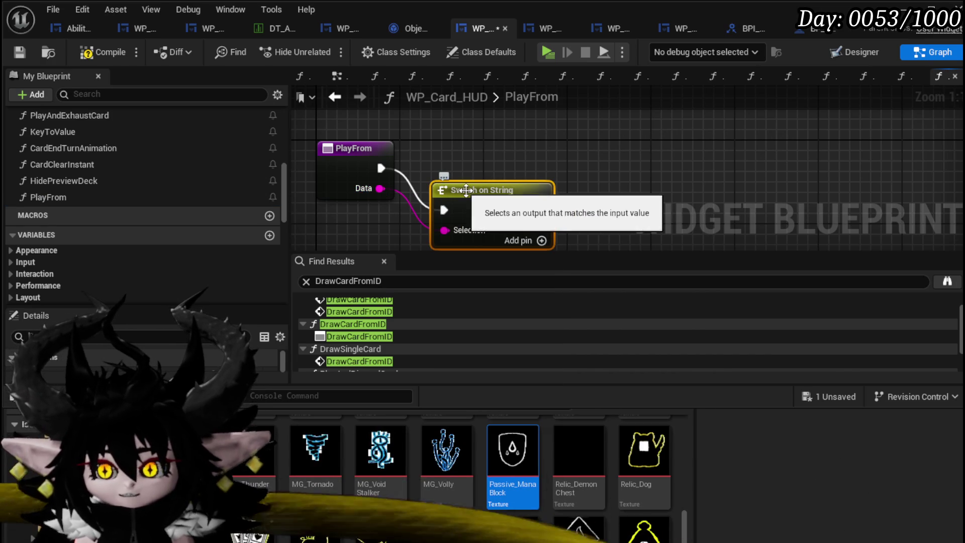
pyautogui.moveTo(442, 188); pyautogui.dragTo(431, 147)
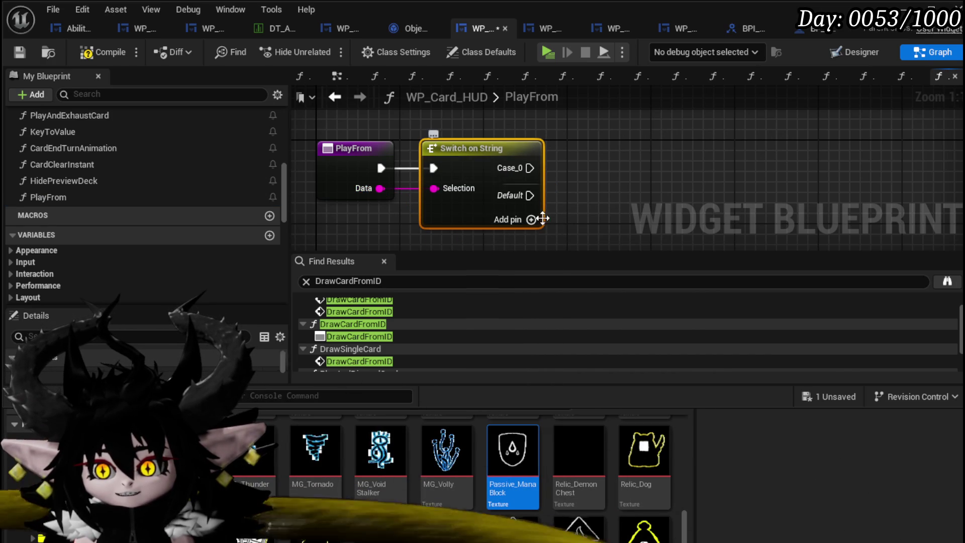
pyautogui.click(531, 220)
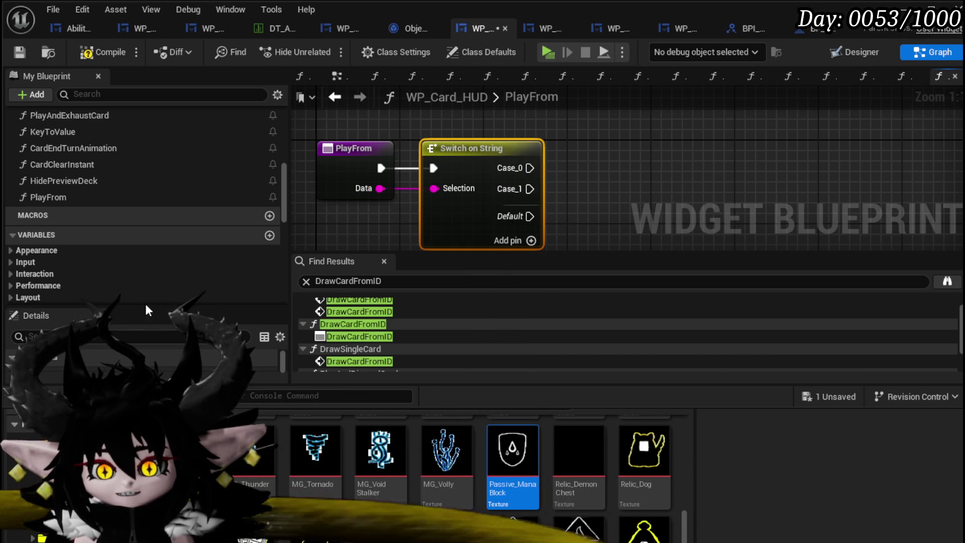
pyautogui.scroll(-10, 184, 270)
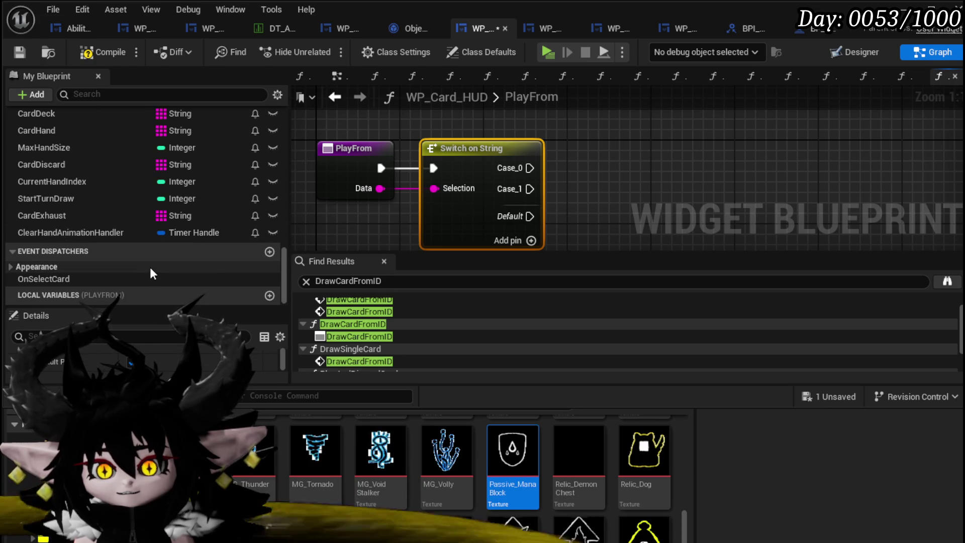
pyautogui.click(280, 409)
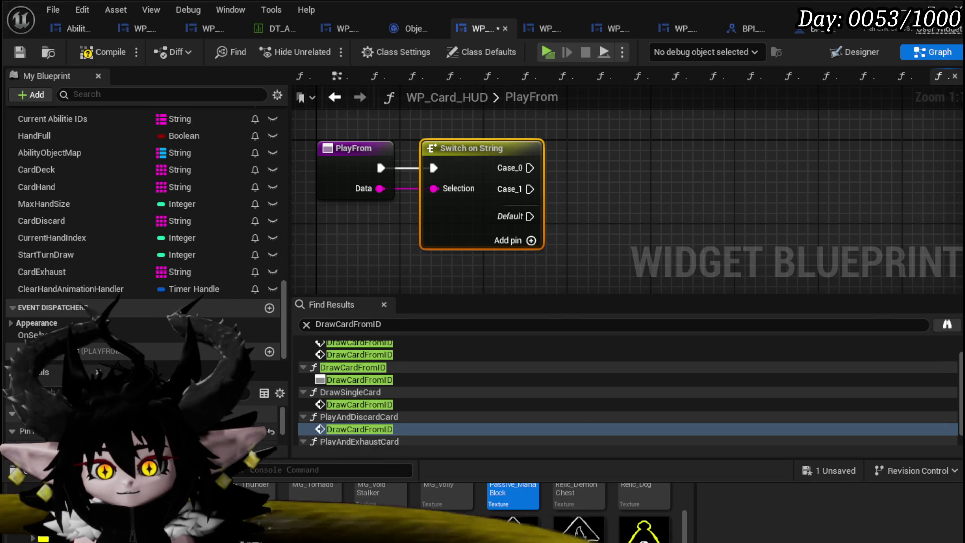
pyautogui.click(288, 470)
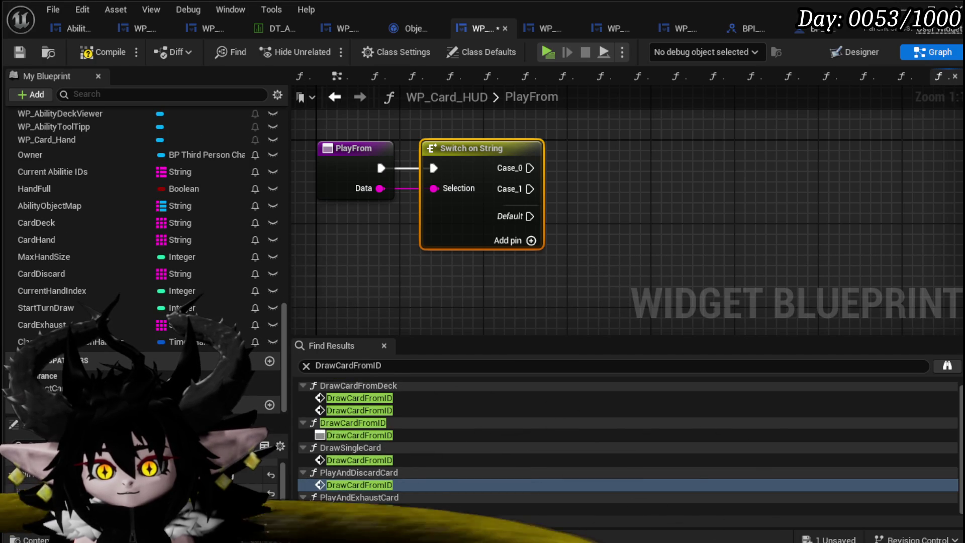
pyautogui.press('Return')
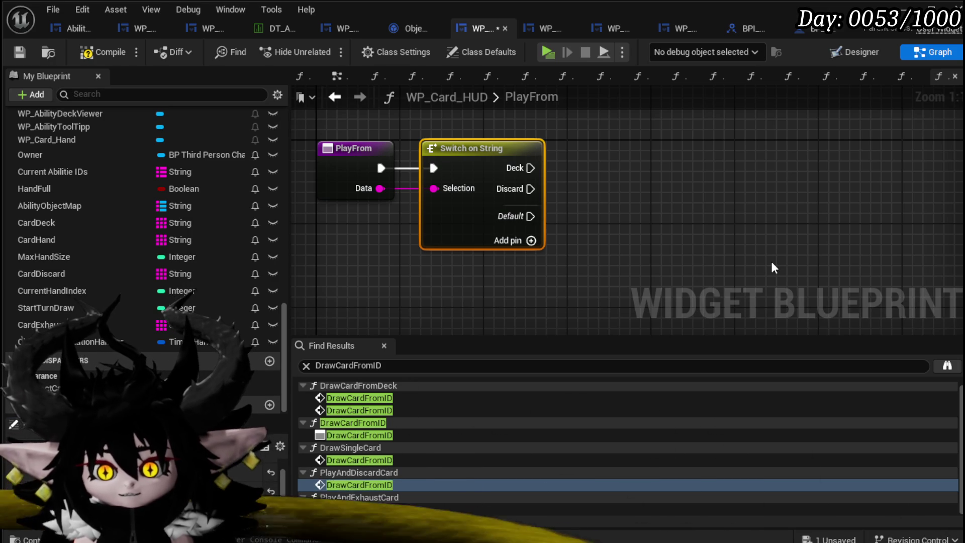
pyautogui.click(17, 50)
pyautogui.scroll(-2, 626, 190)
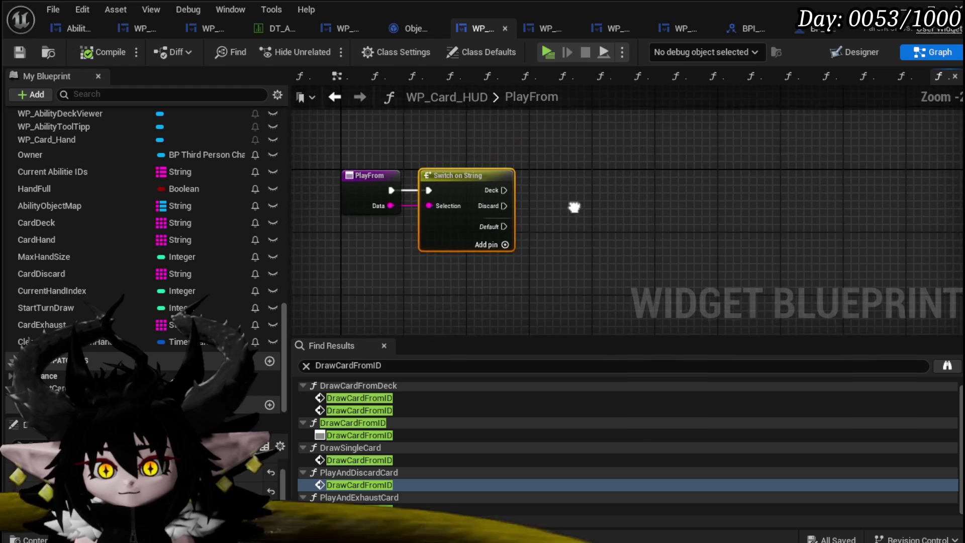
# Step: Add CardDeck and CardDiscard getter nodes to the PlayFrom graph
pyautogui.moveTo(56, 222); pyautogui.dragTo(497, 150)
pyautogui.click(484, 159)
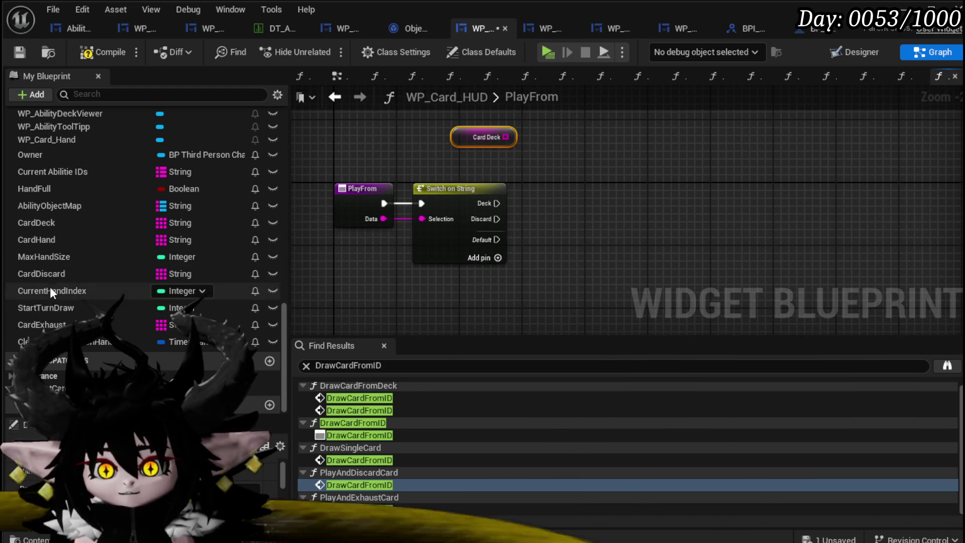
pyautogui.moveTo(93, 276); pyautogui.dragTo(468, 160)
pyautogui.click(510, 183)
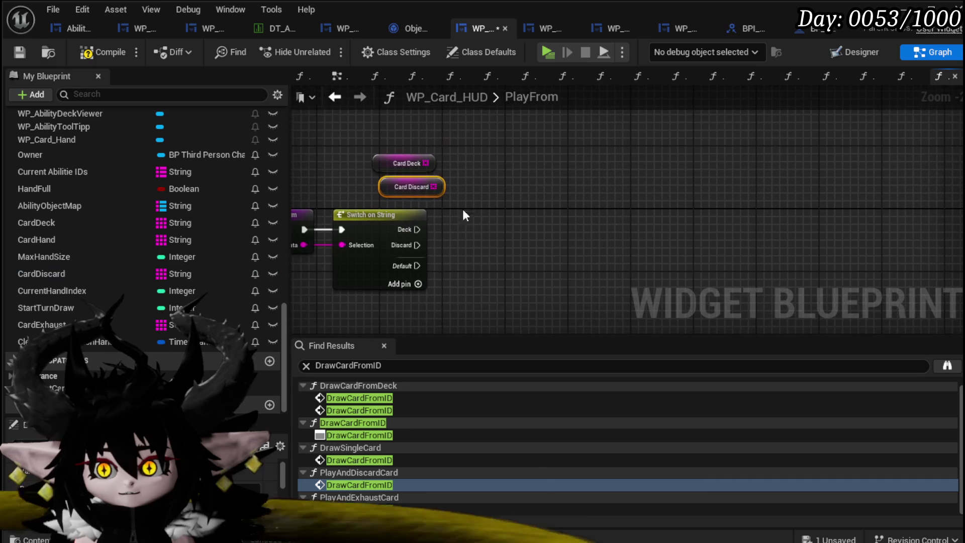
# Step: Feed Card Deck and Card Discard each into its own Get Random Index from Array node
pyautogui.rightClick(496, 171)
pyautogui.write('get ')
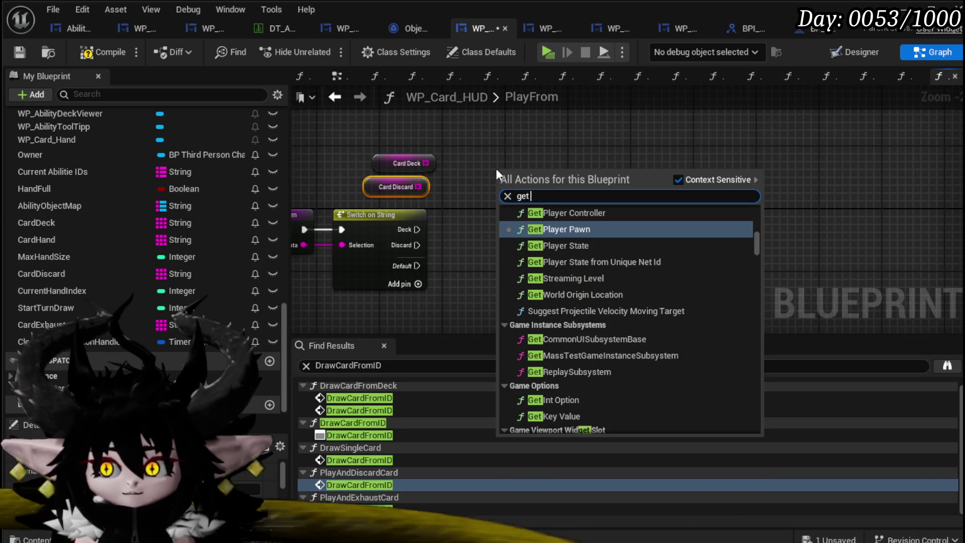
pyautogui.write('Random')
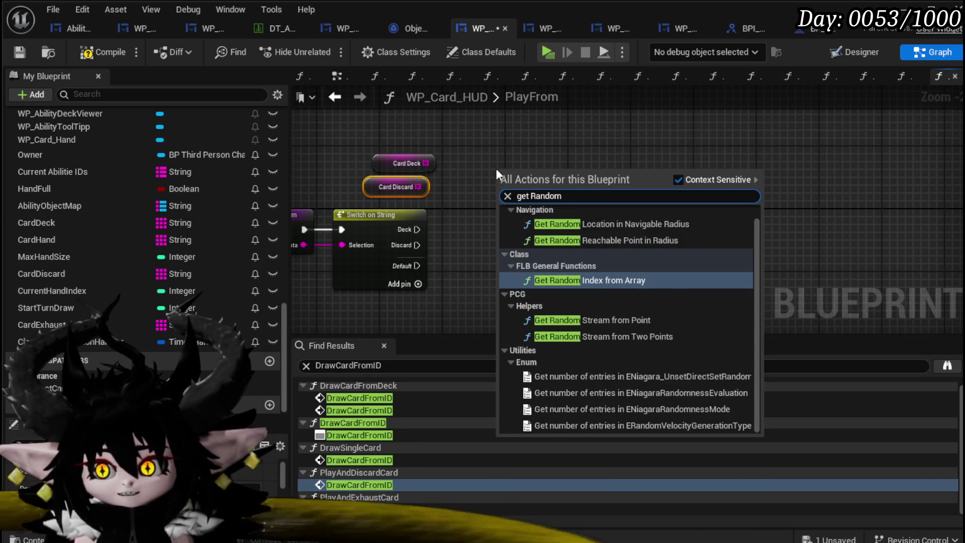
pyautogui.click(568, 279)
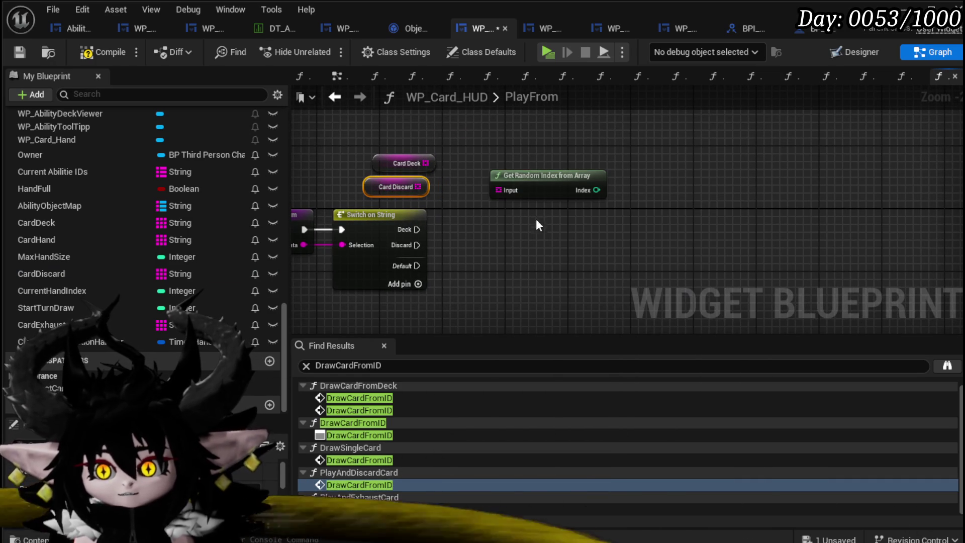
pyautogui.moveTo(427, 163); pyautogui.dragTo(474, 181)
pyautogui.moveTo(532, 190); pyautogui.dragTo(505, 160)
pyautogui.hotkey('ctrl', 'c')
pyautogui.hotkey('ctrl', 'v')
pyautogui.moveTo(417, 186)
pyautogui.mouseDown()
pyautogui.moveTo(452, 214)
pyautogui.moveTo(488, 197)
pyautogui.mouseUp()
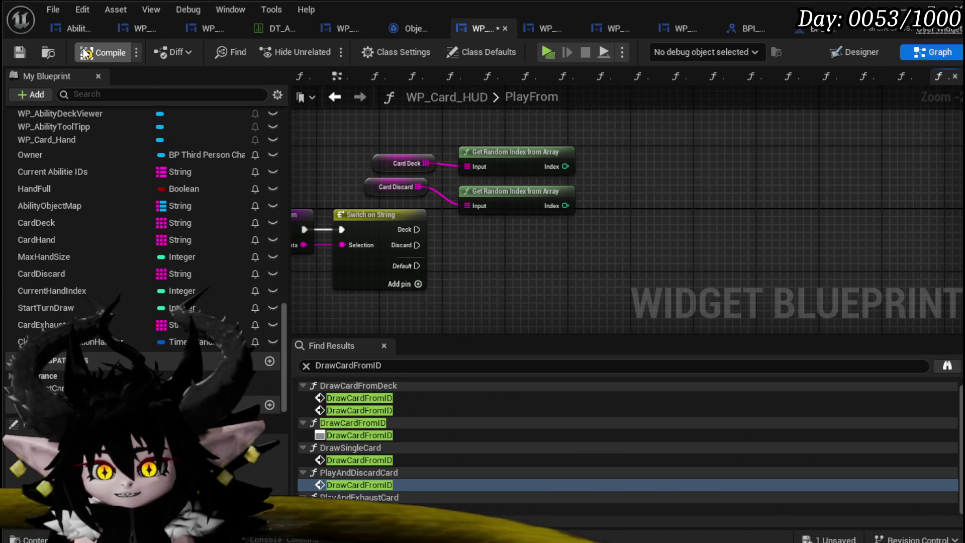
pyautogui.click(19, 53)
# Step: Add array GET nodes for the deck and discard arrays, each indexed by its random index
pyautogui.moveTo(417, 187); pyautogui.dragTo(639, 188)
pyautogui.write('get')
pyautogui.click(695, 321)
pyautogui.moveTo(565, 205)
pyautogui.mouseDown()
pyautogui.moveTo(631, 205)
pyautogui.moveTo(655, 216)
pyautogui.mouseUp()
pyautogui.moveTo(451, 158)
pyautogui.mouseDown()
pyautogui.moveTo(420, 162)
pyautogui.moveTo(516, 163)
pyautogui.mouseUp()
pyautogui.moveTo(645, 145); pyautogui.dragTo(638, 141)
pyautogui.write('get')
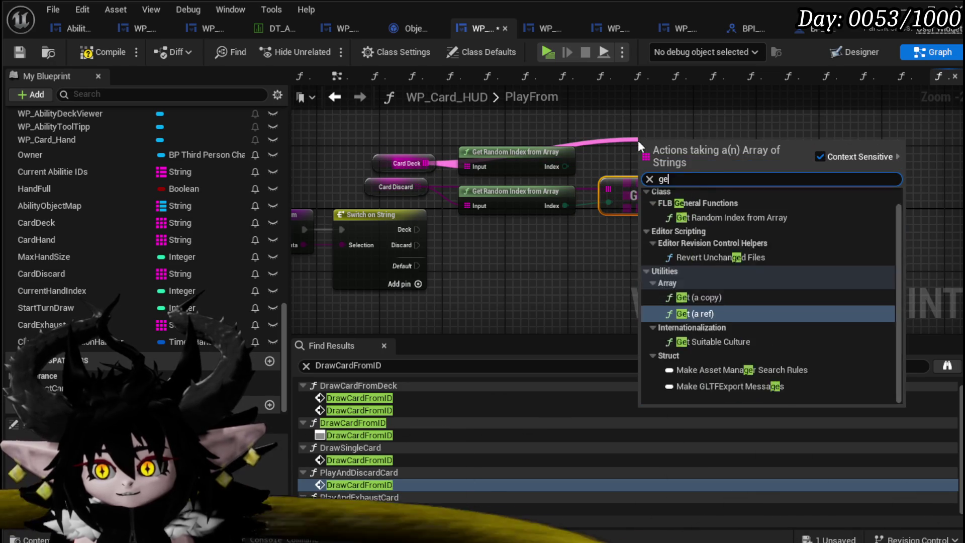
pyautogui.click(698, 253)
pyautogui.moveTo(596, 172)
pyautogui.mouseDown()
pyautogui.moveTo(639, 163)
pyautogui.moveTo(640, 151)
pyautogui.mouseUp()
pyautogui.moveTo(639, 199); pyautogui.dragTo(640, 214)
pyautogui.click(599, 274)
# Step: Compile and save the WP_Card_HUD blueprint
pyautogui.click(103, 52)
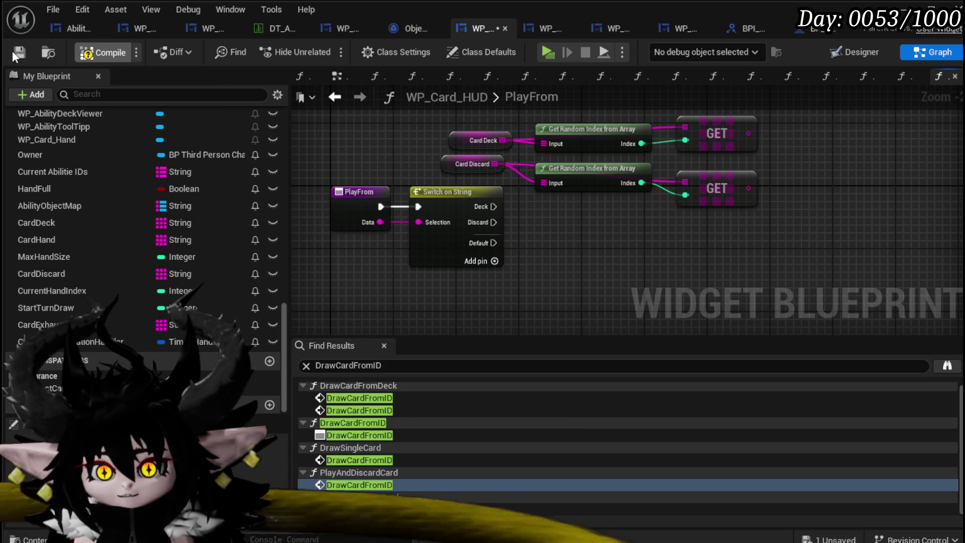
pyautogui.hotkey('ctrl', 's')
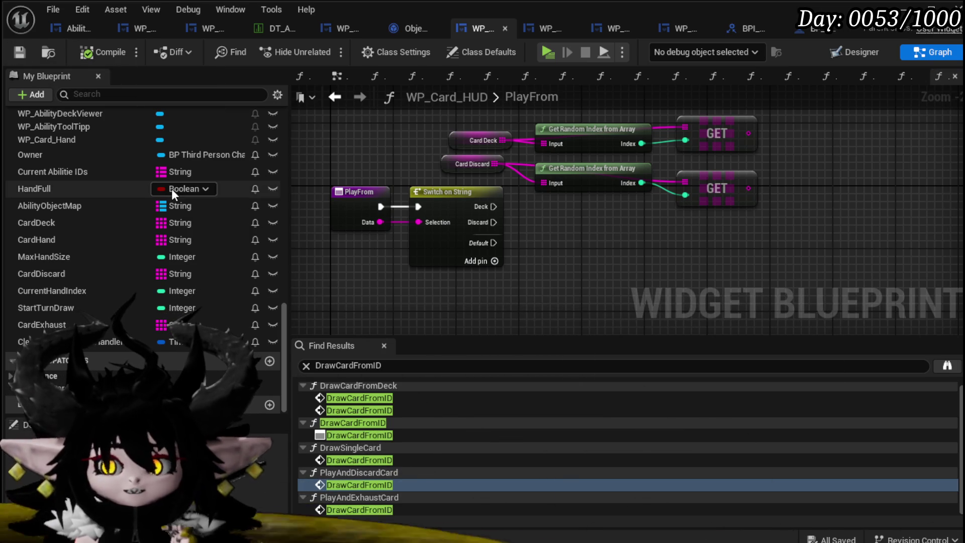
pyautogui.scroll(2, 171, 188)
pyautogui.scroll(3, 210, 201)
pyautogui.scroll(1, 210, 201)
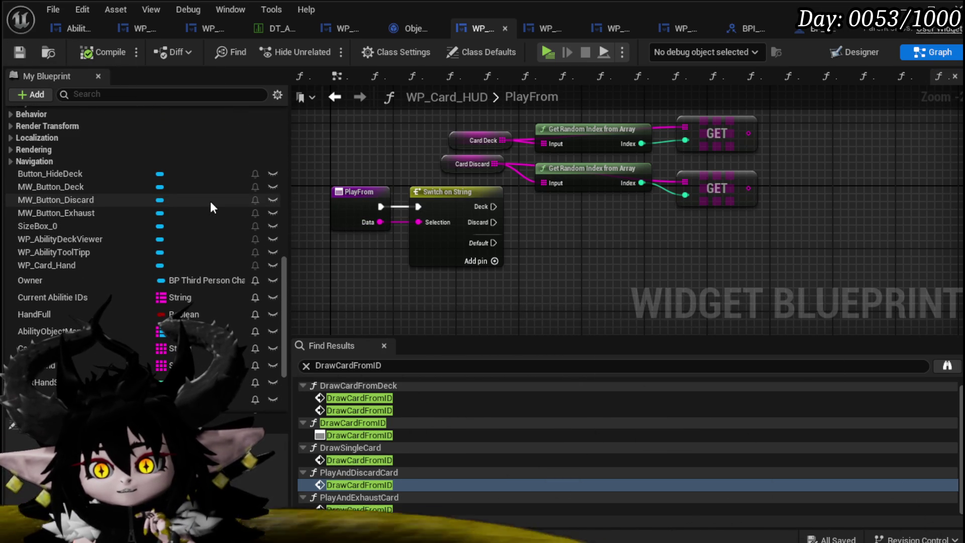
pyautogui.scroll(3, 210, 201)
pyautogui.scroll(-9, 210, 201)
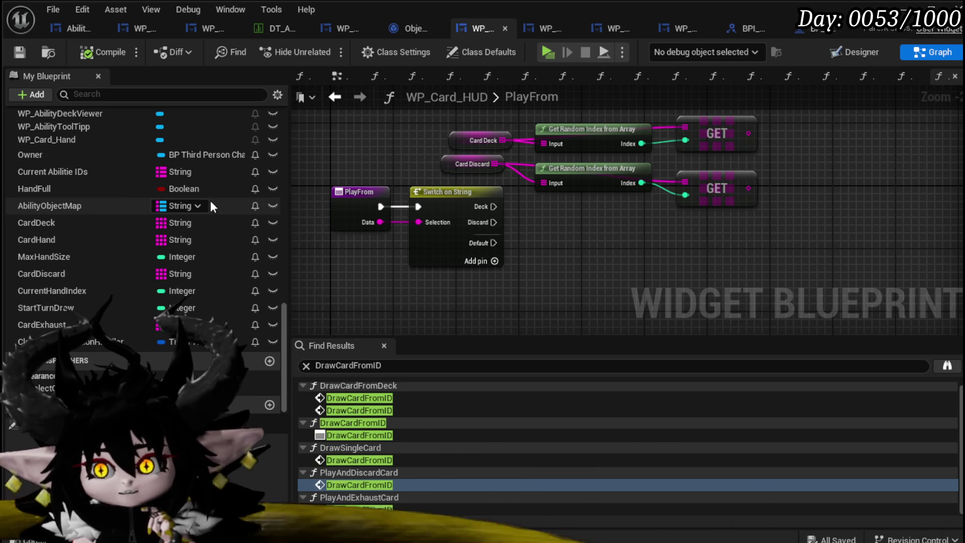
# Step: Open WP_ActionSelection's SelectAbilityFromCard function graph and bring its entry, Branch and Set Text nodes into view
pyautogui.click(341, 30)
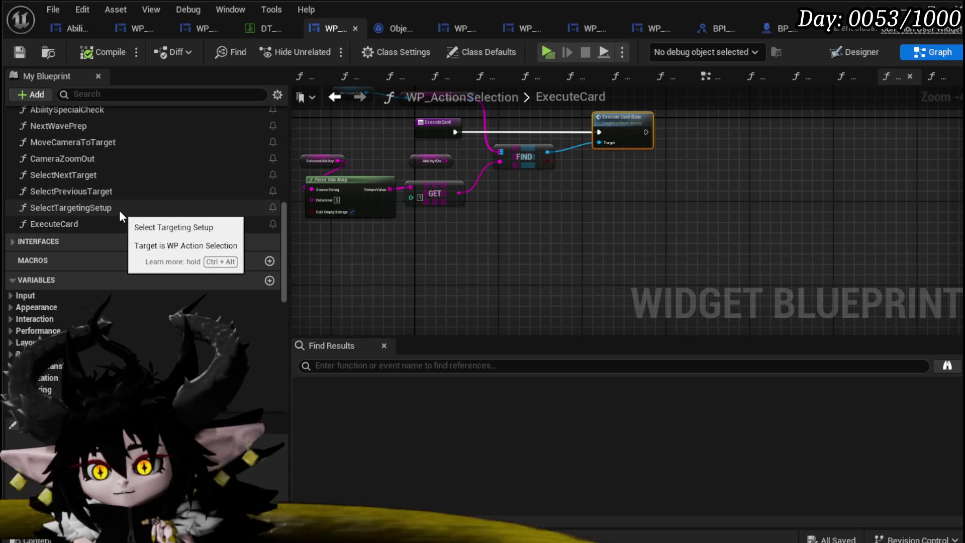
pyautogui.scroll(5, 121, 210)
pyautogui.scroll(5, 141, 206)
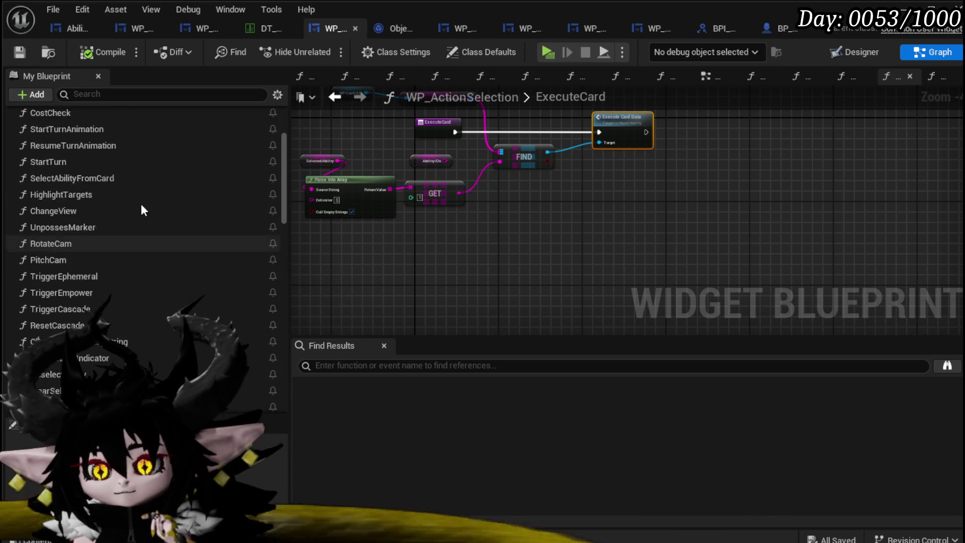
pyautogui.scroll(-5, 528, 236)
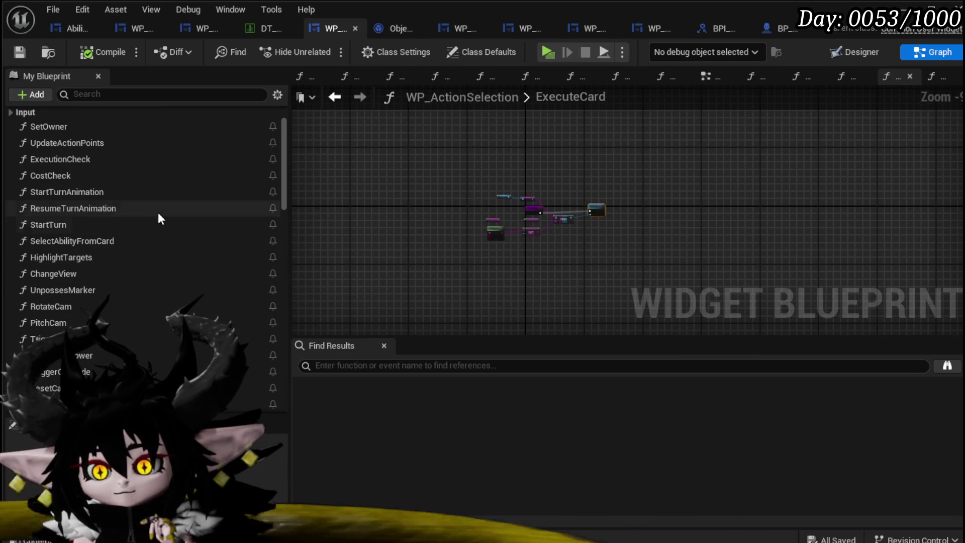
pyautogui.doubleClick(89, 240)
pyautogui.scroll(4, 540, 285)
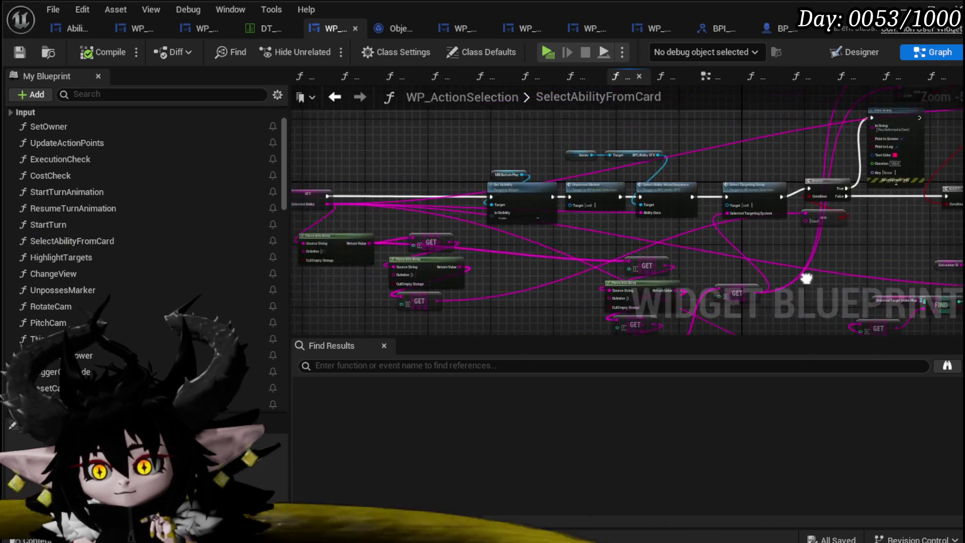
pyautogui.moveTo(414, 296)
pyautogui.mouseDown()
pyautogui.moveTo(592, 286)
pyautogui.moveTo(518, 281)
pyautogui.mouseUp()
pyautogui.scroll(-2, 439, 270)
pyautogui.moveTo(321, 264)
pyautogui.mouseDown()
pyautogui.moveTo(402, 201)
pyautogui.moveTo(547, 152)
pyautogui.mouseUp()
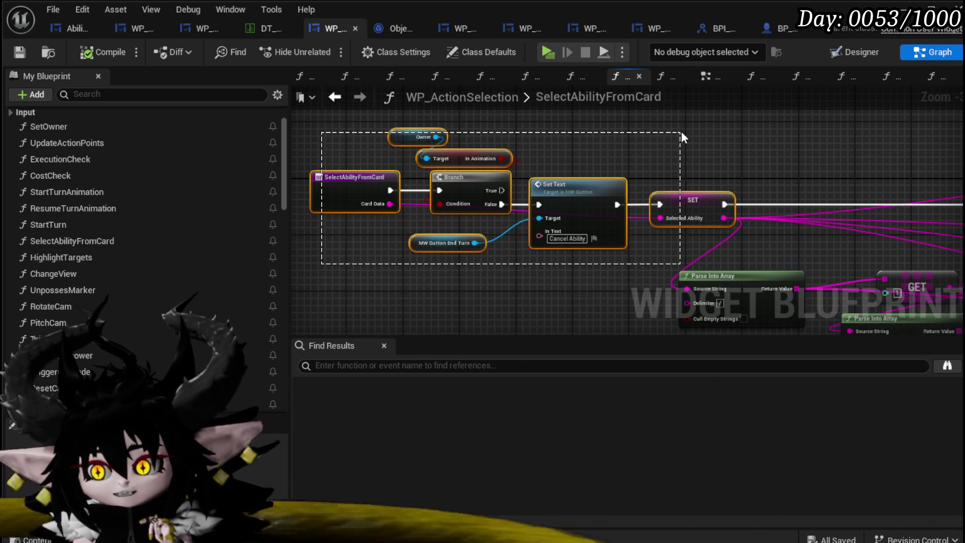
pyautogui.moveTo(680, 132); pyautogui.dragTo(698, 161)
pyautogui.click(698, 161)
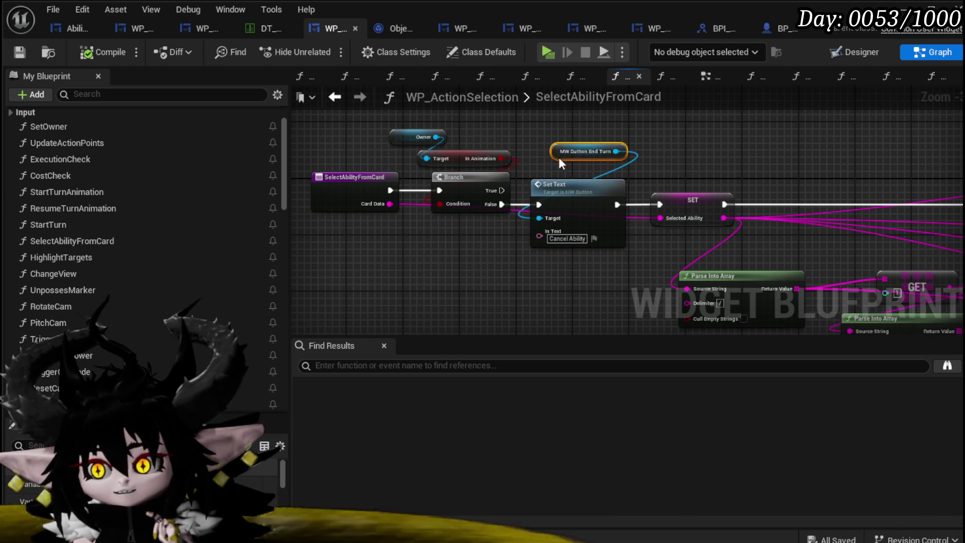
# Step: Nudge the MW Button End Turn node slightly left and survey the rest of the graph
pyautogui.moveTo(561, 158); pyautogui.dragTo(554, 158)
pyautogui.click(632, 161)
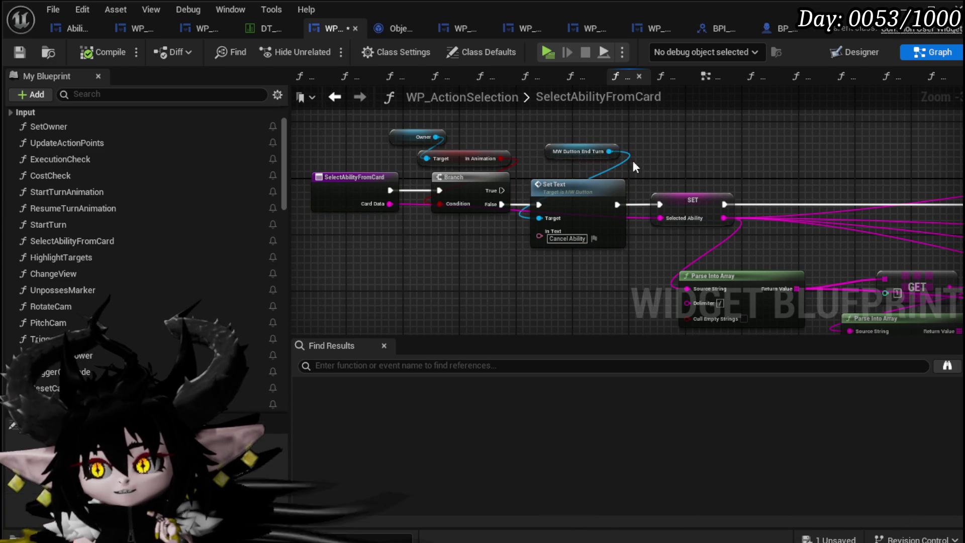
pyautogui.click(661, 168)
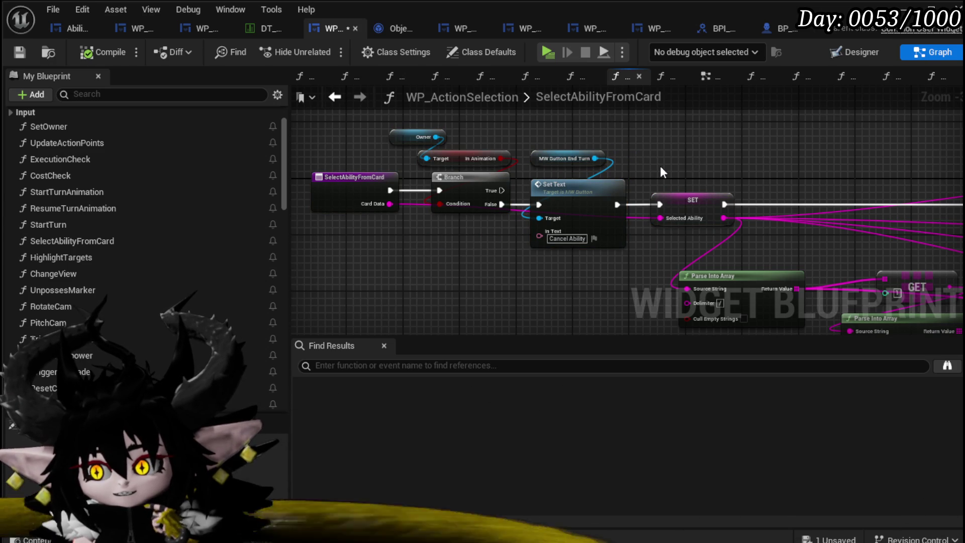
pyautogui.moveTo(660, 172)
pyautogui.mouseDown()
pyautogui.moveTo(668, 176)
pyautogui.moveTo(586, 173)
pyautogui.moveTo(680, 201)
pyautogui.moveTo(394, 171)
pyautogui.mouseUp()
pyautogui.moveTo(669, 162); pyautogui.dragTo(454, 166)
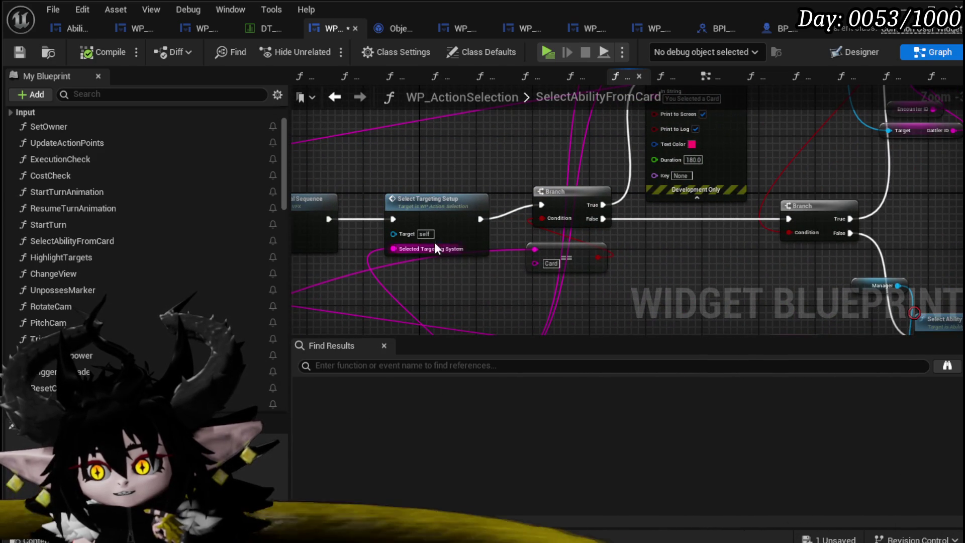
pyautogui.scroll(-1, 424, 196)
pyautogui.moveTo(555, 227)
pyautogui.mouseDown()
pyautogui.moveTo(533, 201)
pyautogui.moveTo(409, 145)
pyautogui.moveTo(381, 216)
pyautogui.moveTo(523, 221)
pyautogui.moveTo(680, 258)
pyautogui.moveTo(801, 190)
pyautogui.moveTo(706, 221)
pyautogui.moveTo(484, 196)
pyautogui.mouseUp()
pyautogui.scroll(1, 647, 179)
pyautogui.moveTo(649, 186); pyautogui.dragTo(676, 179)
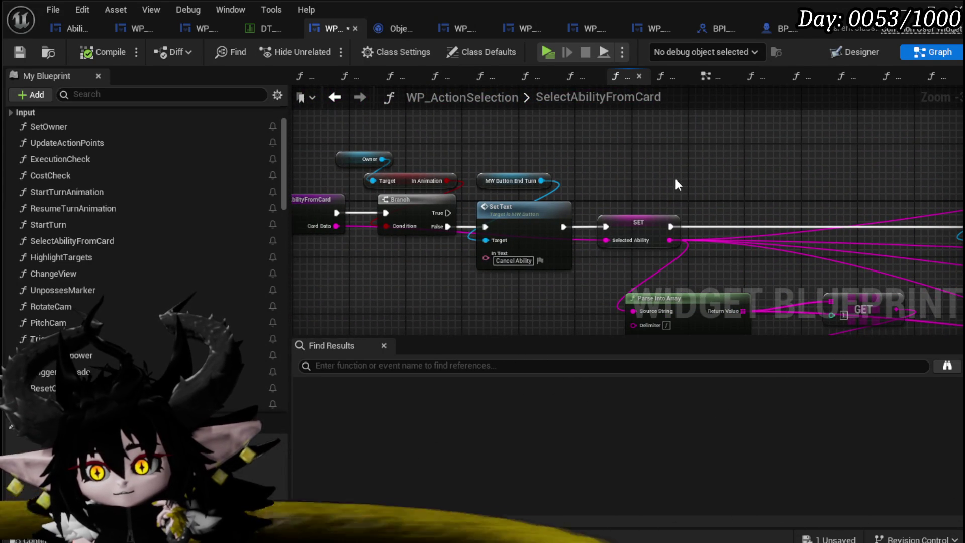
pyautogui.moveTo(409, 319); pyautogui.dragTo(436, 302)
# Step: Select the MW Button End Turn, Branch, Set Text and SET nodes, then clear the selection without moving anything
pyautogui.keyDown('ctrl'); pyautogui.click(533, 161); pyautogui.keyUp('ctrl')
pyautogui.moveTo(493, 281); pyautogui.dragTo(535, 261)
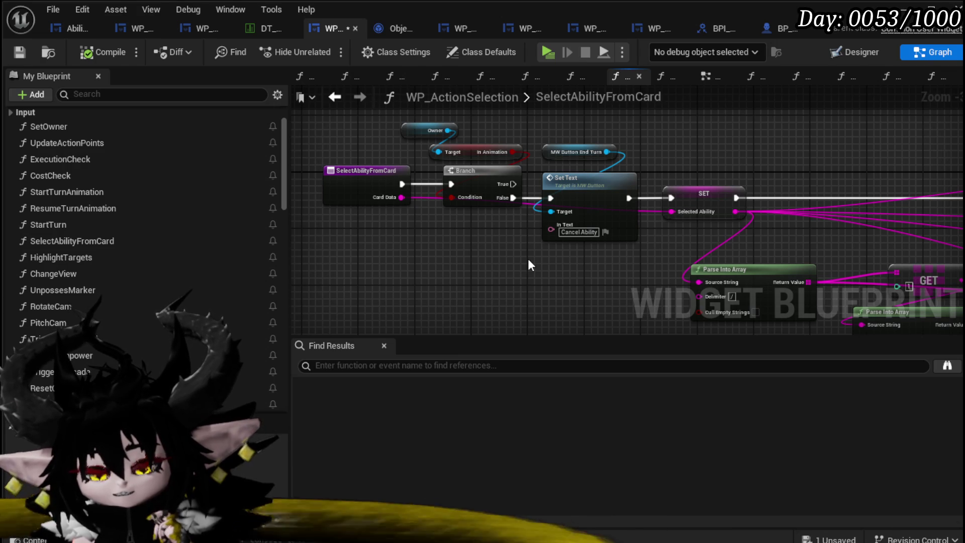
pyautogui.moveTo(528, 258); pyautogui.dragTo(493, 260)
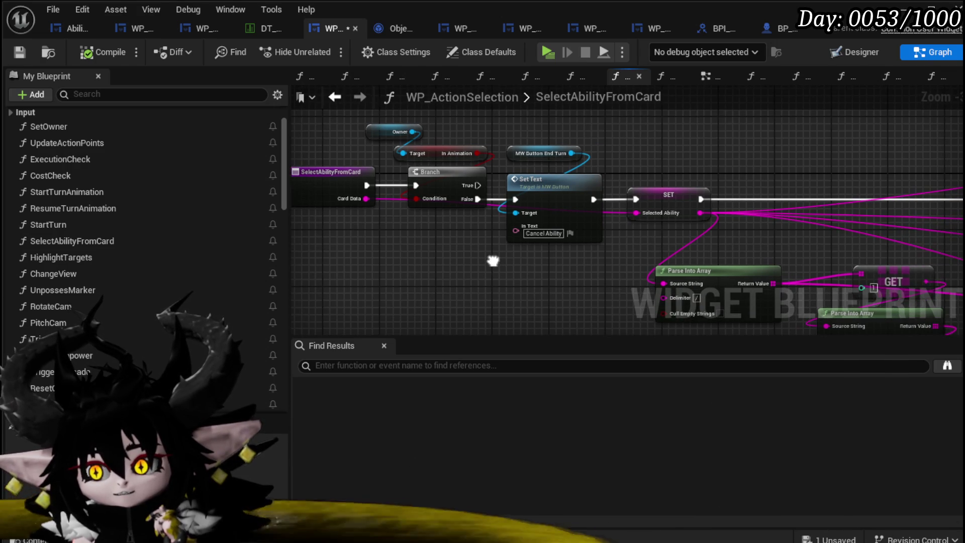
pyautogui.moveTo(324, 255); pyautogui.dragTo(591, 117)
pyautogui.click(605, 131)
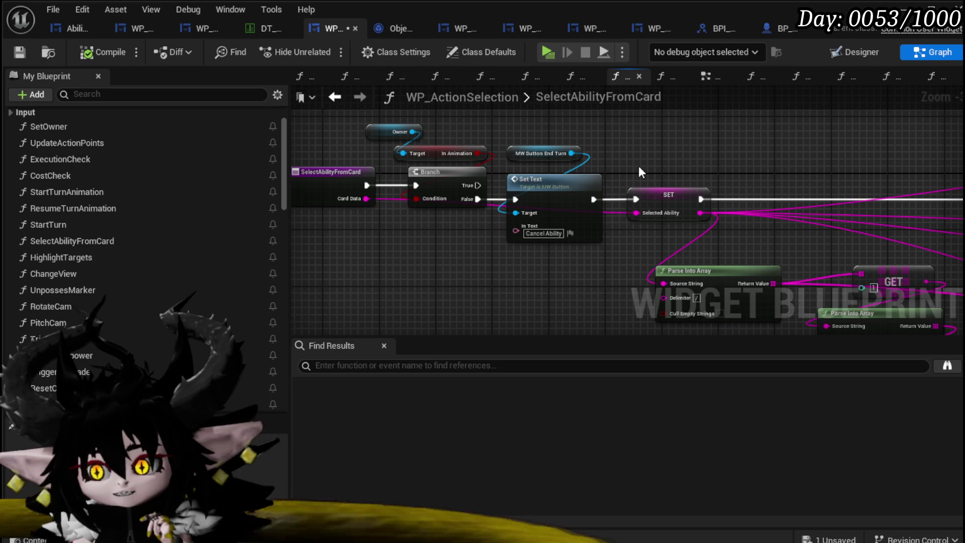
pyautogui.moveTo(325, 228); pyautogui.dragTo(646, 134)
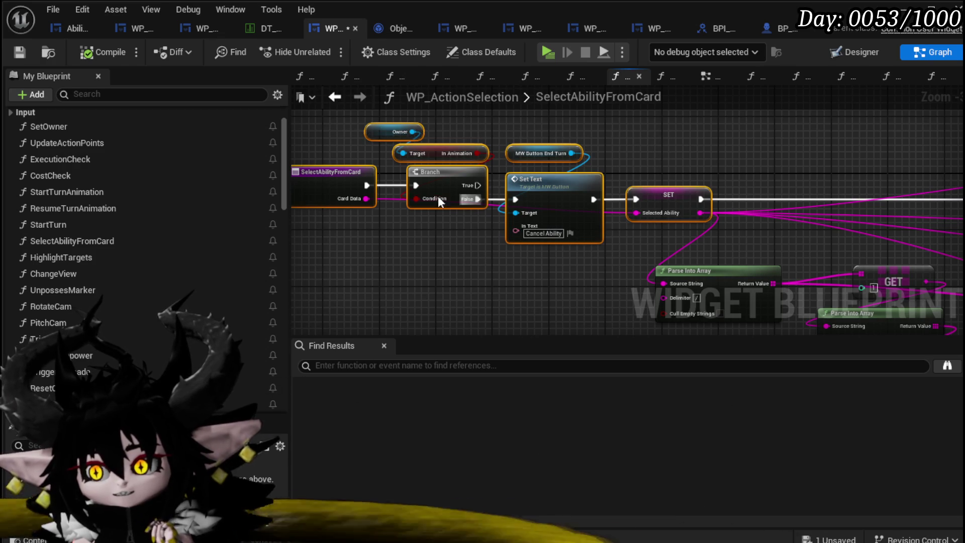
pyautogui.click(302, 229)
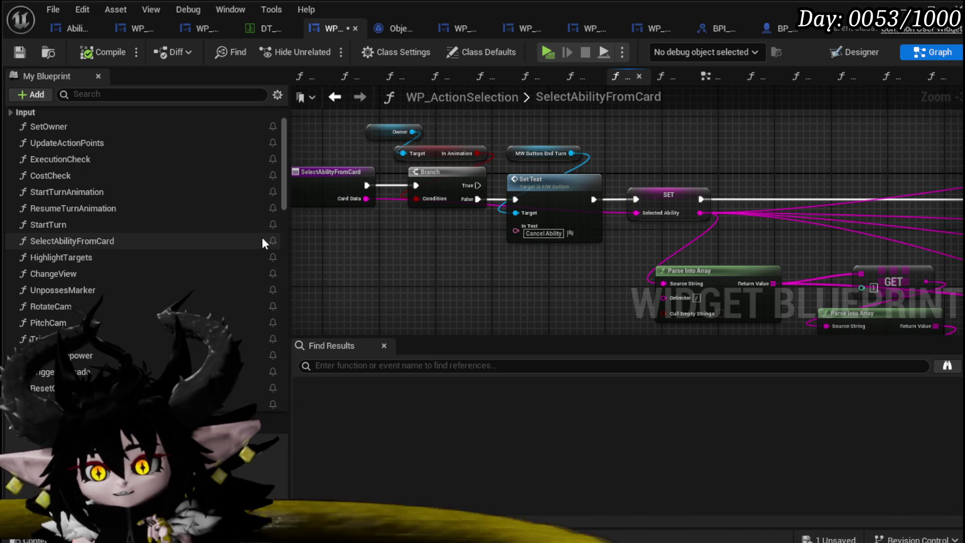
# Step: Open the SetOwner function graph, inspect the WP Card HUD reference, and save the blueprint
pyautogui.scroll(2, 199, 219)
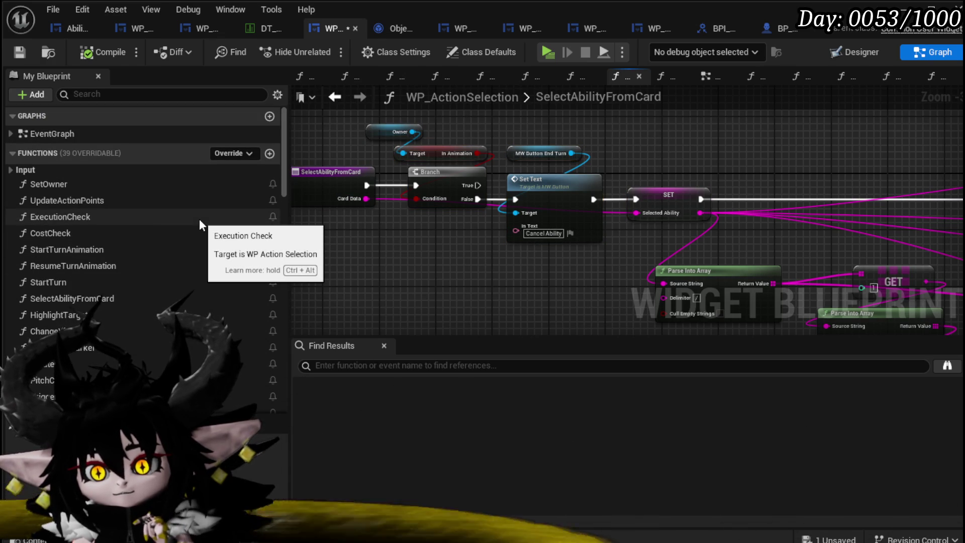
pyautogui.doubleClick(132, 185)
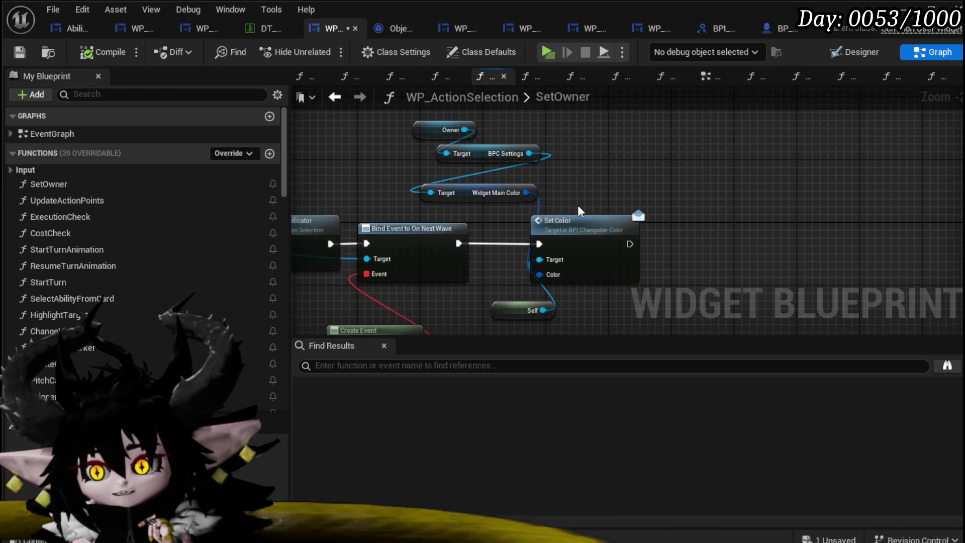
pyautogui.scroll(-3, 577, 205)
pyautogui.scroll(6, 378, 200)
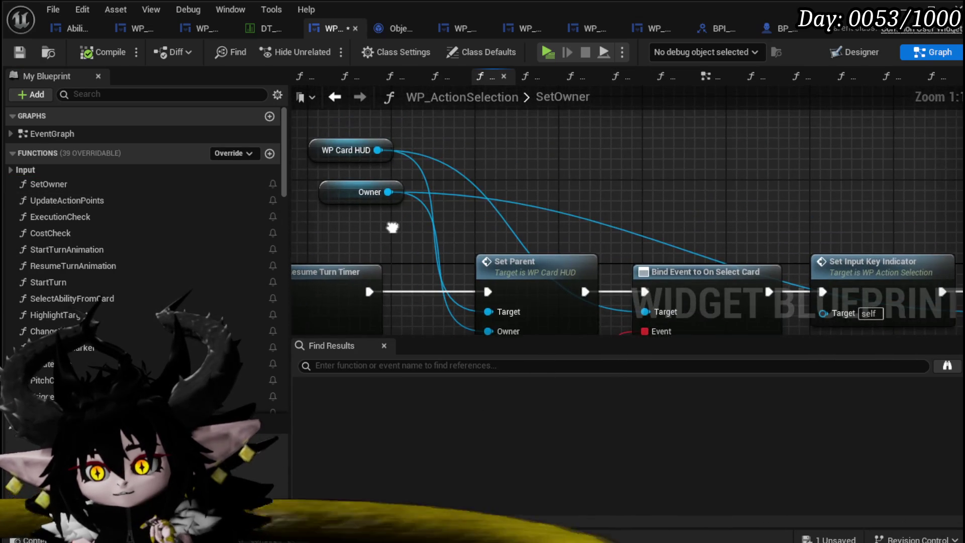
pyautogui.scroll(-4, 477, 225)
pyautogui.scroll(2, 419, 171)
pyautogui.moveTo(376, 153); pyautogui.dragTo(554, 160)
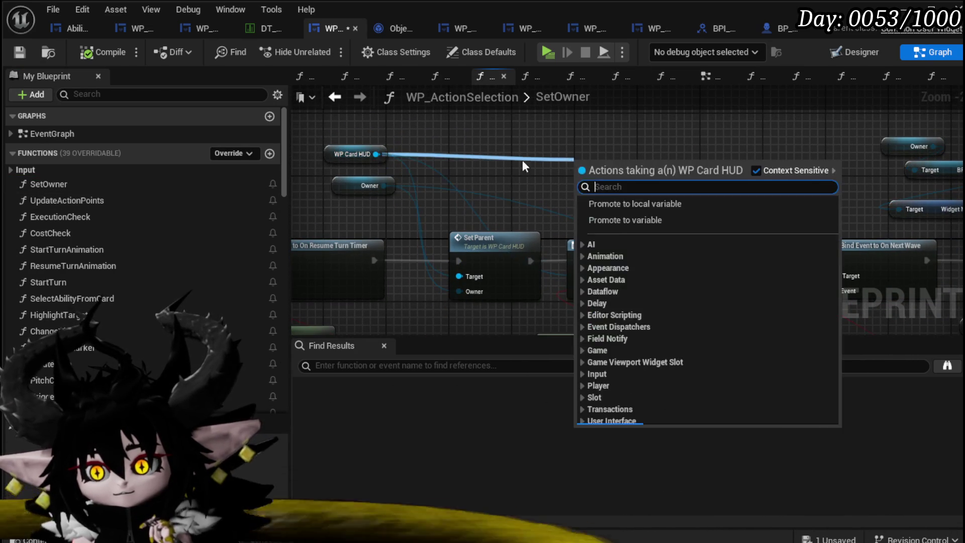
pyautogui.click(496, 175)
pyautogui.moveTo(496, 176)
pyautogui.mouseDown()
pyautogui.moveTo(403, 144)
pyautogui.moveTo(417, 127)
pyautogui.moveTo(470, 129)
pyautogui.mouseUp()
pyautogui.hotkey('ctrl', 's')
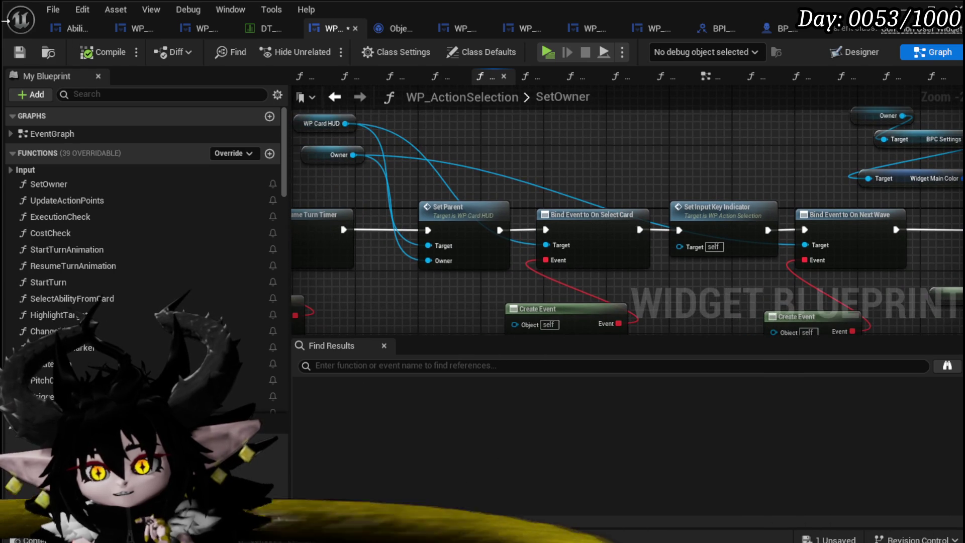
pyautogui.click(460, 28)
# Step: Add a new event dispatcher to WP_Card_HUD
pyautogui.scroll(3, 101, 193)
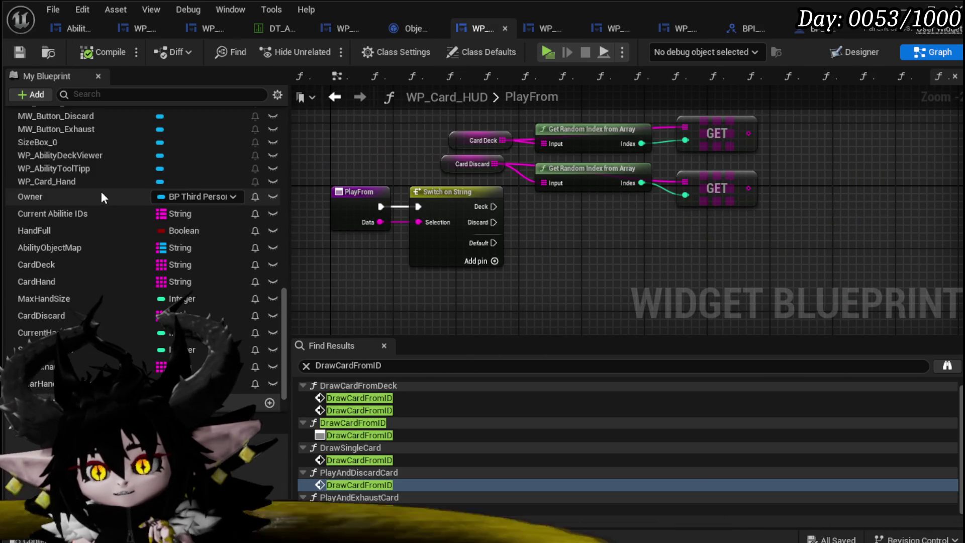
pyautogui.scroll(2, 101, 193)
pyautogui.scroll(3, 101, 191)
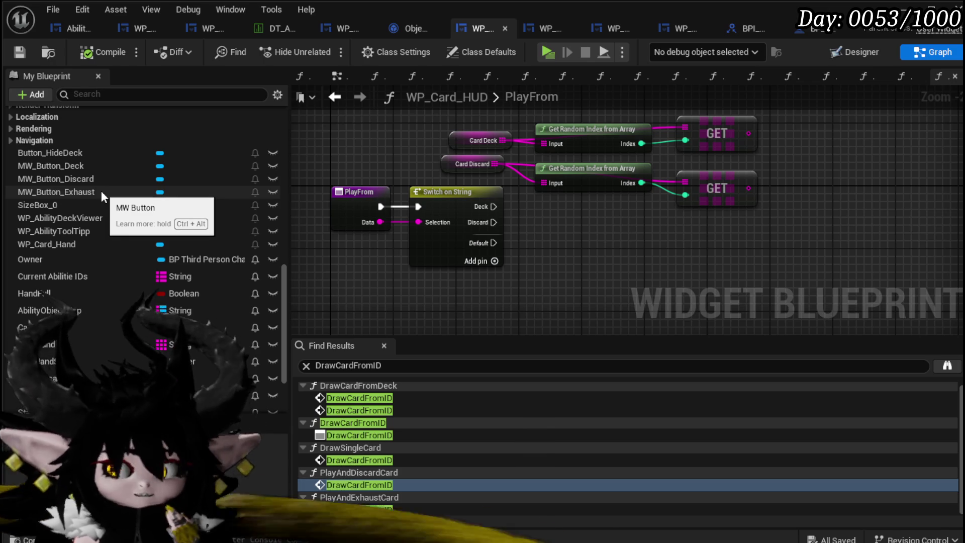
pyautogui.scroll(-8, 101, 188)
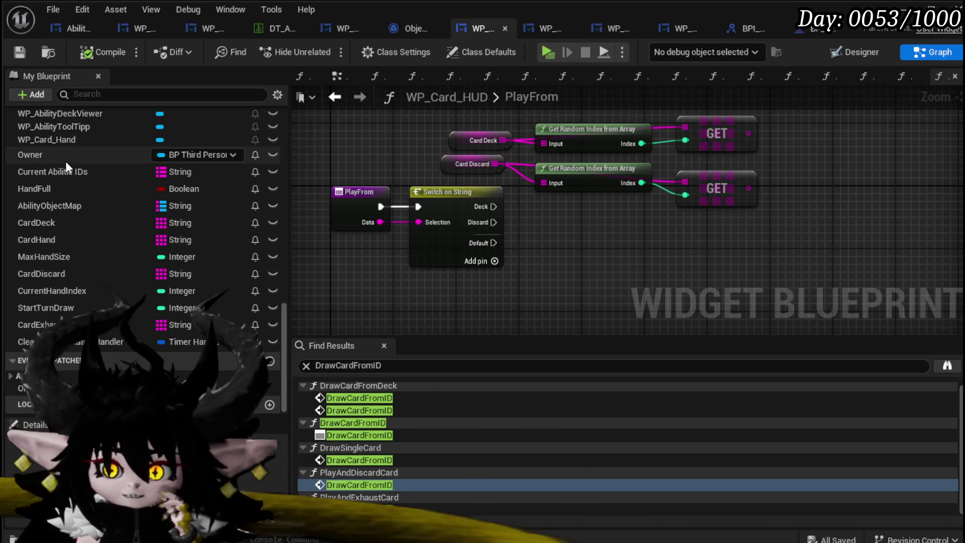
pyautogui.scroll(5, 137, 222)
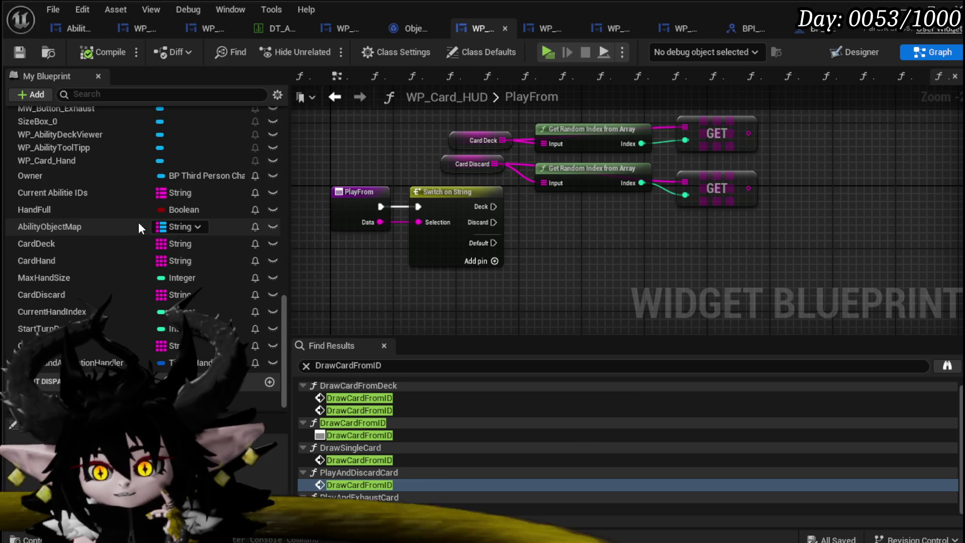
pyautogui.scroll(5, 138, 219)
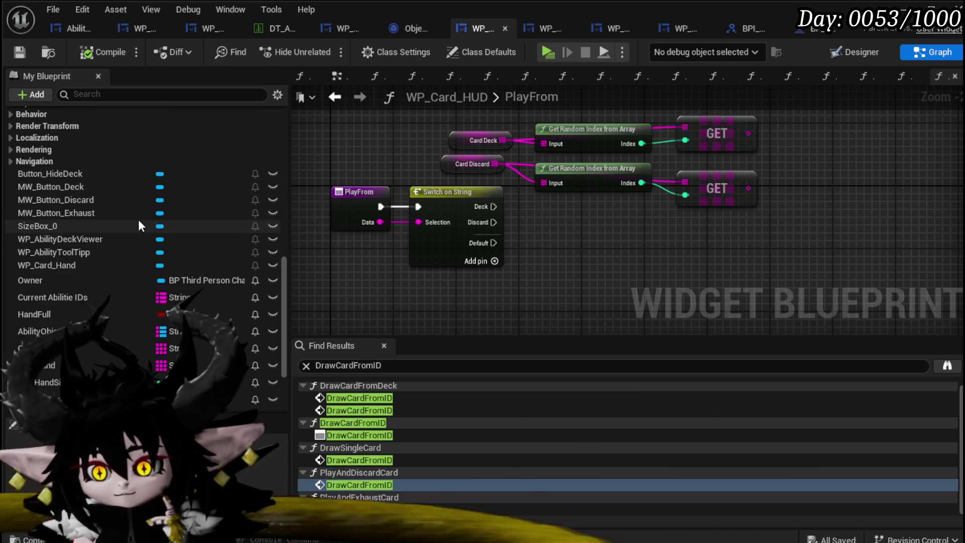
pyautogui.scroll(-10, 138, 219)
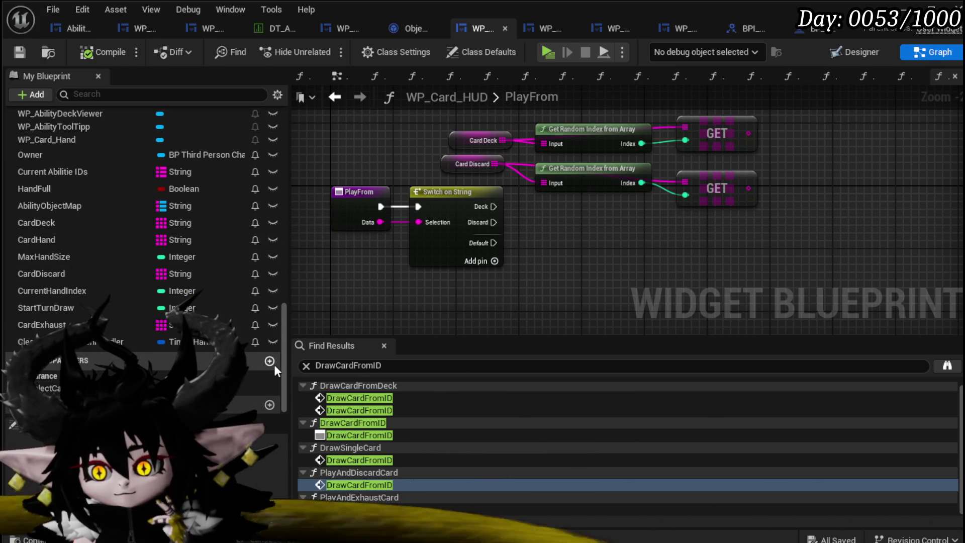
pyautogui.click(270, 361)
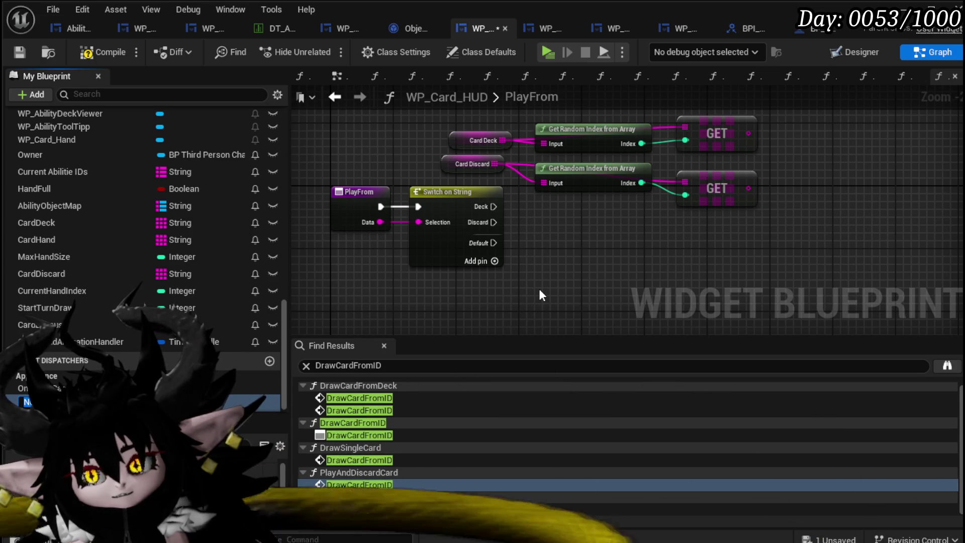
# Step: Shift the random-index and GET lookup nodes away from Switch on String, then compile and save
pyautogui.scroll(-1, 588, 272)
pyautogui.moveTo(690, 217)
pyautogui.mouseDown()
pyautogui.moveTo(608, 195)
pyautogui.moveTo(693, 211)
pyautogui.mouseUp()
pyautogui.moveTo(469, 125)
pyautogui.mouseDown()
pyautogui.moveTo(710, 204)
pyautogui.moveTo(486, 169)
pyautogui.mouseUp()
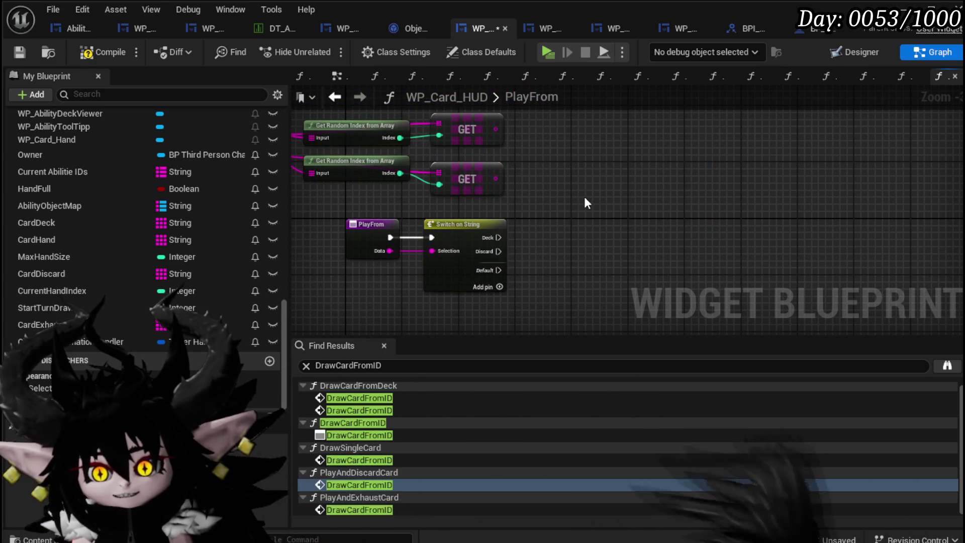
pyautogui.click(20, 52)
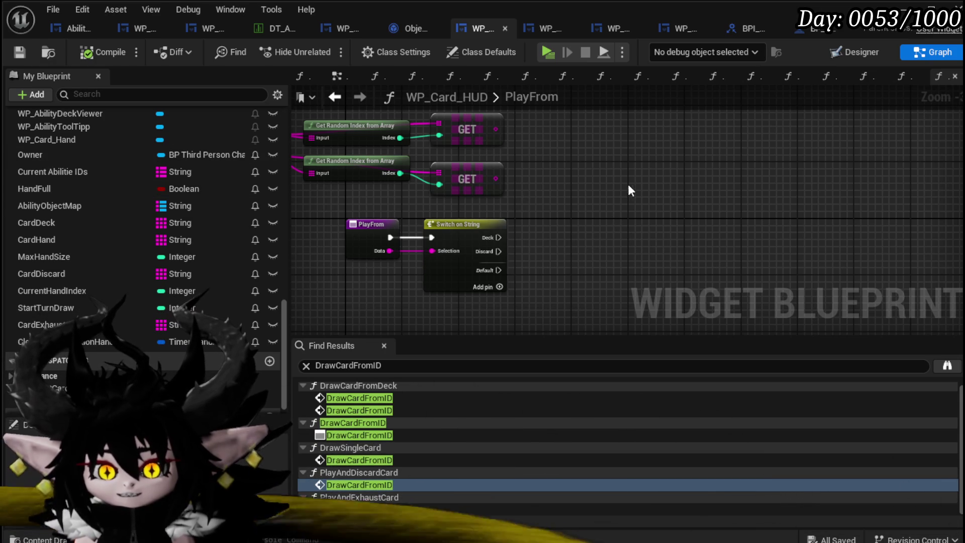
# Step: Look up the deck and discard GET results with FIND nodes on Ability Object Map
pyautogui.moveTo(629, 184); pyautogui.dragTo(646, 186)
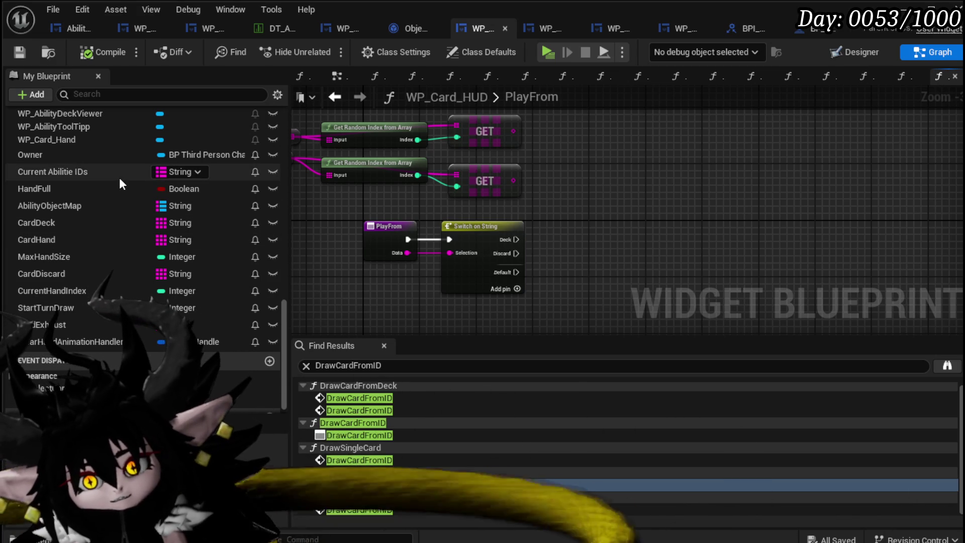
pyautogui.scroll(3, 116, 185)
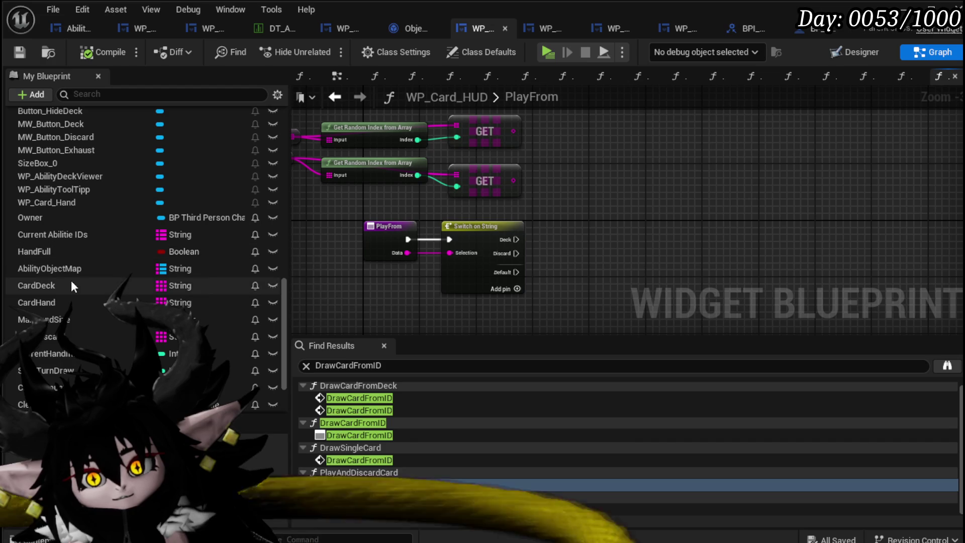
pyautogui.moveTo(64, 264)
pyautogui.mouseDown()
pyautogui.moveTo(572, 144)
pyautogui.moveTo(605, 198)
pyautogui.mouseUp()
pyautogui.write('Find')
pyautogui.press('Return')
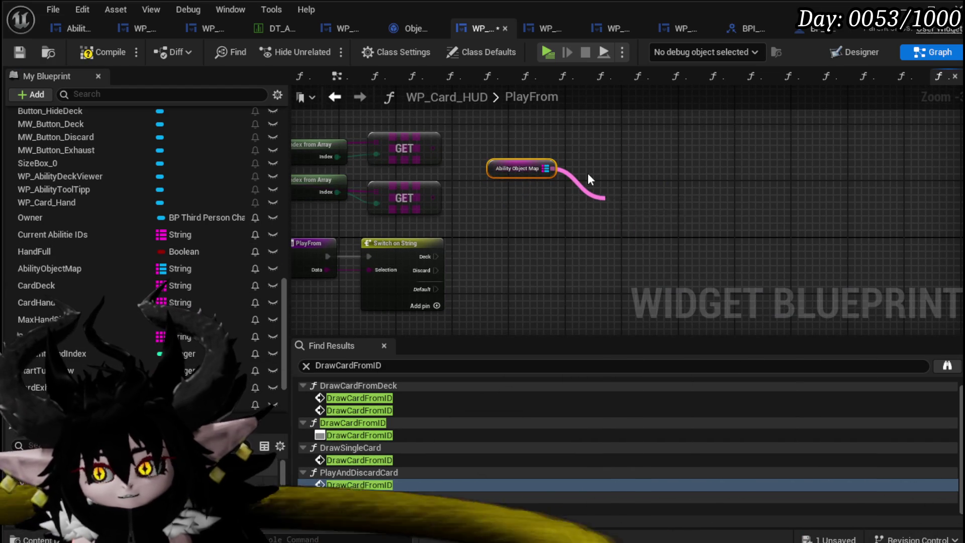
pyautogui.moveTo(433, 148); pyautogui.dragTo(609, 219)
pyautogui.moveTo(497, 229); pyautogui.dragTo(619, 149)
pyautogui.moveTo(636, 199); pyautogui.dragTo(597, 136)
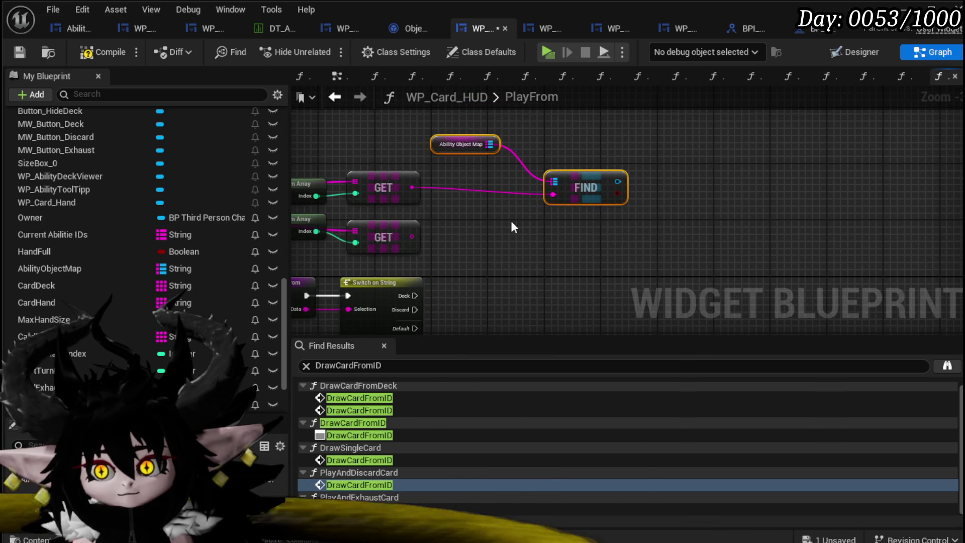
pyautogui.hotkey('ctrl', 'd')
pyautogui.moveTo(416, 242); pyautogui.dragTo(577, 257)
pyautogui.click(584, 251)
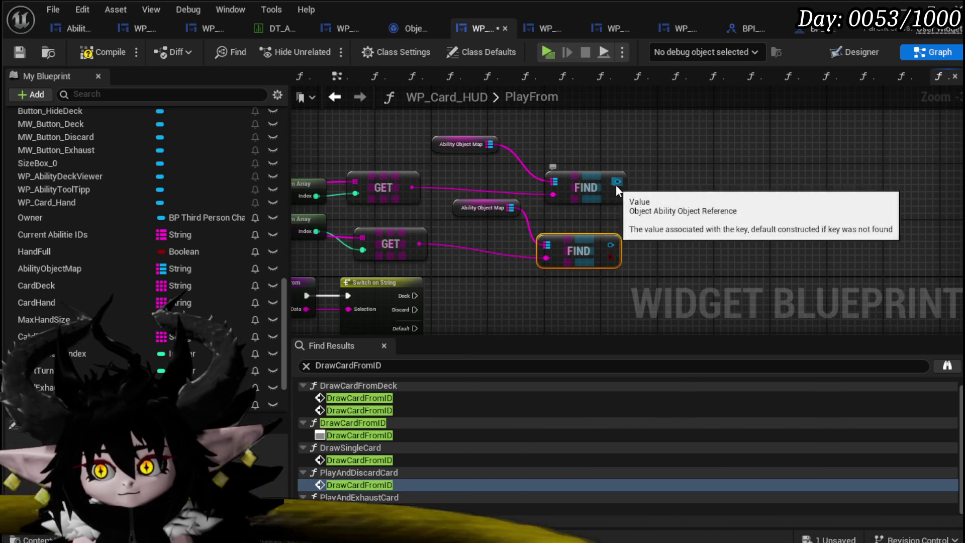
# Step: Attach a Get Data node to each FIND result, then compile and save
pyautogui.moveTo(617, 182); pyautogui.dragTo(691, 173)
pyautogui.write('get Data')
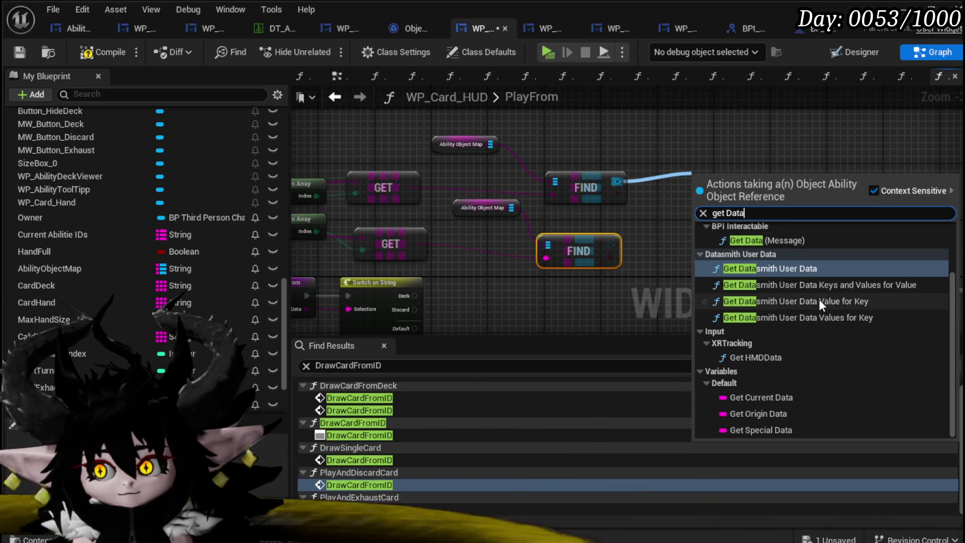
pyautogui.click(758, 244)
pyautogui.moveTo(720, 184); pyautogui.dragTo(693, 177)
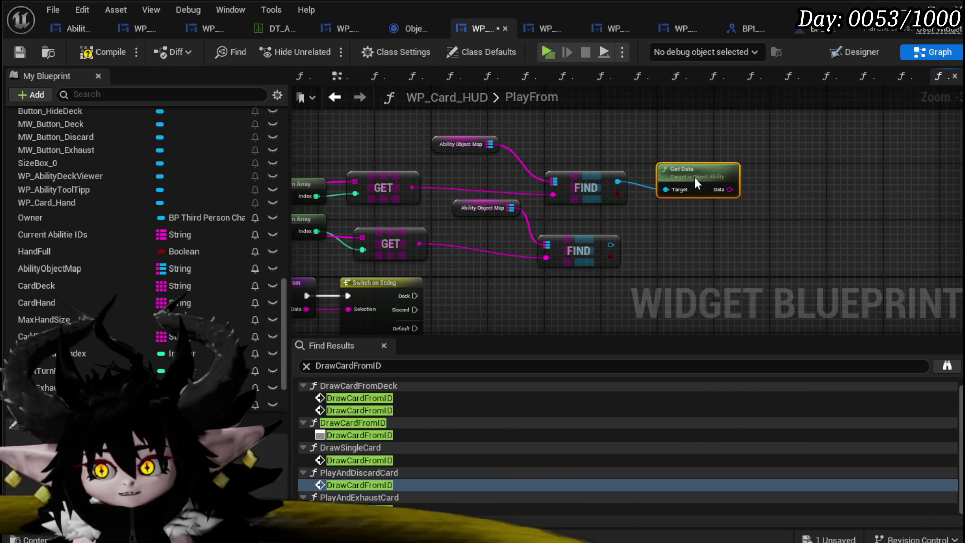
pyautogui.hotkey('ctrl', 'v')
pyautogui.moveTo(610, 244)
pyautogui.mouseDown()
pyautogui.moveTo(640, 261)
pyautogui.moveTo(692, 240)
pyautogui.mouseUp()
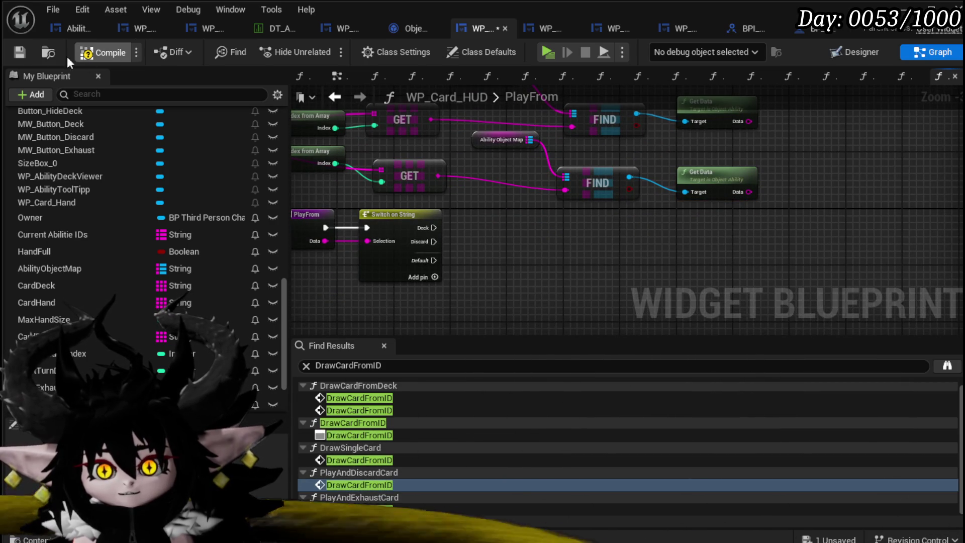
pyautogui.click(18, 51)
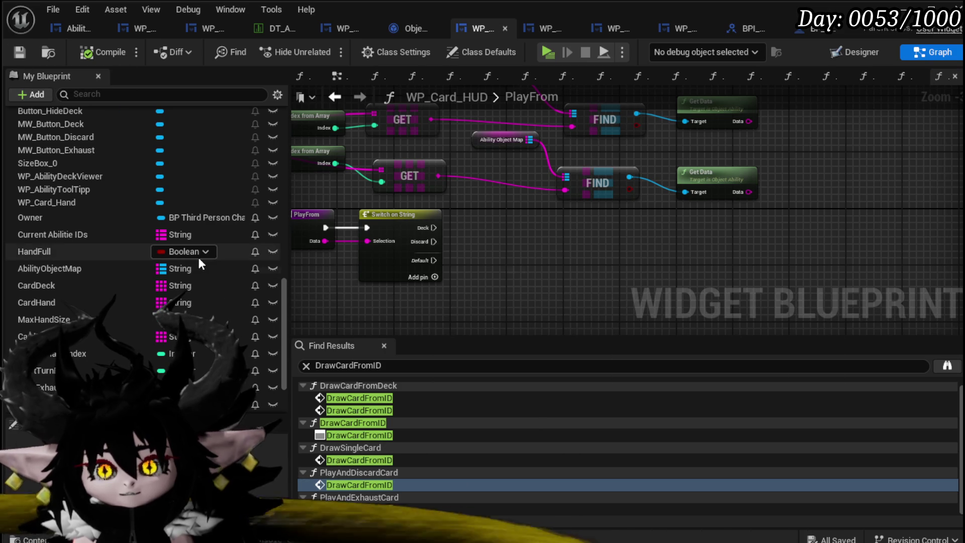
# Step: Place an Owner getter, delete it as unneeded, and save the blueprint
pyautogui.moveTo(101, 217)
pyautogui.mouseDown()
pyautogui.moveTo(251, 247)
pyautogui.moveTo(587, 230)
pyautogui.mouseUp()
pyautogui.click(553, 255)
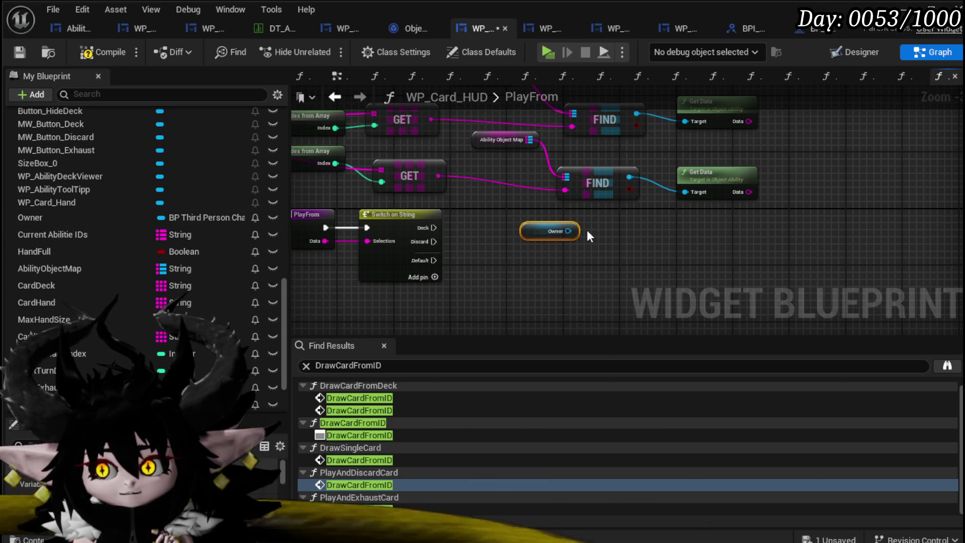
pyautogui.press('Delete')
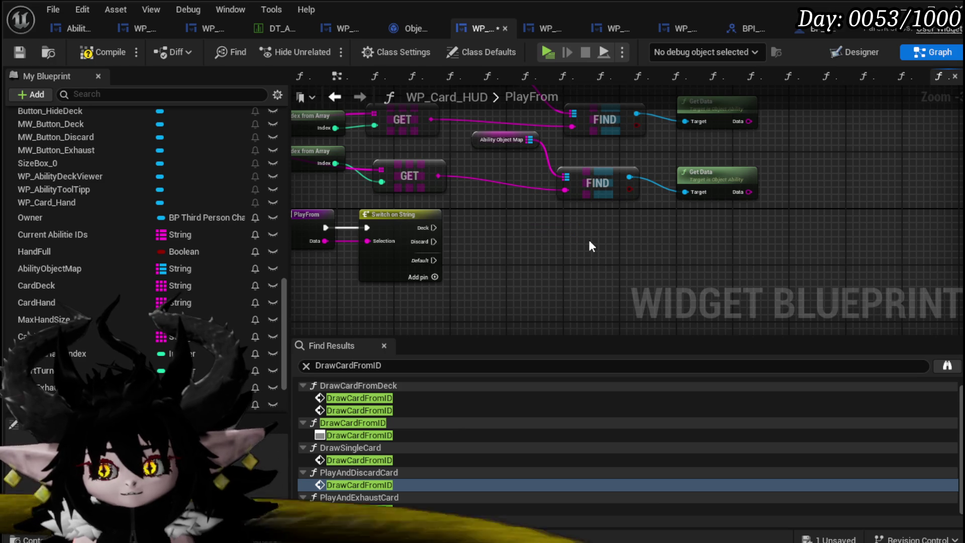
pyautogui.click(22, 51)
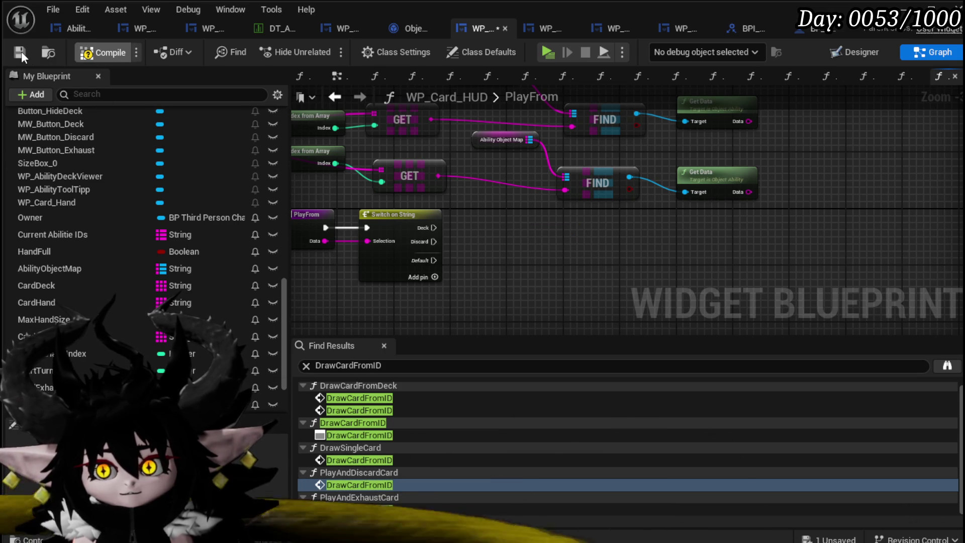
pyautogui.scroll(-3, 248, 191)
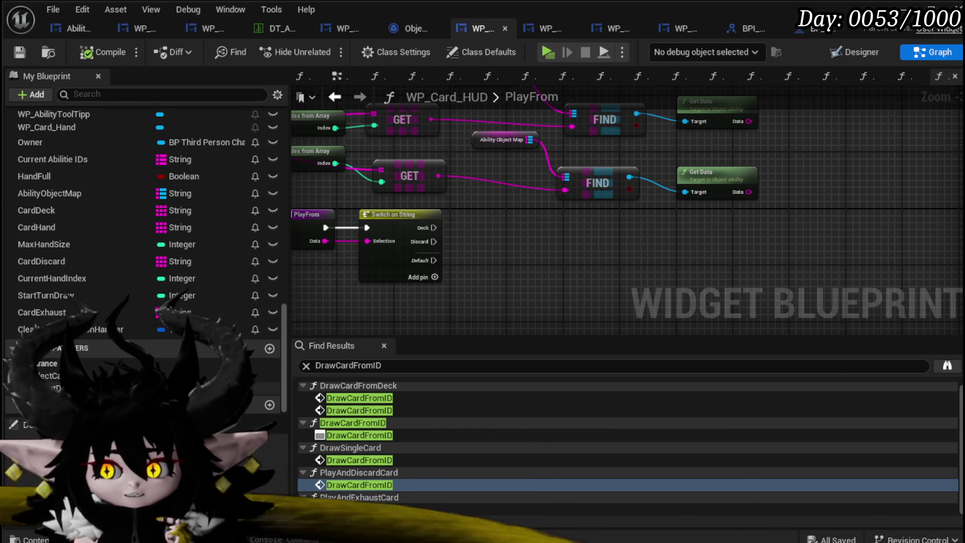
# Step: Add a Call On Play from String Data node and give the dispatcher a Text input parameter
pyautogui.click(151, 388)
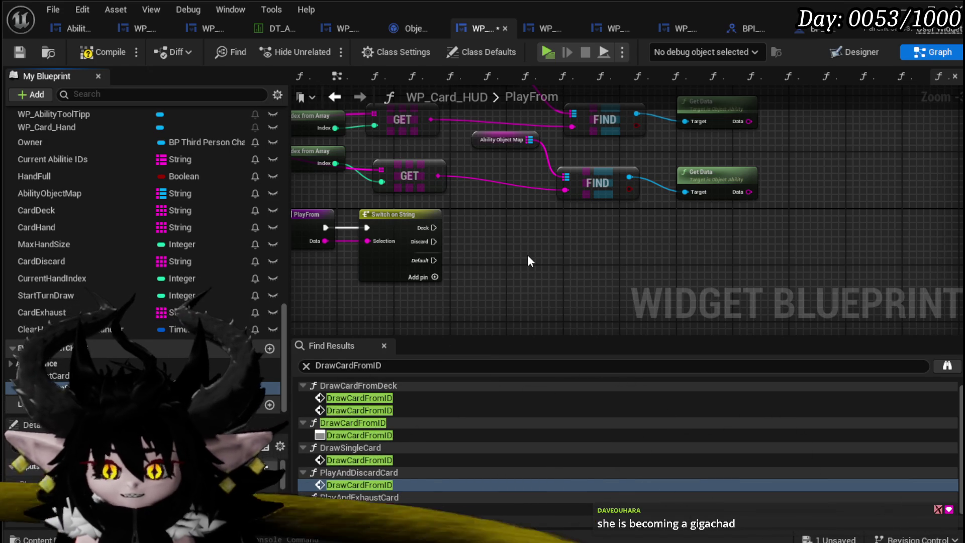
pyautogui.moveTo(658, 242); pyautogui.dragTo(649, 246)
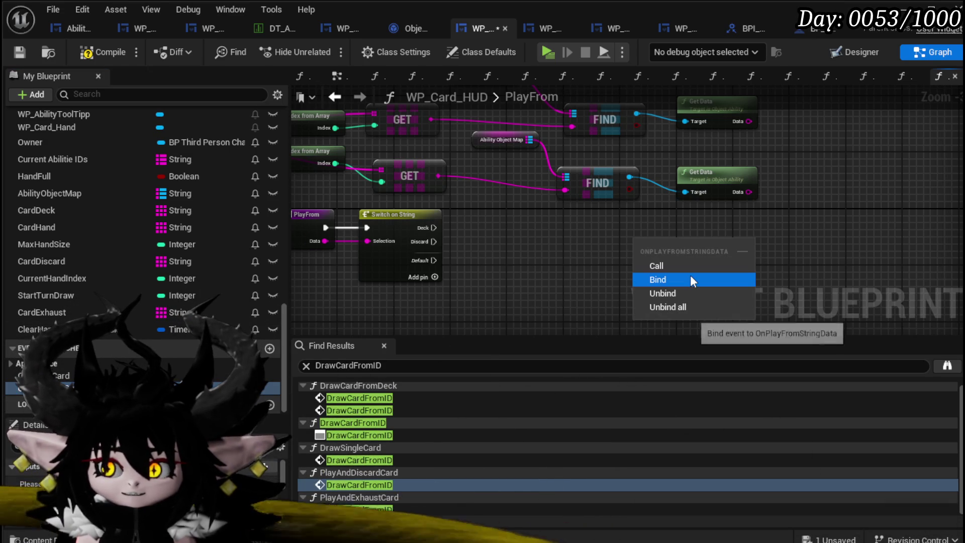
pyautogui.click(680, 267)
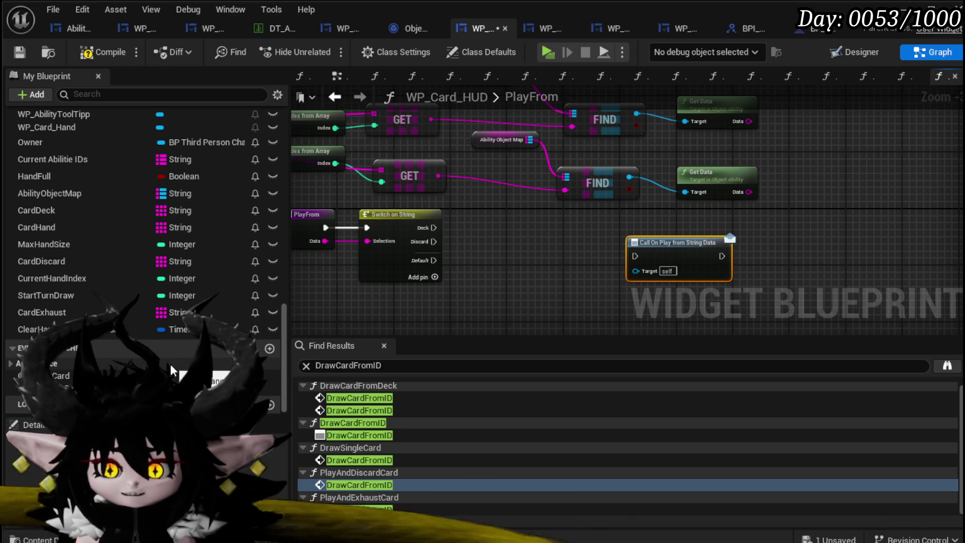
pyautogui.click(171, 387)
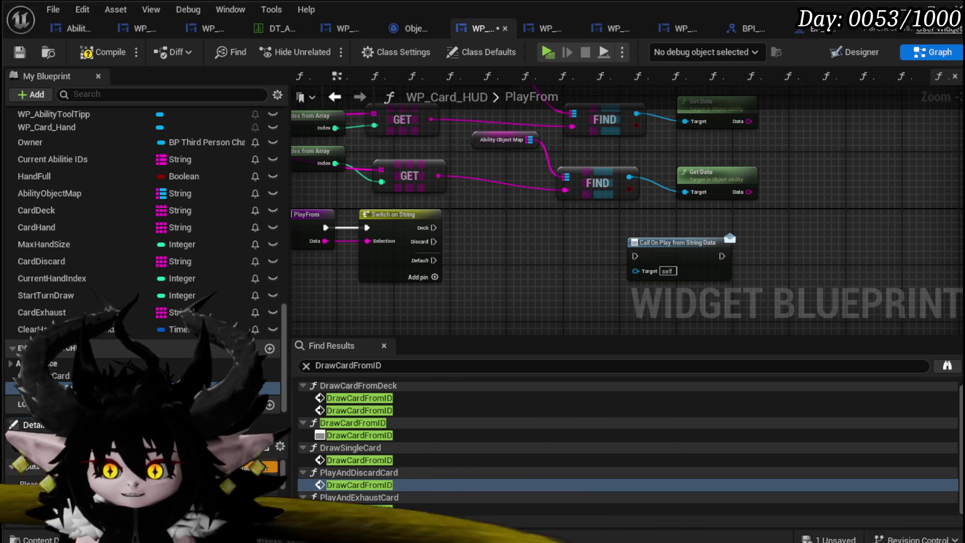
pyautogui.click(270, 466)
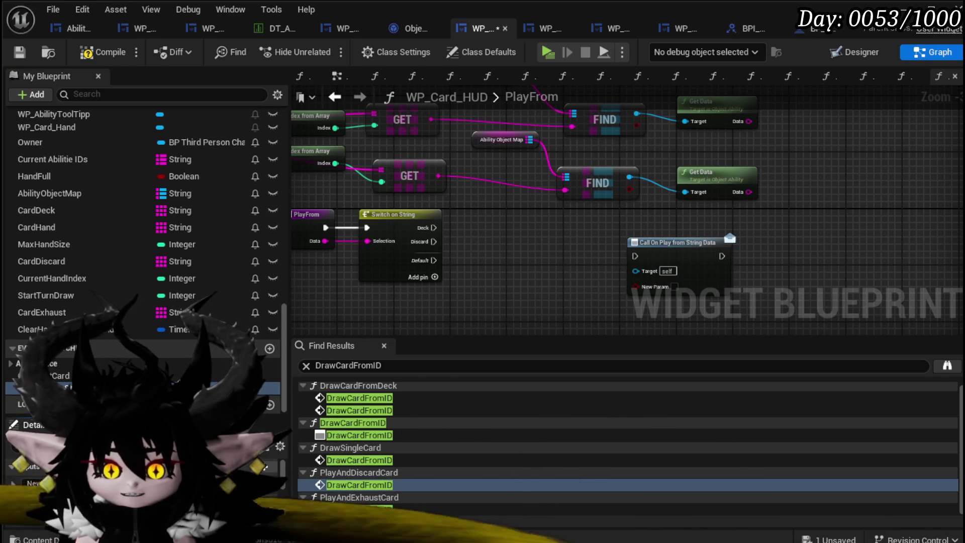
pyautogui.click(244, 482)
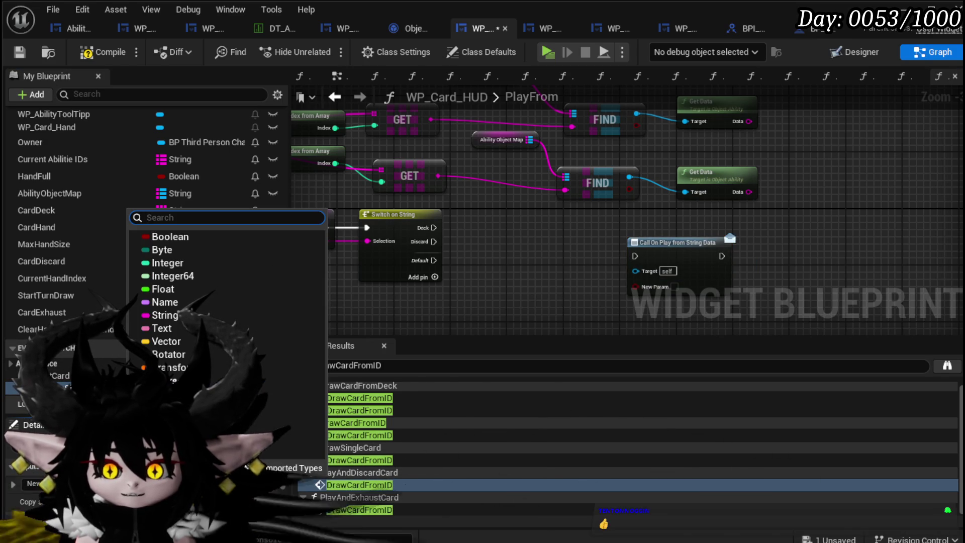
pyautogui.click(201, 328)
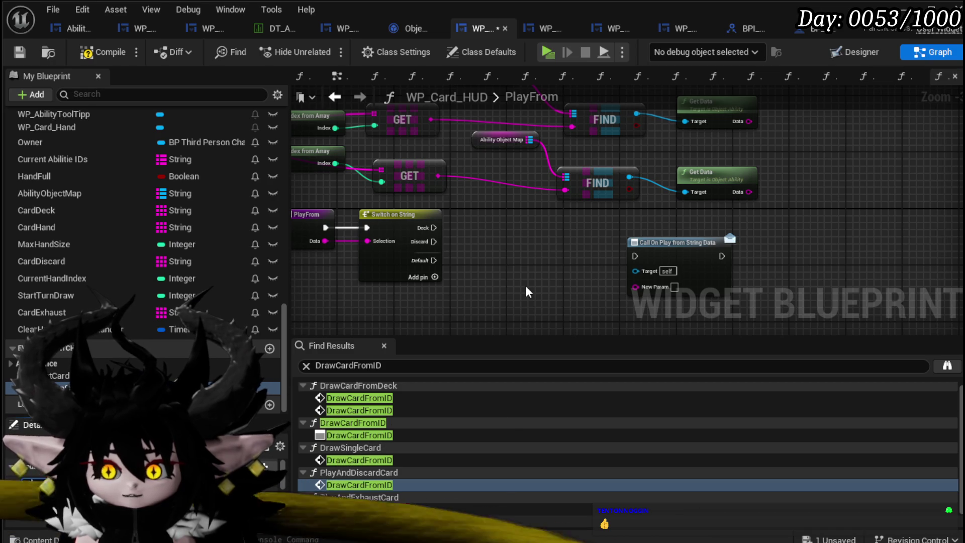
pyautogui.click(91, 53)
# Step: Refresh the call node and wire it to the Deck case and the top Get Data result
pyautogui.moveTo(589, 200)
pyautogui.mouseDown()
pyautogui.moveTo(576, 236)
pyautogui.moveTo(628, 225)
pyautogui.mouseUp()
pyautogui.rightClick(613, 234)
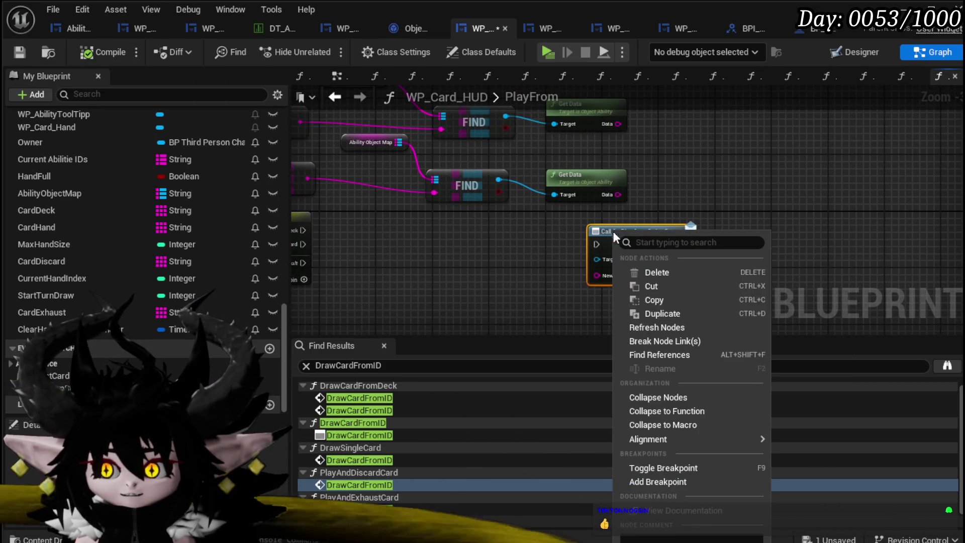
pyautogui.click(658, 328)
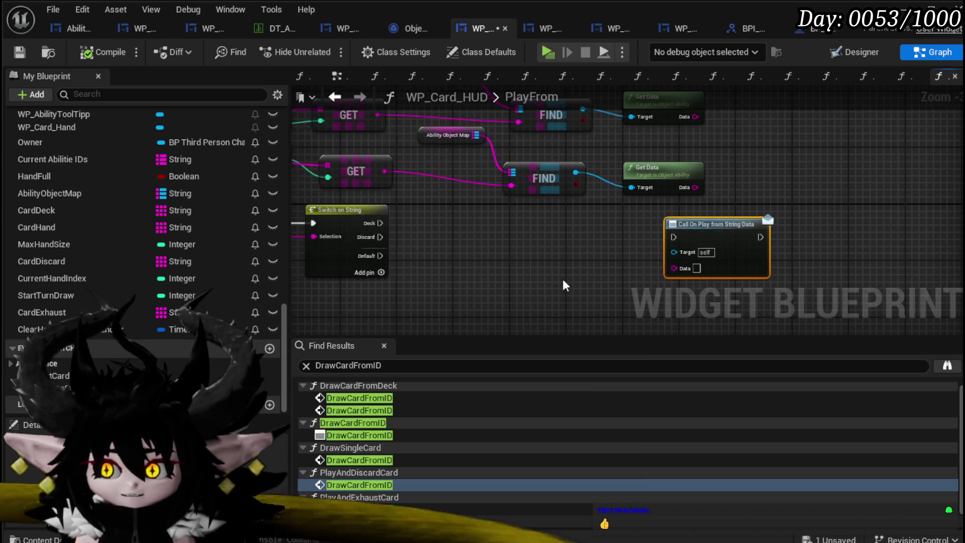
pyautogui.moveTo(380, 222)
pyautogui.mouseDown()
pyautogui.moveTo(734, 262)
pyautogui.moveTo(674, 237)
pyautogui.mouseUp()
pyautogui.moveTo(741, 221); pyautogui.dragTo(812, 144)
pyautogui.moveTo(695, 117); pyautogui.dragTo(745, 189)
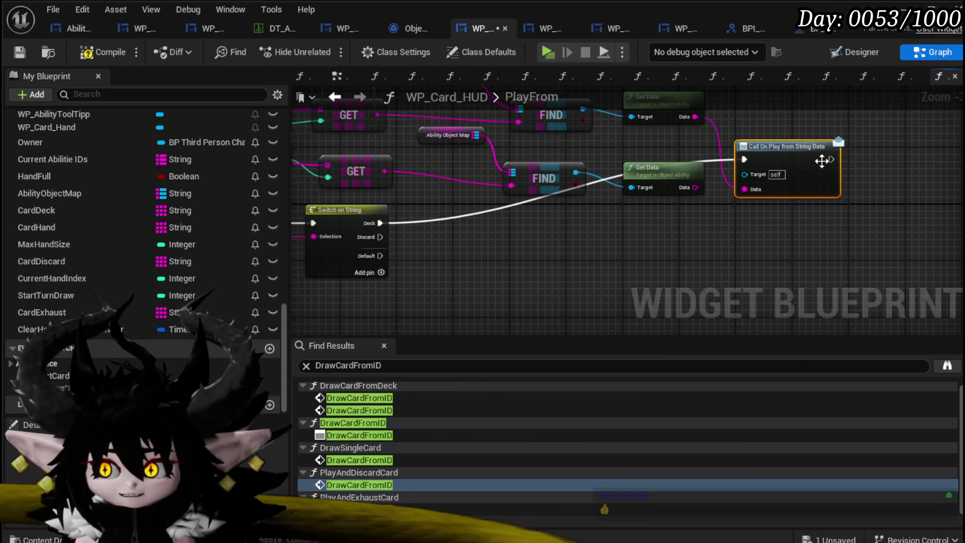
pyautogui.hotkey('ctrl', 'c')
pyautogui.hotkey('ctrl', 'v')
# Step: Wire the duplicate call to the Discard case and the lower Get Data result, then save
pyautogui.moveTo(380, 237); pyautogui.dragTo(672, 272)
pyautogui.moveTo(694, 187)
pyautogui.mouseDown()
pyautogui.moveTo(668, 258)
pyautogui.moveTo(684, 300)
pyautogui.moveTo(755, 255)
pyautogui.mouseUp()
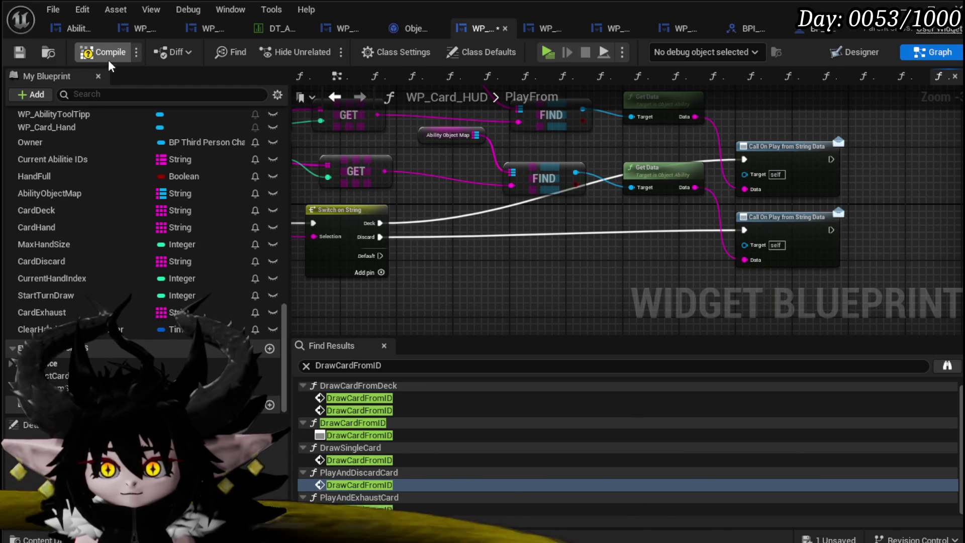
pyautogui.hotkey('ctrl', 's')
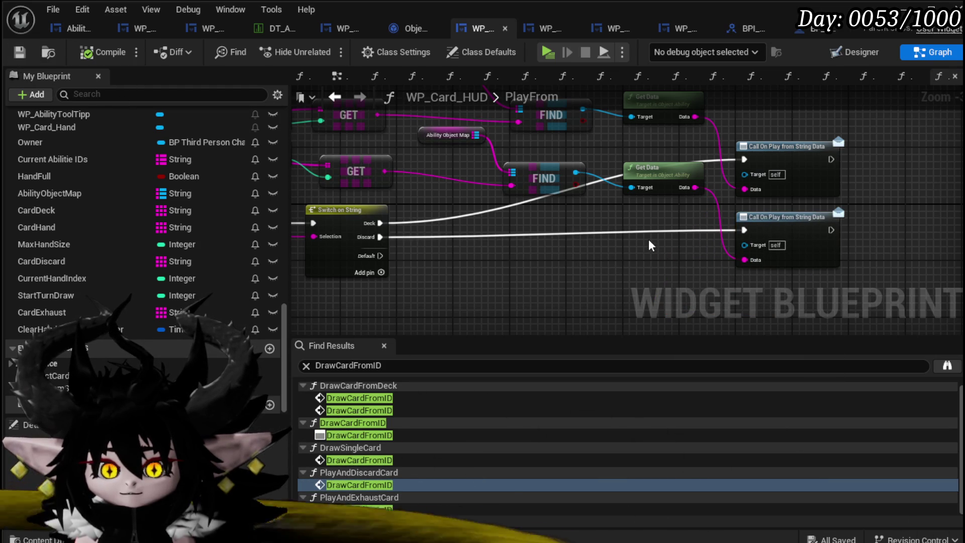
# Step: Move the two call nodes nearer the Get Data nodes and save WP_Card_HUD
pyautogui.scroll(-2, 653, 246)
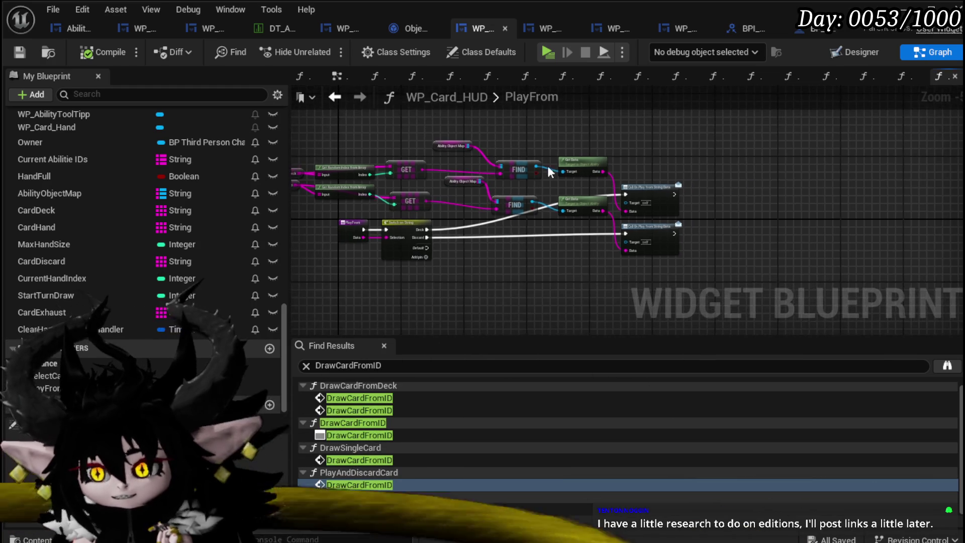
pyautogui.scroll(3, 535, 152)
pyautogui.scroll(-2, 346, 115)
pyautogui.moveTo(347, 121)
pyautogui.mouseDown()
pyautogui.moveTo(641, 195)
pyautogui.moveTo(570, 183)
pyautogui.mouseUp()
pyautogui.moveTo(677, 155)
pyautogui.mouseDown()
pyautogui.moveTo(703, 223)
pyautogui.moveTo(629, 235)
pyautogui.mouseUp()
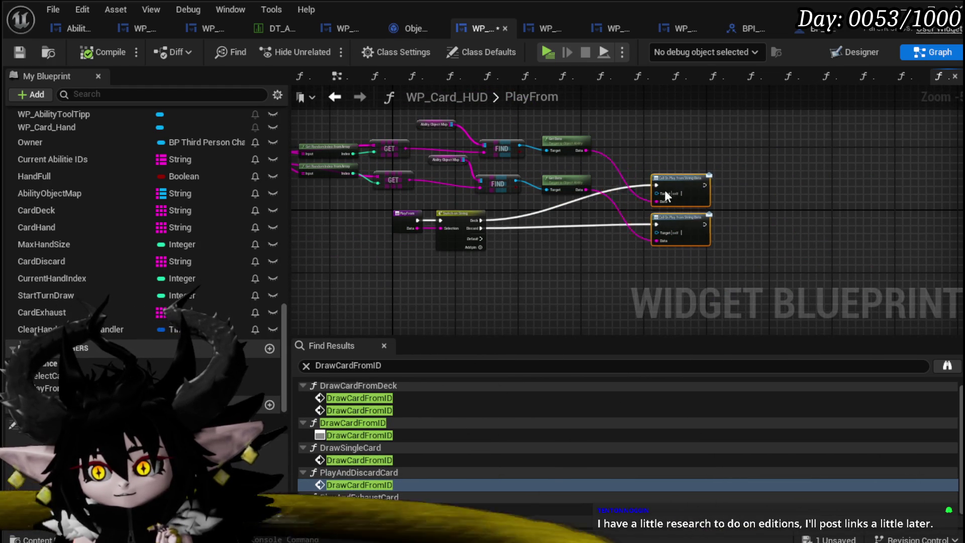
pyautogui.hotkey('ctrl', 'shift', 's')
pyautogui.click(721, 492)
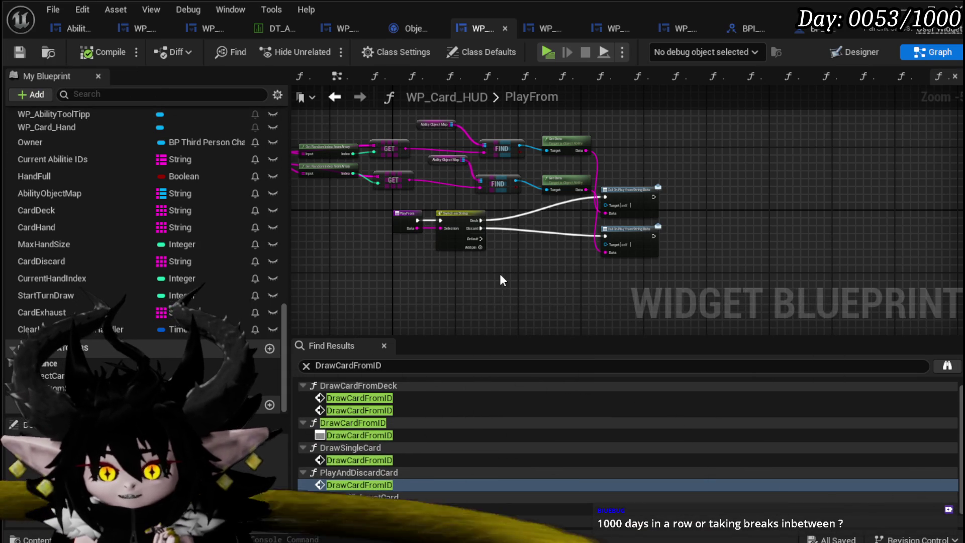
pyautogui.moveTo(531, 273); pyautogui.dragTo(527, 269)
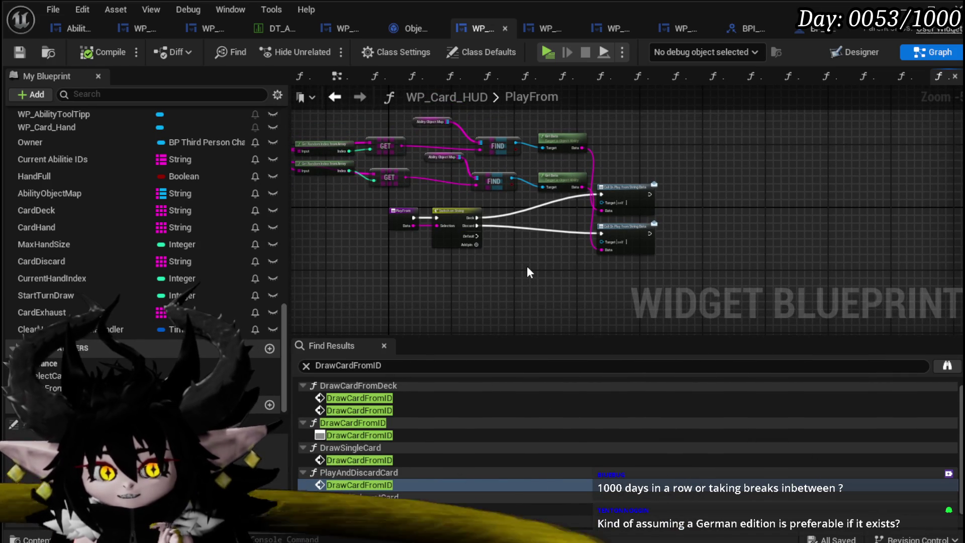
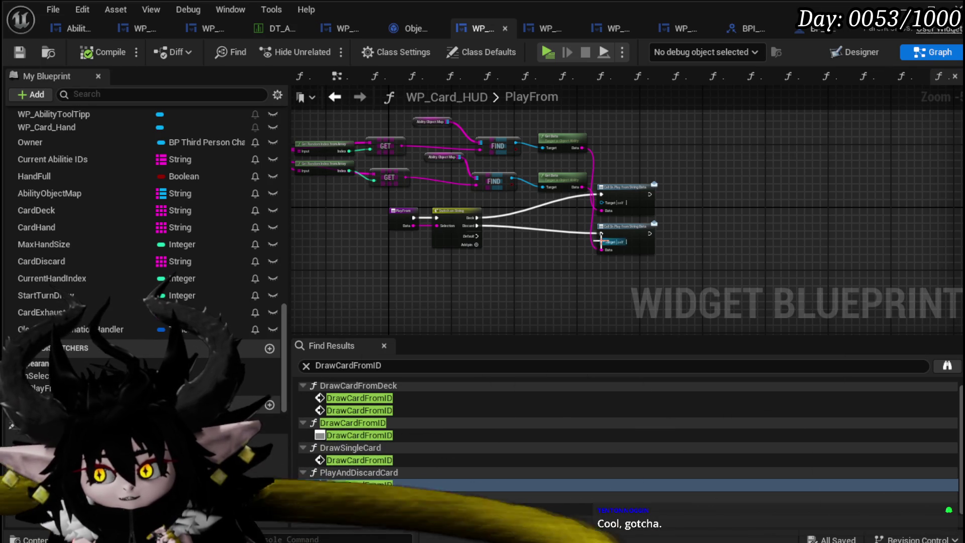
# Step: Reposition the two Call On Play from String Data nodes beside the deck lookup nodes
pyautogui.scroll(4, 527, 251)
pyautogui.moveTo(543, 222); pyautogui.dragTo(683, 101)
pyautogui.moveTo(603, 128); pyautogui.dragTo(540, 175)
pyautogui.click(655, 166)
pyautogui.scroll(-3, 655, 164)
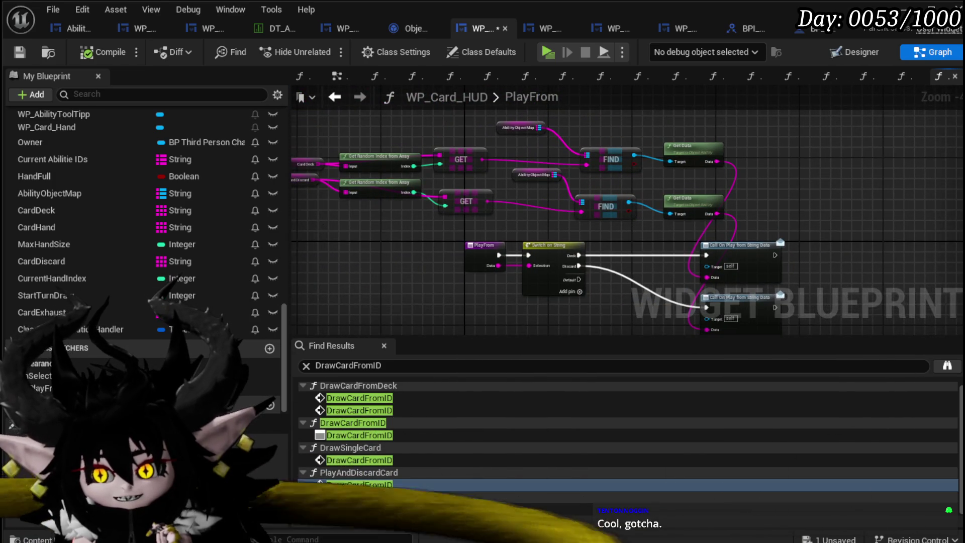
pyautogui.moveTo(324, 230); pyautogui.dragTo(407, 231)
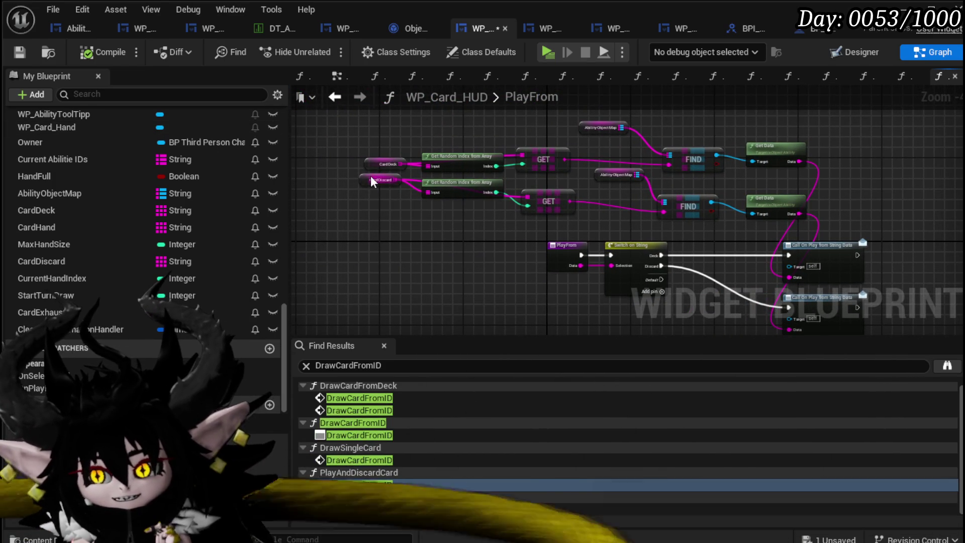
pyautogui.scroll(4, 453, 224)
pyautogui.scroll(-1, 434, 222)
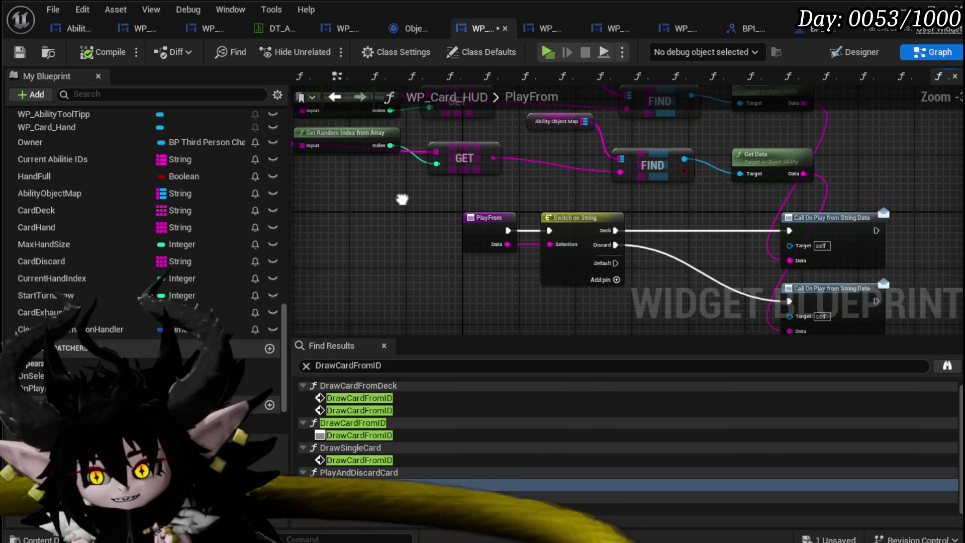
# Step: Save WP_Card_HUD and switch to the Object_Ability blueprint
pyautogui.hotkey('ctrl', 's')
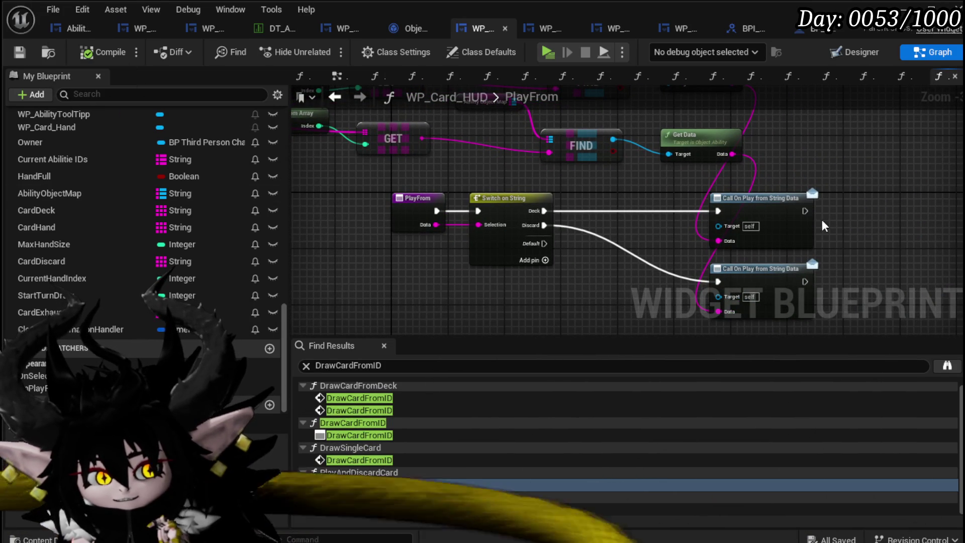
pyautogui.moveTo(623, 220); pyautogui.dragTo(535, 195)
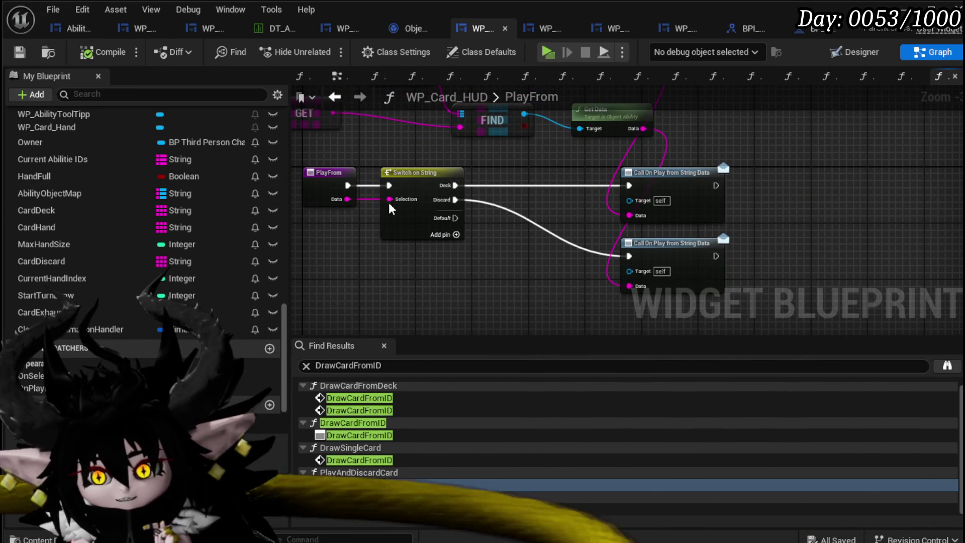
pyautogui.click(419, 29)
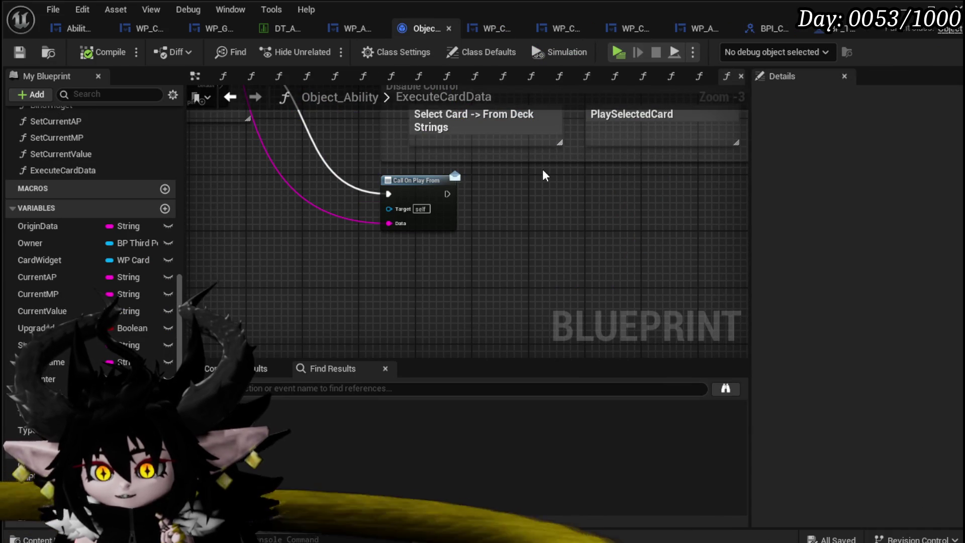
# Step: In SetOwner, add a Bind Event to On Play from String Data node off the WP Card HUD reference
pyautogui.click(352, 28)
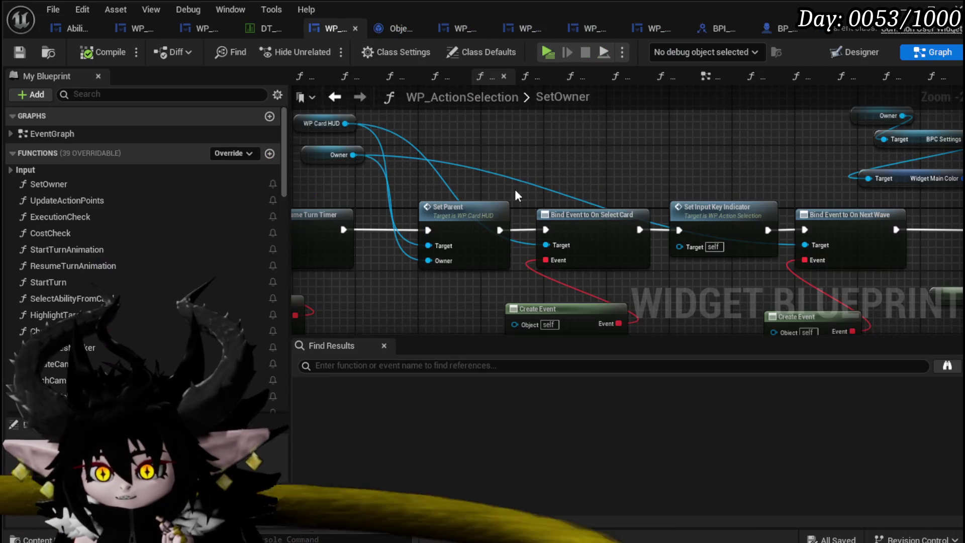
pyautogui.moveTo(421, 171); pyautogui.dragTo(498, 162)
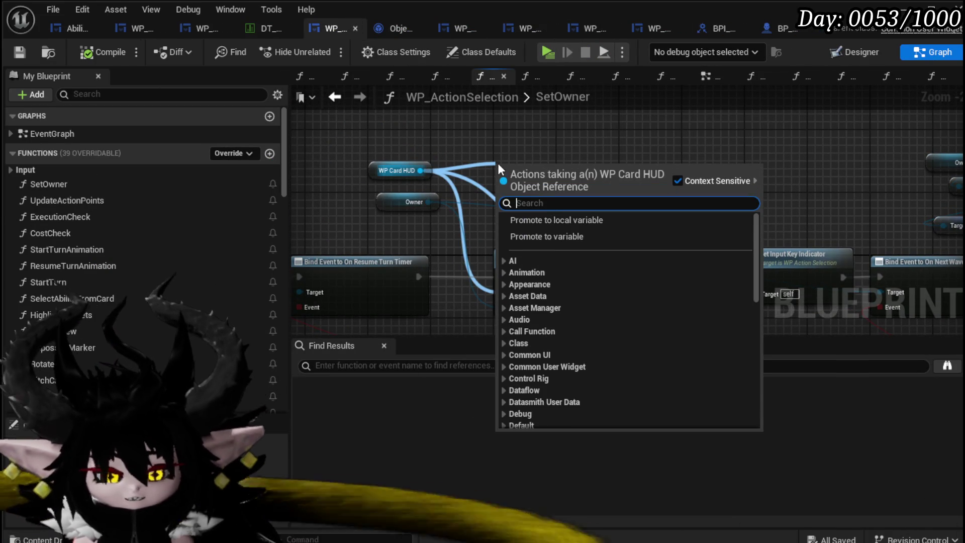
pyautogui.write('Bind on')
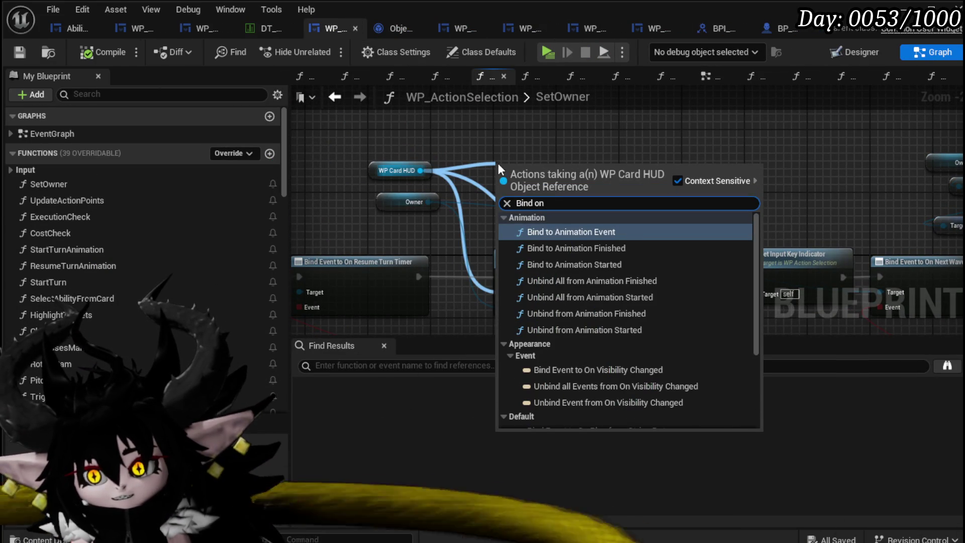
pyautogui.write(' Pl')
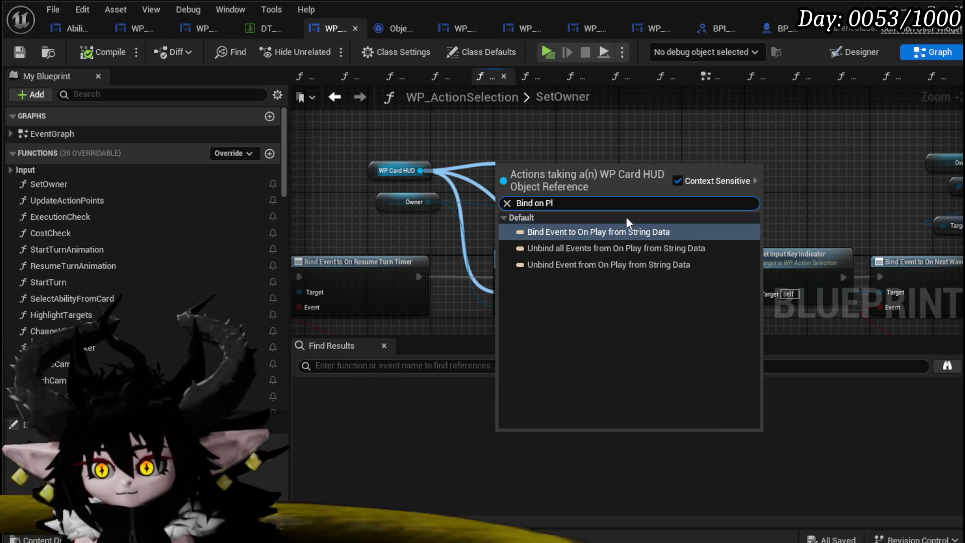
pyautogui.click(590, 232)
pyautogui.moveTo(618, 180)
pyautogui.mouseDown()
pyautogui.moveTo(824, 262)
pyautogui.moveTo(599, 198)
pyautogui.mouseUp()
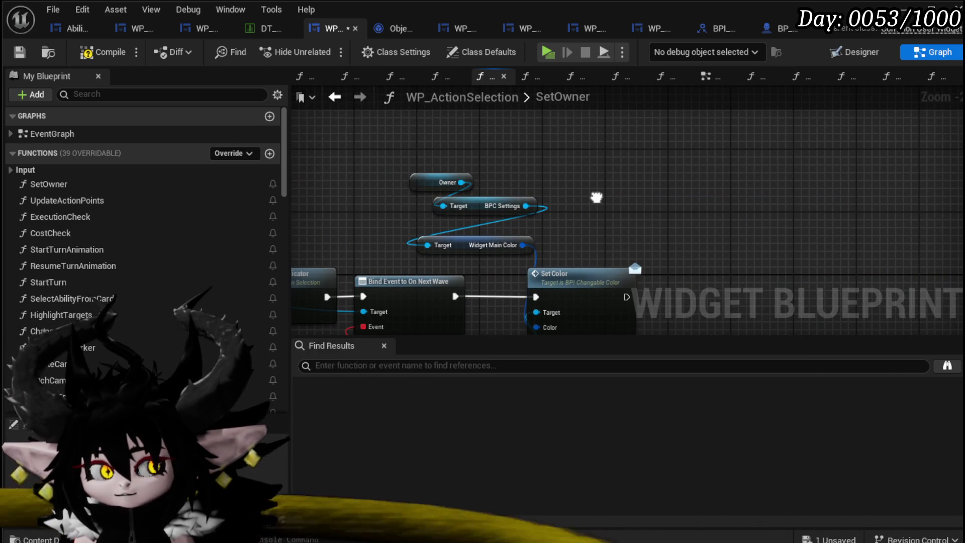
# Step: Wire the new binding between Bind Event to On Next Wave and Set Color
pyautogui.scroll(-4, 754, 196)
pyautogui.scroll(3, 575, 191)
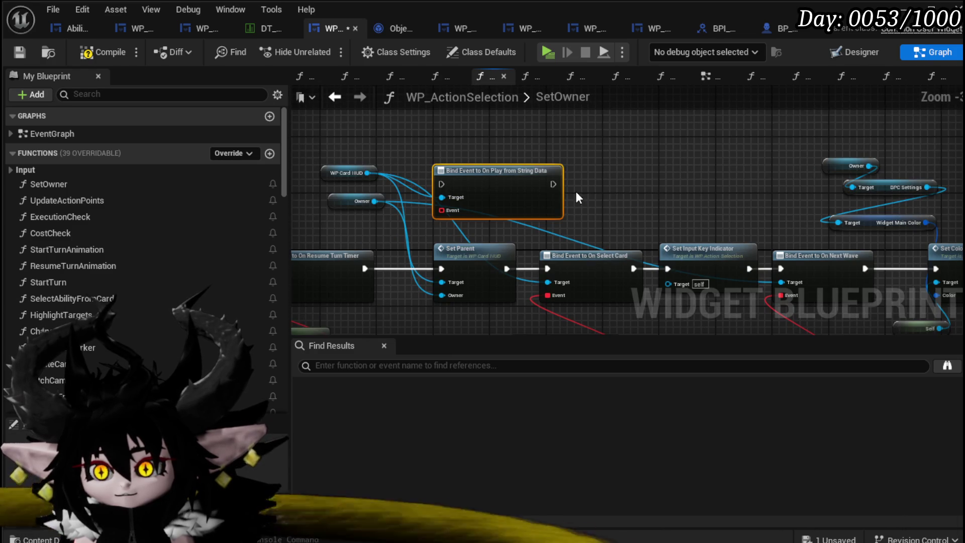
pyautogui.moveTo(381, 157)
pyautogui.mouseDown()
pyautogui.moveTo(921, 154)
pyautogui.moveTo(754, 157)
pyautogui.moveTo(507, 275)
pyautogui.mouseUp()
pyautogui.moveTo(475, 211)
pyautogui.mouseDown()
pyautogui.moveTo(503, 84)
pyautogui.moveTo(495, 188)
pyautogui.moveTo(454, 155)
pyautogui.moveTo(728, 207)
pyautogui.moveTo(767, 197)
pyautogui.mouseUp()
pyautogui.moveTo(547, 123)
pyautogui.mouseDown()
pyautogui.moveTo(517, 206)
pyautogui.moveTo(485, 207)
pyautogui.mouseUp()
pyautogui.moveTo(362, 220); pyautogui.dragTo(428, 220)
pyautogui.moveTo(539, 220); pyautogui.dragTo(731, 212)
# Step: Pull a wire from the binding's Event input to search for a node to feed it
pyautogui.scroll(-2, 644, 234)
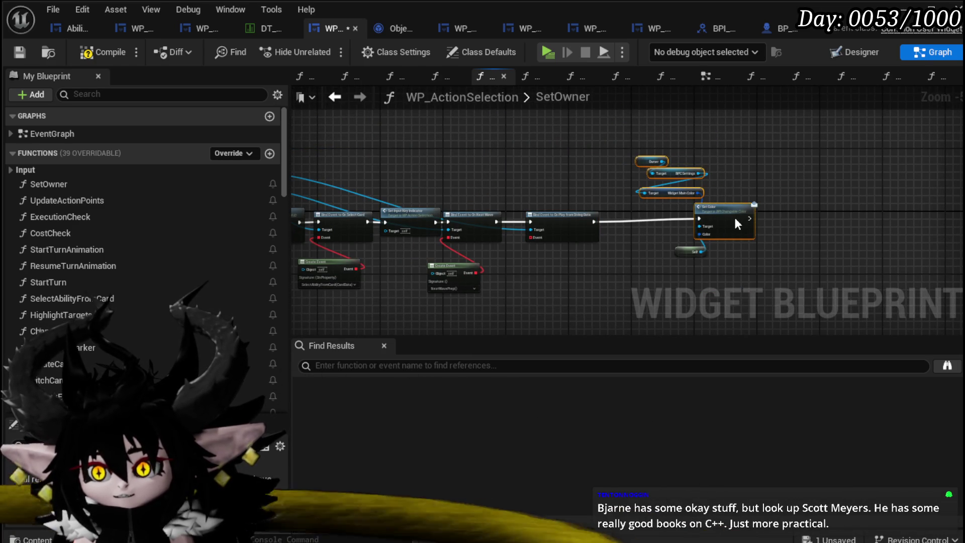
pyautogui.moveTo(733, 222); pyautogui.dragTo(735, 193)
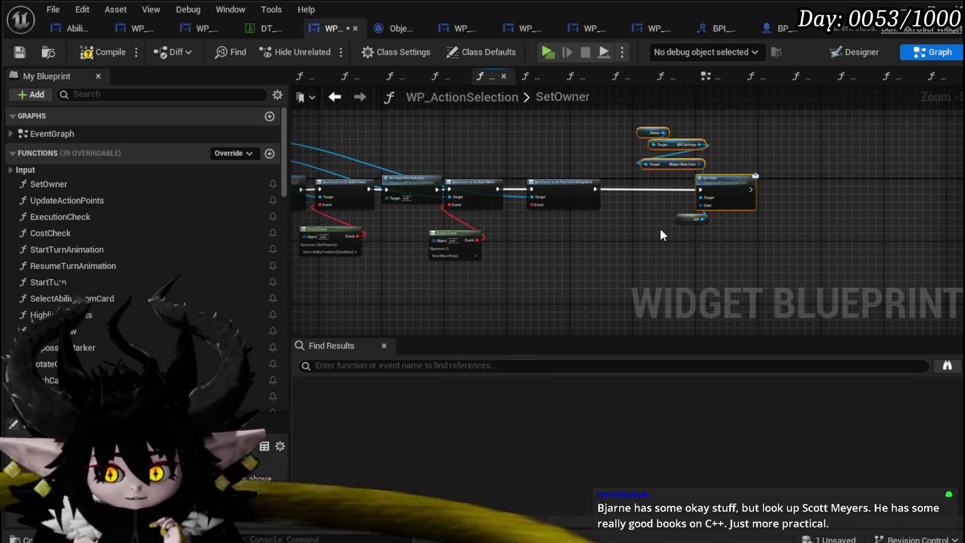
pyautogui.scroll(6, 659, 228)
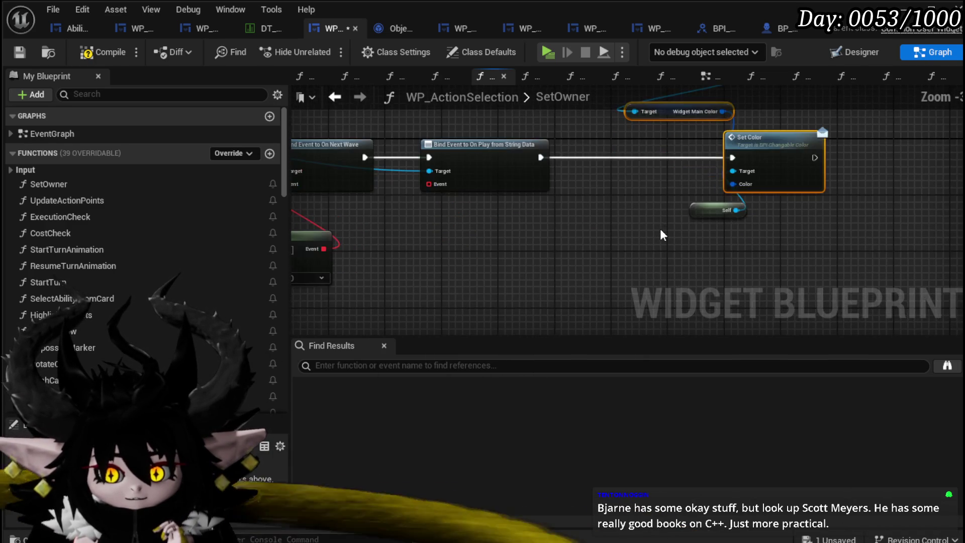
pyautogui.moveTo(457, 200); pyautogui.dragTo(503, 246)
# Step: Feed the binding a Create Event node with a newly generated matching event function
pyautogui.write('Crea')
pyautogui.click(569, 315)
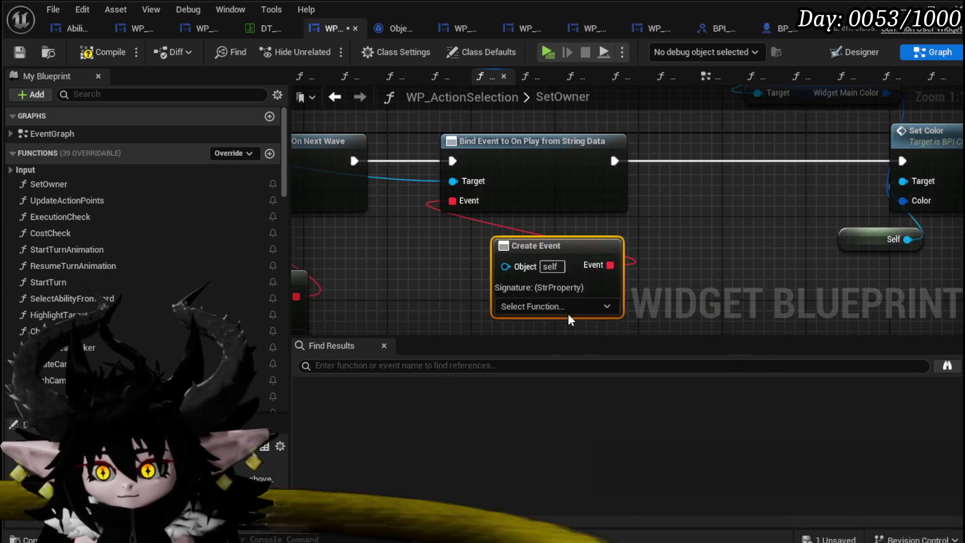
pyautogui.click(554, 305)
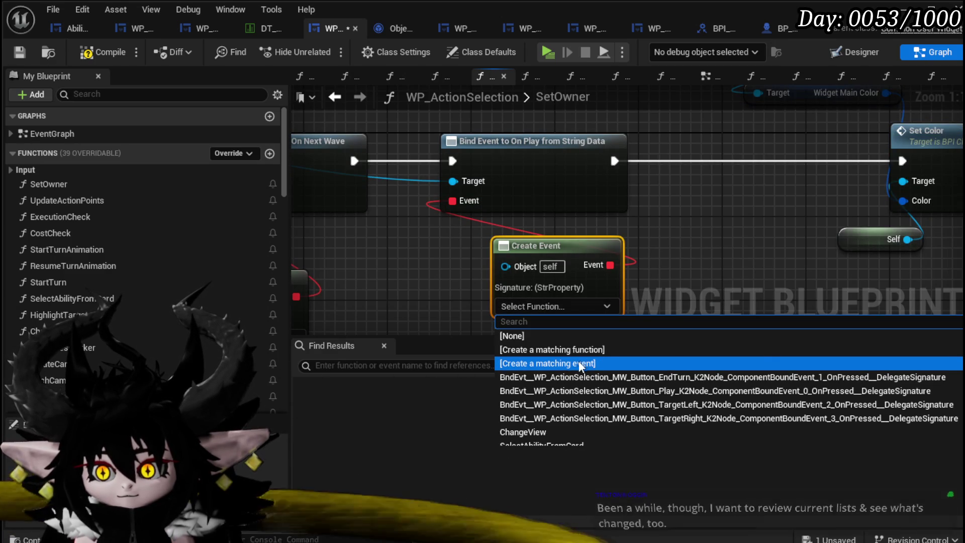
pyautogui.click(571, 347)
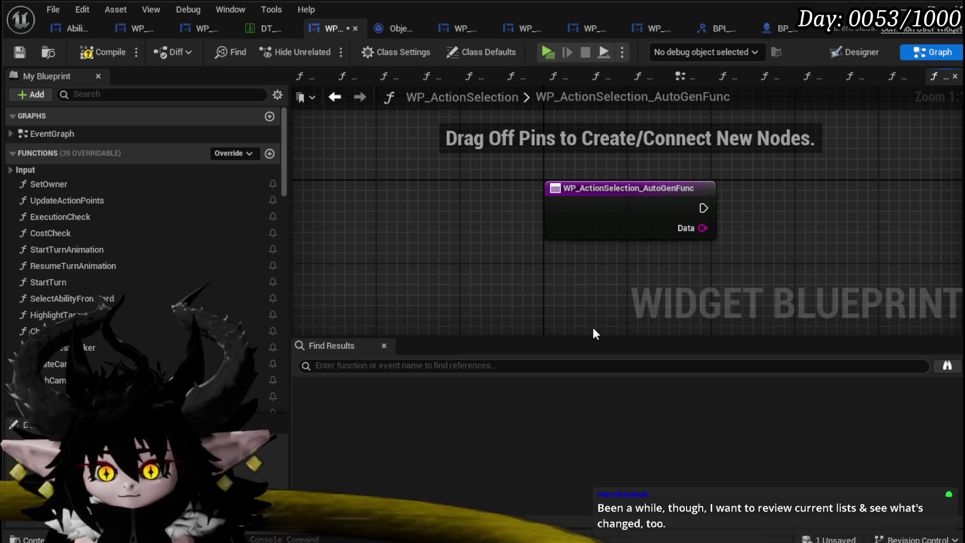
# Step: Rename the generated function, initially entering the misspelled name 'Seel'
pyautogui.click(583, 224)
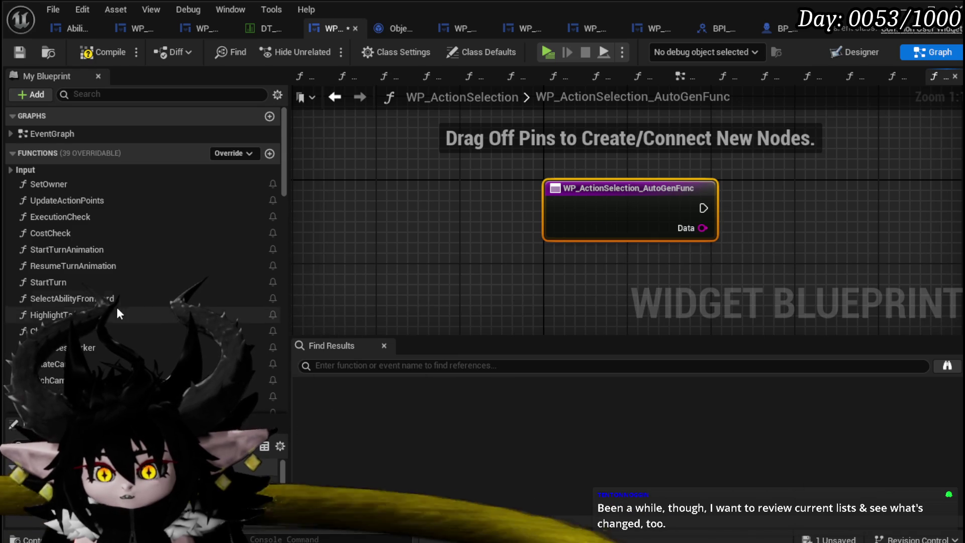
pyautogui.scroll(-10, 143, 286)
pyautogui.rightClick(113, 277)
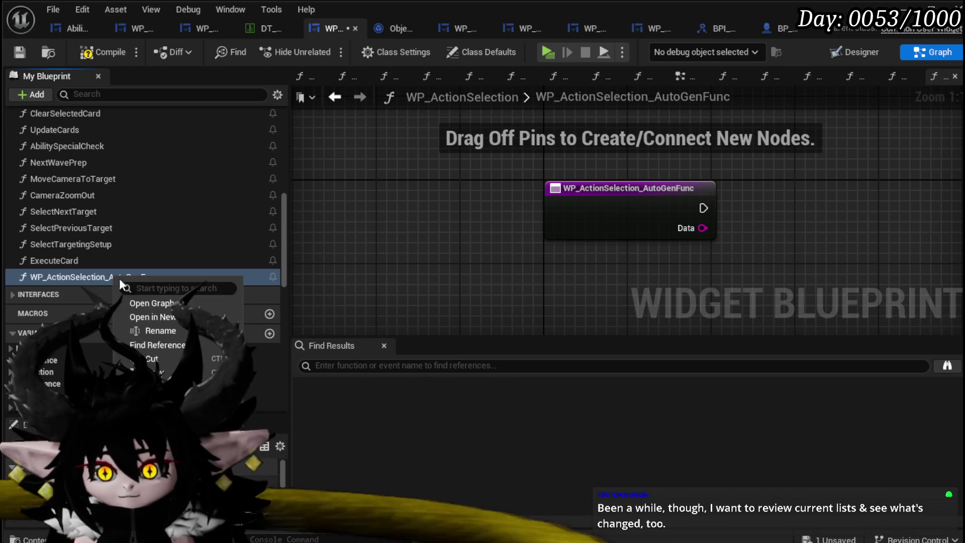
pyautogui.click(159, 330)
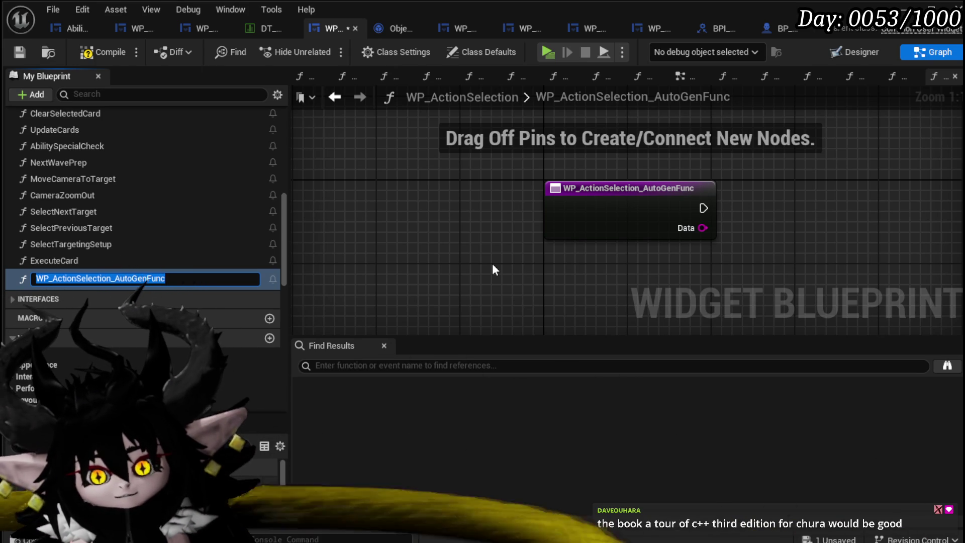
pyautogui.write('S')
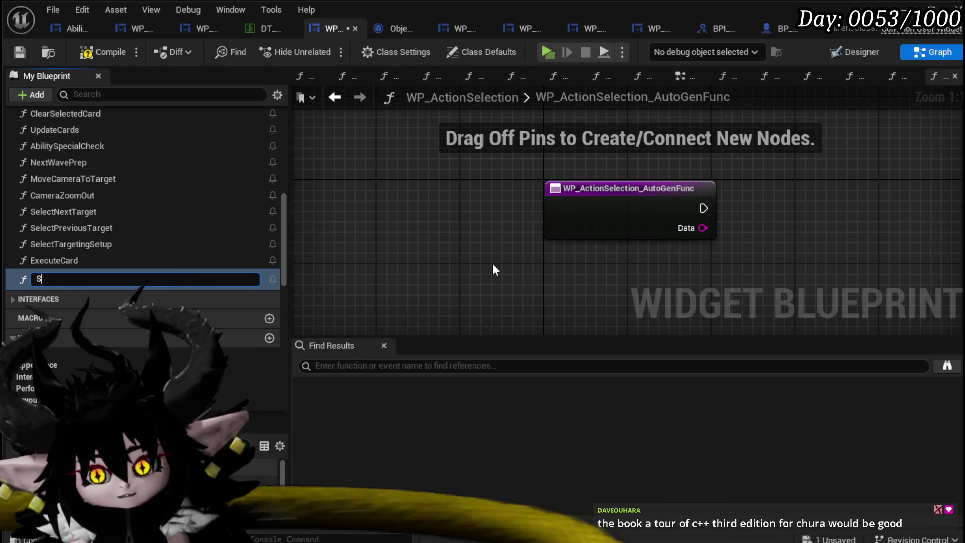
pyautogui.write('eel')
pyautogui.press('Return')
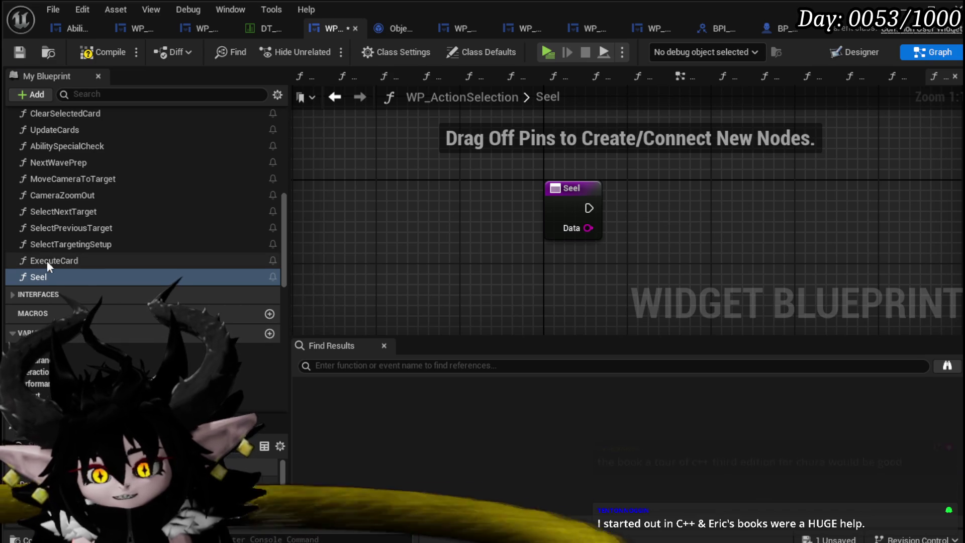
# Step: Correct the function name to SelectAndPlay and compile WP_ActionSelection
pyautogui.rightClick(35, 279)
pyautogui.press('F2')
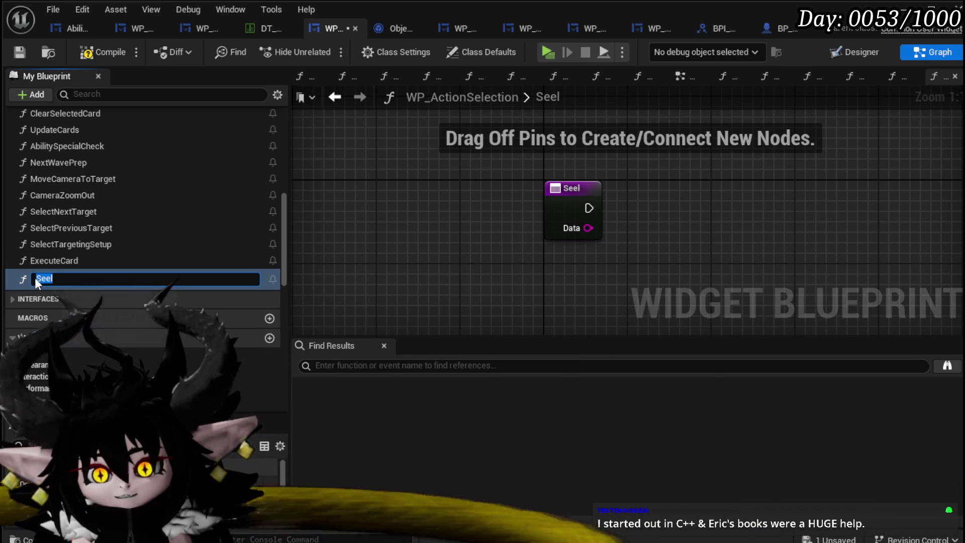
pyautogui.click(45, 278)
pyautogui.write('lec')
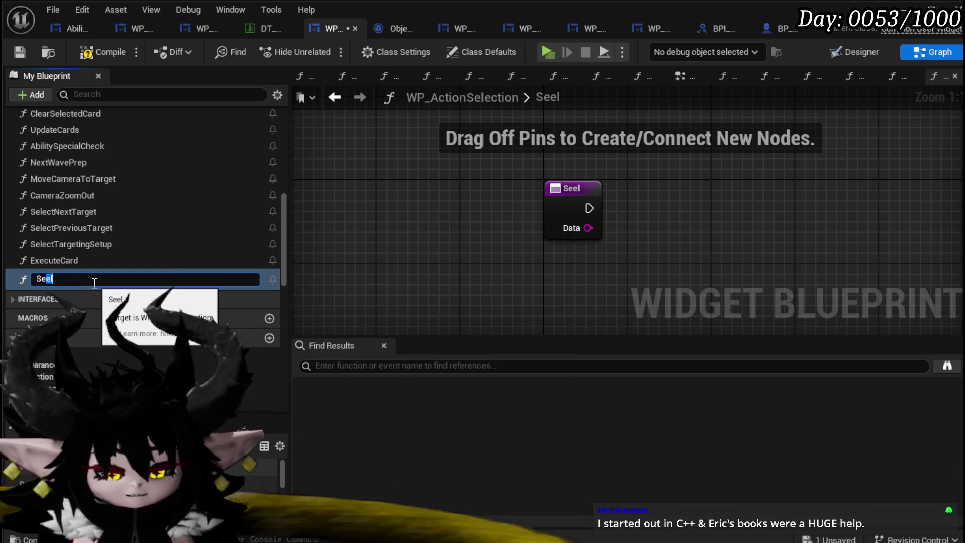
pyautogui.write('dPlay')
pyautogui.press('Return')
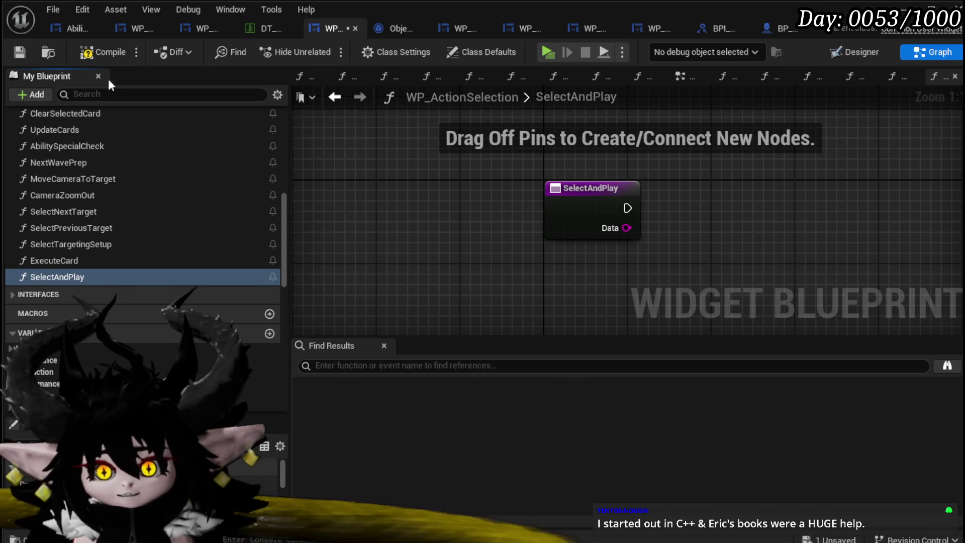
pyautogui.click(103, 52)
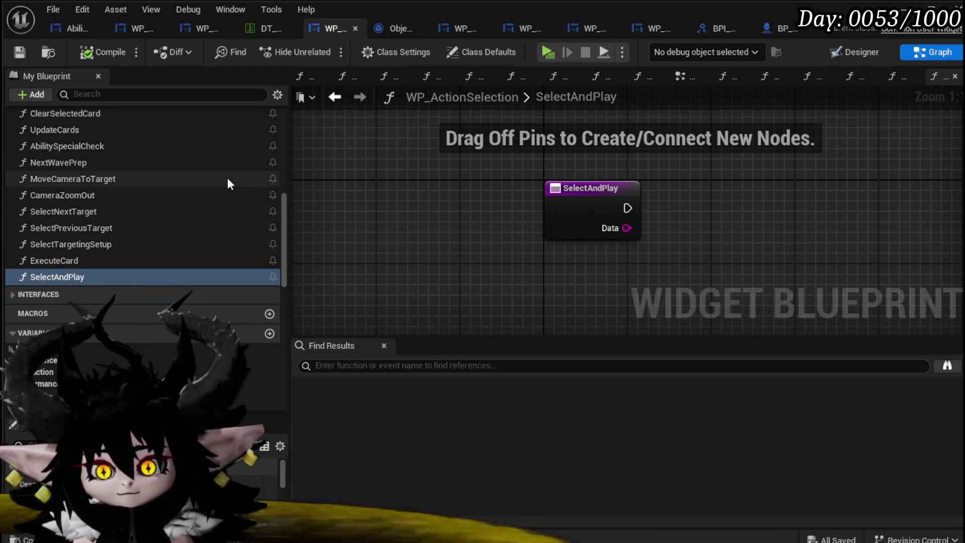
# Step: Add a Select Ability from Card call in SelectAndPlay, passing Data into Card Data
pyautogui.scroll(2, 91, 146)
pyautogui.scroll(3, 91, 152)
pyautogui.scroll(9, 92, 152)
pyautogui.moveTo(91, 133); pyautogui.dragTo(655, 191)
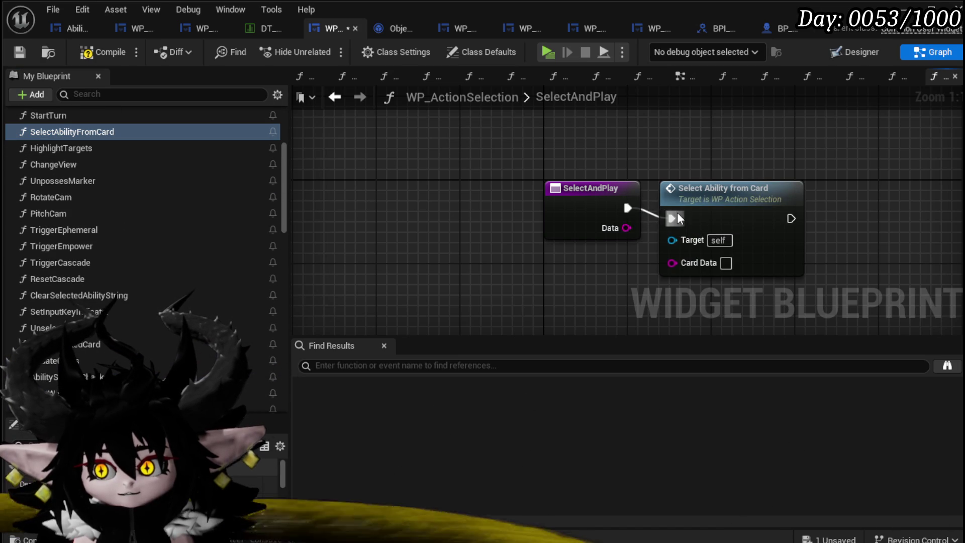
pyautogui.moveTo(626, 228); pyautogui.dragTo(672, 262)
pyautogui.moveTo(700, 213)
pyautogui.mouseDown()
pyautogui.moveTo(689, 216)
pyautogui.moveTo(720, 231)
pyautogui.mouseUp()
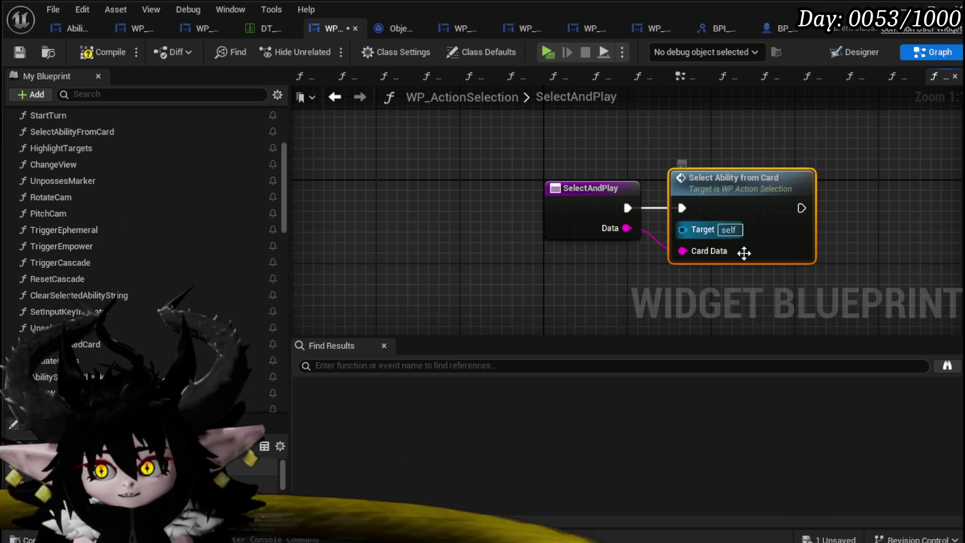
# Step: Add an Ability Execution node after it and jump to its event in EventGraph
pyautogui.moveTo(817, 249); pyautogui.dragTo(478, 250)
pyautogui.rightClick(580, 207)
pyautogui.write('Exe')
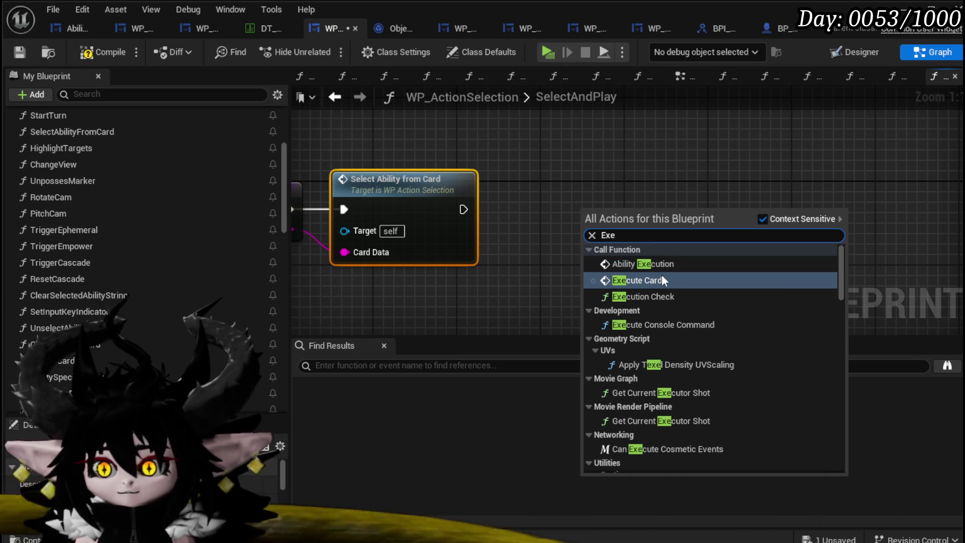
pyautogui.click(654, 265)
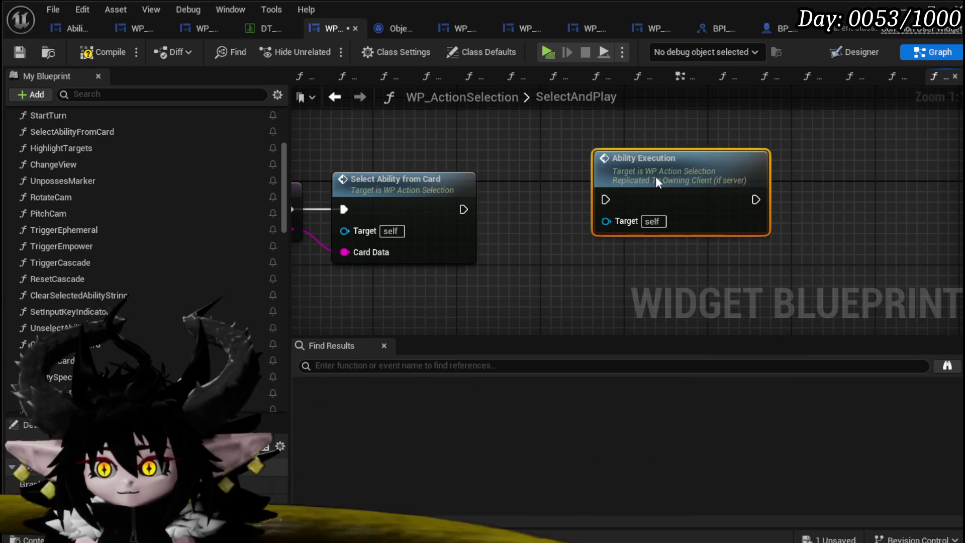
pyautogui.moveTo(654, 184); pyautogui.dragTo(665, 184)
pyautogui.doubleClick(677, 187)
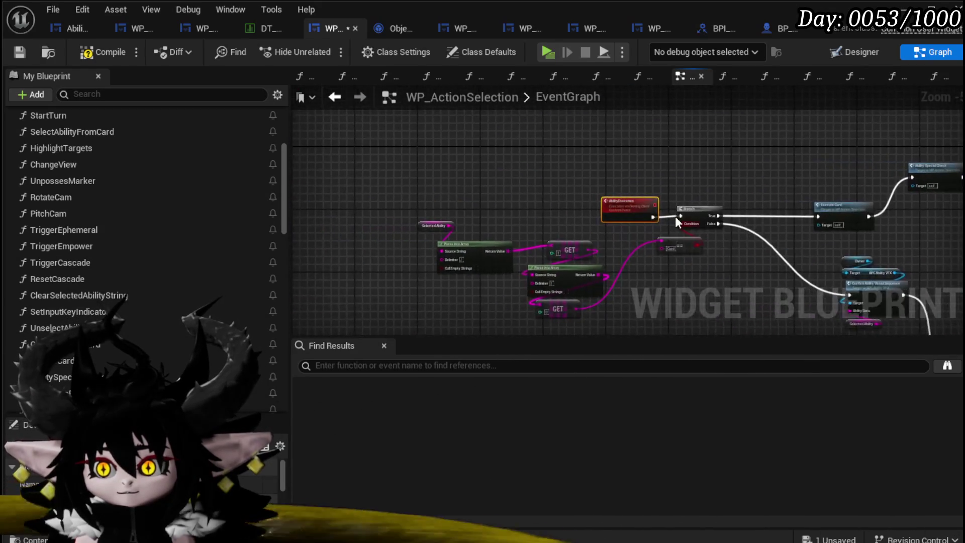
pyautogui.scroll(-2, 459, 235)
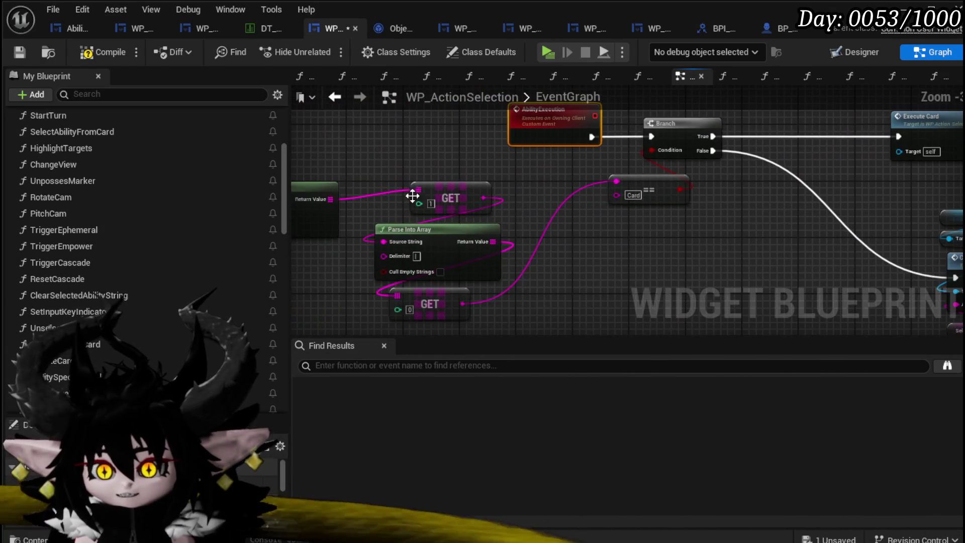
pyautogui.moveTo(719, 174)
pyautogui.mouseDown()
pyautogui.moveTo(774, 185)
pyautogui.moveTo(593, 199)
pyautogui.moveTo(462, 180)
pyautogui.mouseUp()
pyautogui.moveTo(343, 165)
pyautogui.mouseDown()
pyautogui.moveTo(672, 204)
pyautogui.moveTo(556, 247)
pyautogui.moveTo(545, 265)
pyautogui.moveTo(510, 138)
pyautogui.moveTo(573, 245)
pyautogui.moveTo(517, 245)
pyautogui.mouseUp()
pyautogui.scroll(3, 573, 246)
pyautogui.click(552, 252)
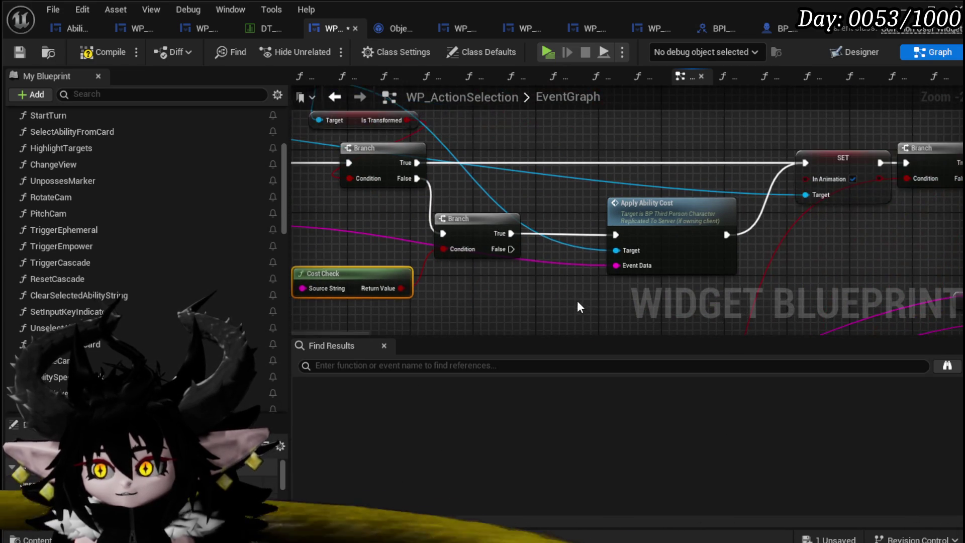
pyautogui.moveTo(629, 184)
pyautogui.mouseDown()
pyautogui.moveTo(535, 195)
pyautogui.moveTo(626, 166)
pyautogui.moveTo(525, 178)
pyautogui.moveTo(531, 189)
pyautogui.moveTo(645, 170)
pyautogui.moveTo(775, 204)
pyautogui.moveTo(557, 250)
pyautogui.moveTo(436, 182)
pyautogui.moveTo(437, 233)
pyautogui.moveTo(629, 238)
pyautogui.moveTo(459, 273)
pyautogui.moveTo(519, 254)
pyautogui.mouseUp()
pyautogui.moveTo(396, 280)
pyautogui.mouseDown()
pyautogui.moveTo(447, 237)
pyautogui.moveTo(792, 170)
pyautogui.moveTo(795, 153)
pyautogui.moveTo(351, 211)
pyautogui.moveTo(410, 207)
pyautogui.mouseUp()
pyautogui.moveTo(430, 156)
pyautogui.mouseDown()
pyautogui.moveTo(703, 218)
pyautogui.moveTo(740, 241)
pyautogui.moveTo(499, 259)
pyautogui.moveTo(717, 149)
pyautogui.mouseUp()
pyautogui.scroll(2, 521, 234)
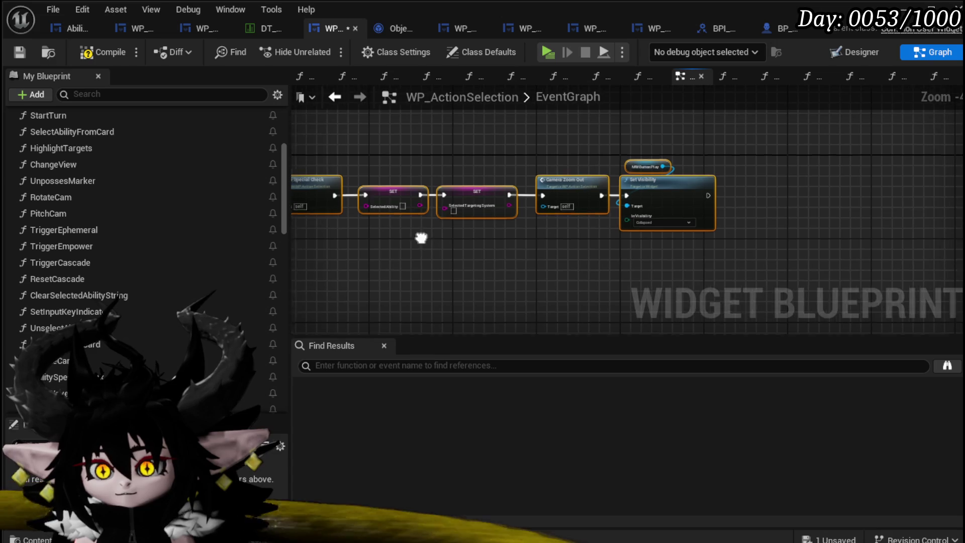
pyautogui.moveTo(423, 236); pyautogui.dragTo(678, 227)
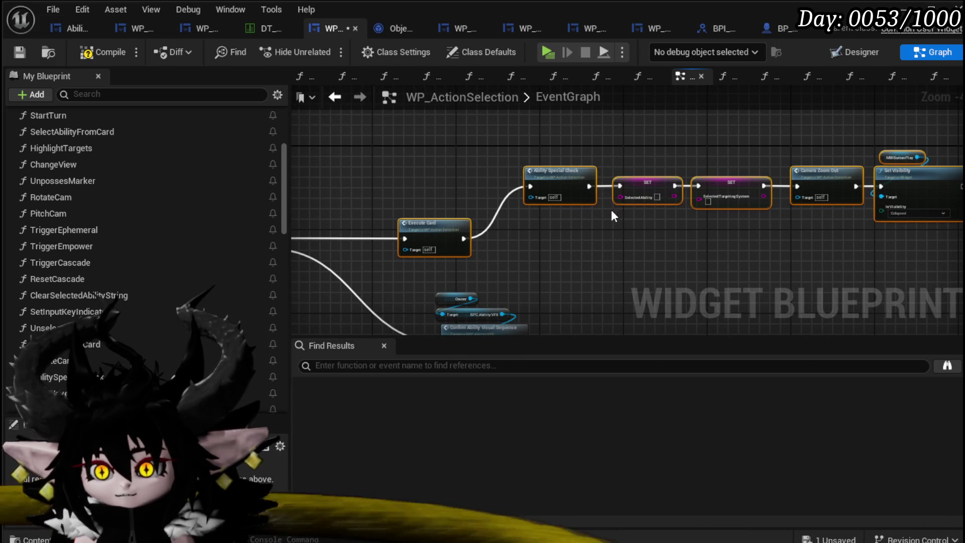
pyautogui.scroll(-3, 631, 217)
pyautogui.scroll(5, 666, 235)
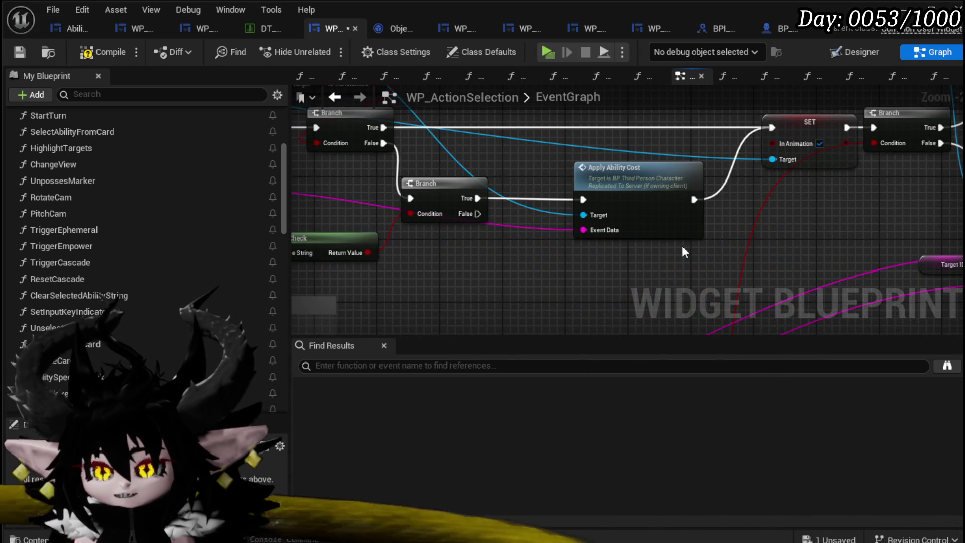
pyautogui.scroll(-3, 682, 246)
pyautogui.moveTo(592, 166)
pyautogui.mouseDown()
pyautogui.moveTo(424, 164)
pyautogui.moveTo(432, 174)
pyautogui.moveTo(266, 178)
pyautogui.moveTo(297, 180)
pyautogui.moveTo(549, 11)
pyautogui.mouseUp()
pyautogui.moveTo(482, 175)
pyautogui.mouseDown()
pyautogui.moveTo(544, 231)
pyautogui.moveTo(599, 190)
pyautogui.moveTo(402, 248)
pyautogui.moveTo(395, 207)
pyautogui.moveTo(493, 300)
pyautogui.moveTo(483, 191)
pyautogui.moveTo(507, 188)
pyautogui.mouseUp()
pyautogui.scroll(2, 599, 190)
pyautogui.scroll(-2, 598, 190)
pyautogui.scroll(2, 402, 248)
pyautogui.scroll(-2, 483, 191)
pyautogui.scroll(-2, 433, 248)
pyautogui.moveTo(409, 167)
pyautogui.mouseDown()
pyautogui.moveTo(496, 255)
pyautogui.moveTo(553, 281)
pyautogui.moveTo(621, 275)
pyautogui.moveTo(623, 258)
pyautogui.moveTo(623, 270)
pyautogui.moveTo(451, 228)
pyautogui.mouseUp()
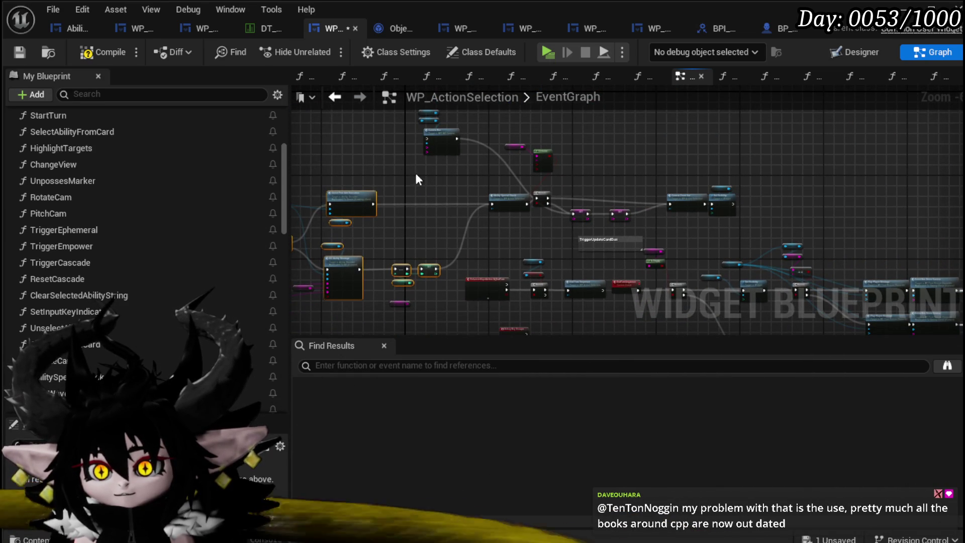
pyautogui.moveTo(478, 184)
pyautogui.mouseDown()
pyautogui.moveTo(623, 217)
pyautogui.moveTo(753, 225)
pyautogui.mouseUp()
# Step: Inspect the Branch, SET, Selected Ability and Apply Ability Cost nodes in EventGraph
pyautogui.press('Home')
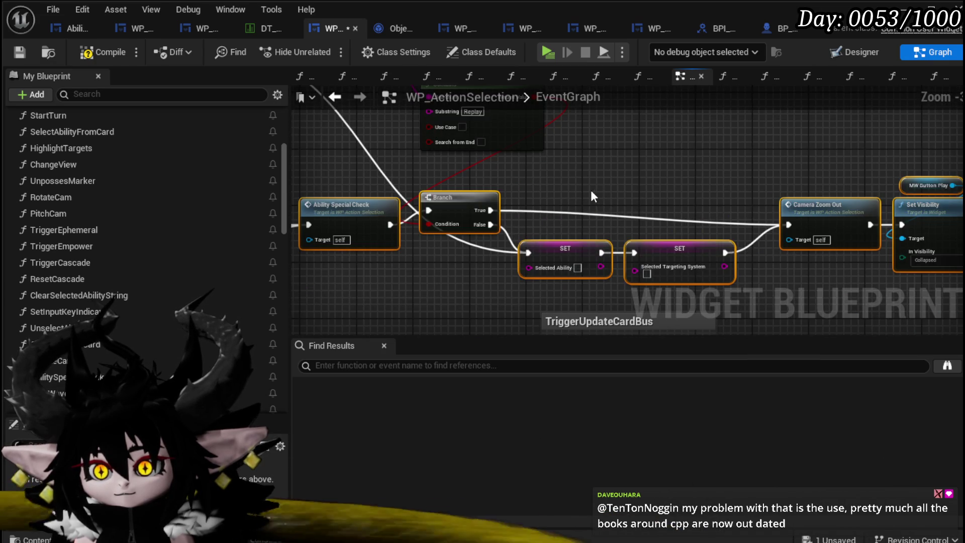
pyautogui.moveTo(450, 148); pyautogui.dragTo(605, 215)
pyautogui.scroll(-5, 604, 215)
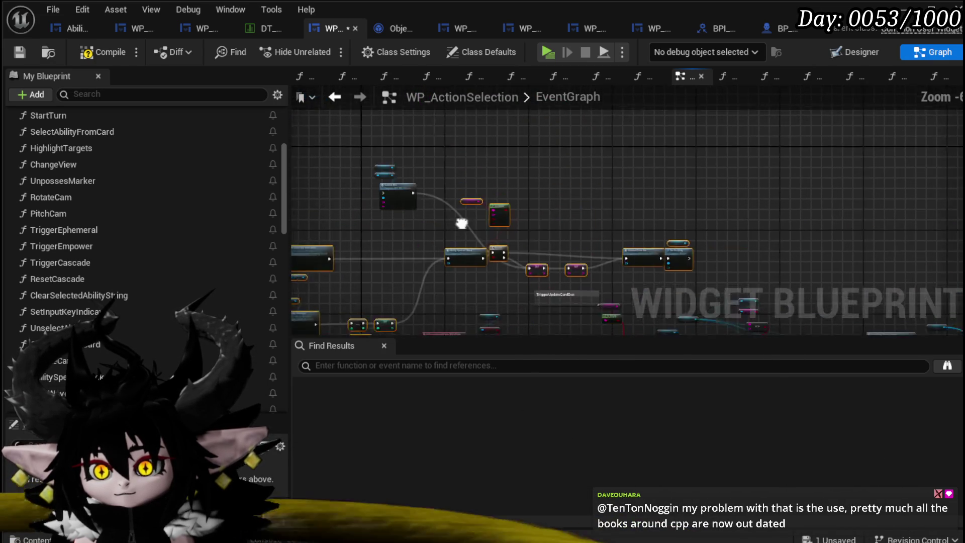
pyautogui.scroll(2, 567, 218)
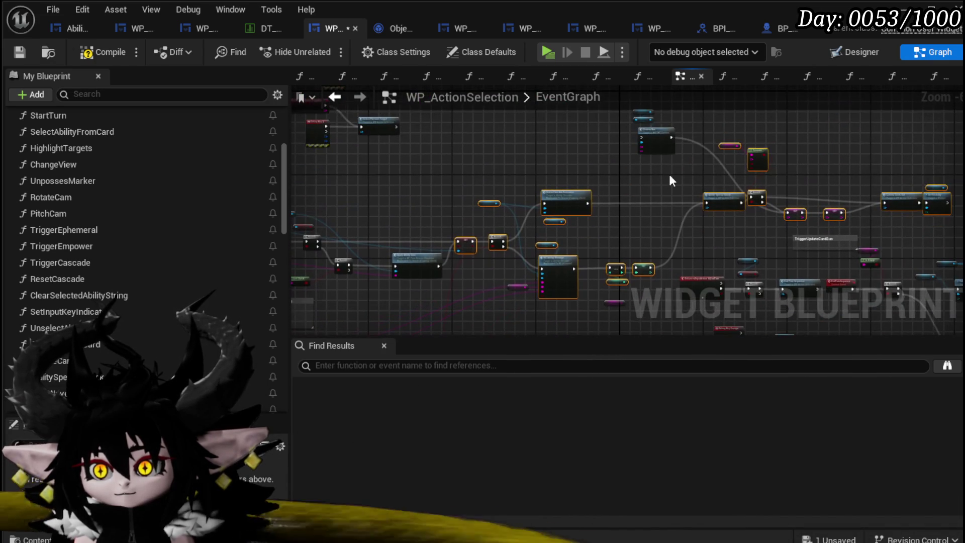
pyautogui.scroll(3, 553, 216)
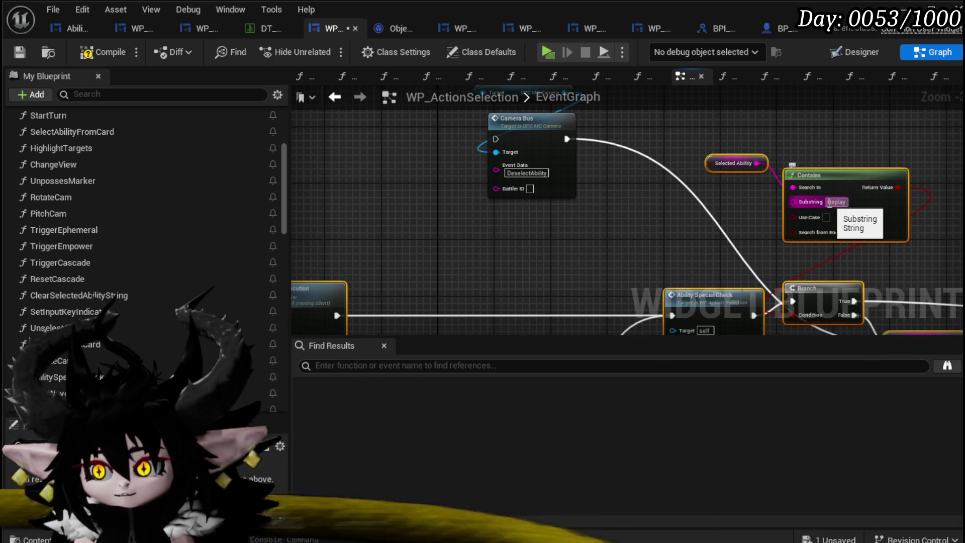
pyautogui.scroll(-5, 568, 234)
pyautogui.scroll(4, 577, 259)
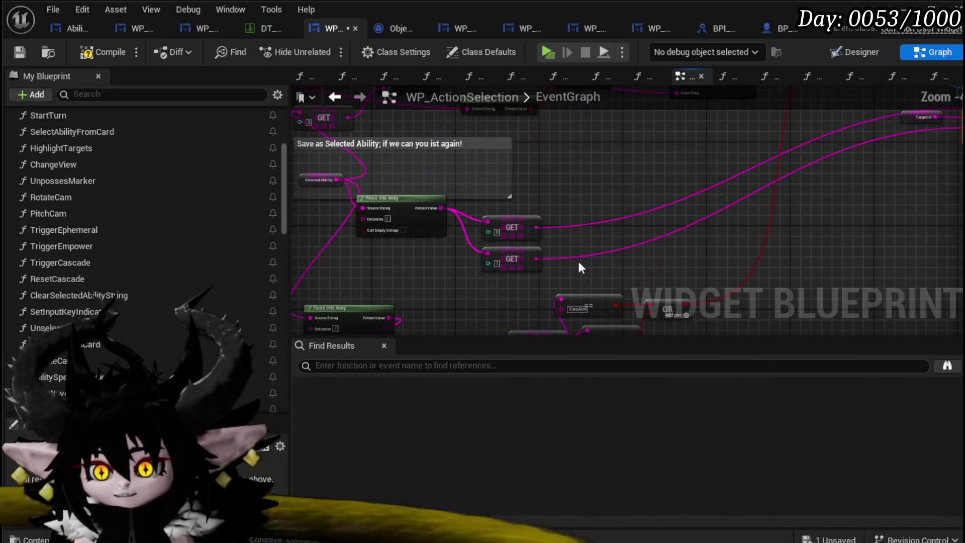
pyautogui.moveTo(406, 271); pyautogui.dragTo(528, 280)
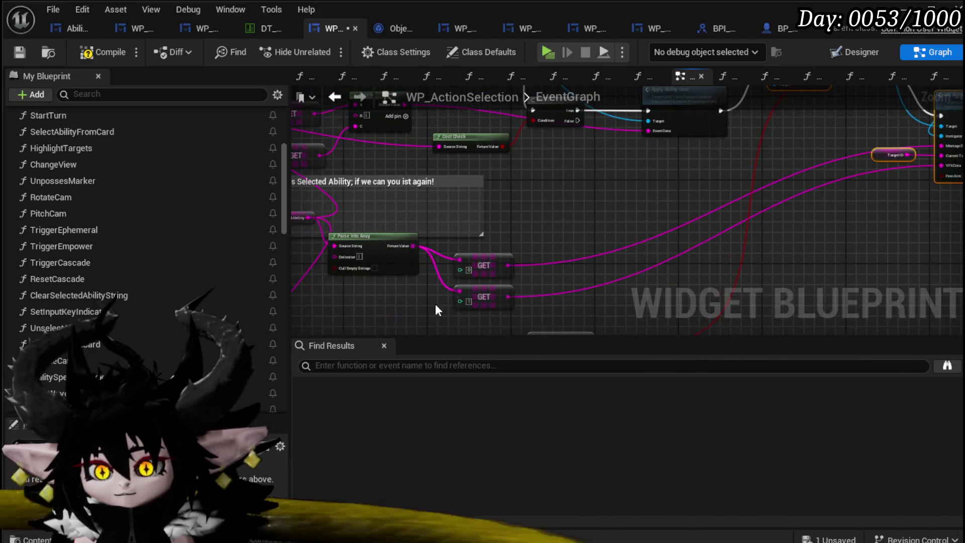
pyautogui.moveTo(465, 261)
pyautogui.mouseDown()
pyautogui.moveTo(581, 254)
pyautogui.moveTo(384, 285)
pyautogui.moveTo(463, 228)
pyautogui.moveTo(517, 170)
pyautogui.moveTo(474, 265)
pyautogui.moveTo(478, 280)
pyautogui.moveTo(659, 194)
pyautogui.mouseUp()
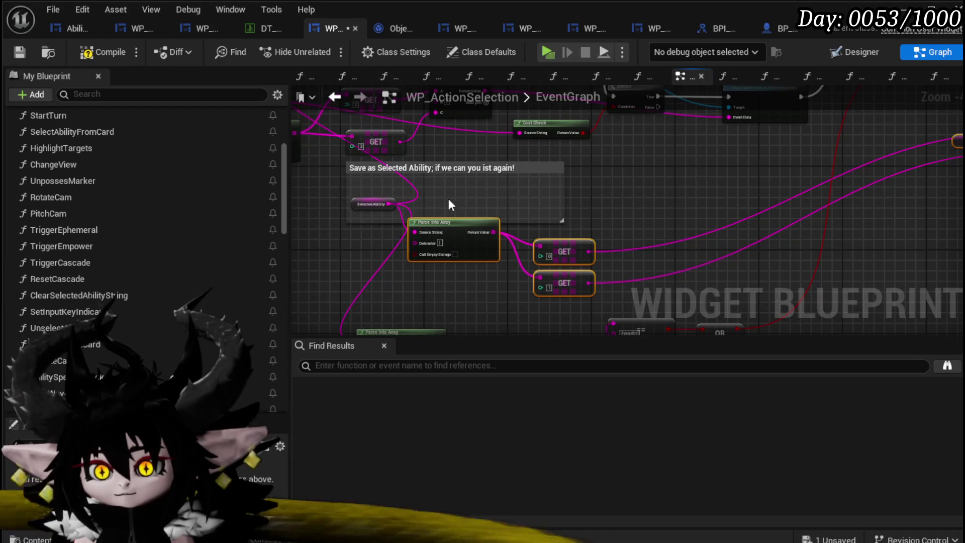
# Step: Survey the rest of the event graph and compile WP_ActionSelection with no errors
pyautogui.moveTo(347, 265)
pyautogui.mouseDown()
pyautogui.moveTo(373, 174)
pyautogui.moveTo(702, 286)
pyautogui.moveTo(685, 230)
pyautogui.moveTo(637, 292)
pyautogui.moveTo(915, 285)
pyautogui.mouseUp()
pyautogui.scroll(-2, 385, 189)
pyautogui.moveTo(401, 189)
pyautogui.mouseDown()
pyautogui.moveTo(768, 194)
pyautogui.moveTo(648, 168)
pyautogui.moveTo(714, 271)
pyautogui.moveTo(730, 316)
pyautogui.moveTo(523, 204)
pyautogui.moveTo(400, 218)
pyautogui.mouseUp()
pyautogui.scroll(-3, 452, 214)
pyautogui.moveTo(504, 211)
pyautogui.mouseDown()
pyautogui.moveTo(499, 147)
pyautogui.moveTo(614, 152)
pyautogui.mouseUp()
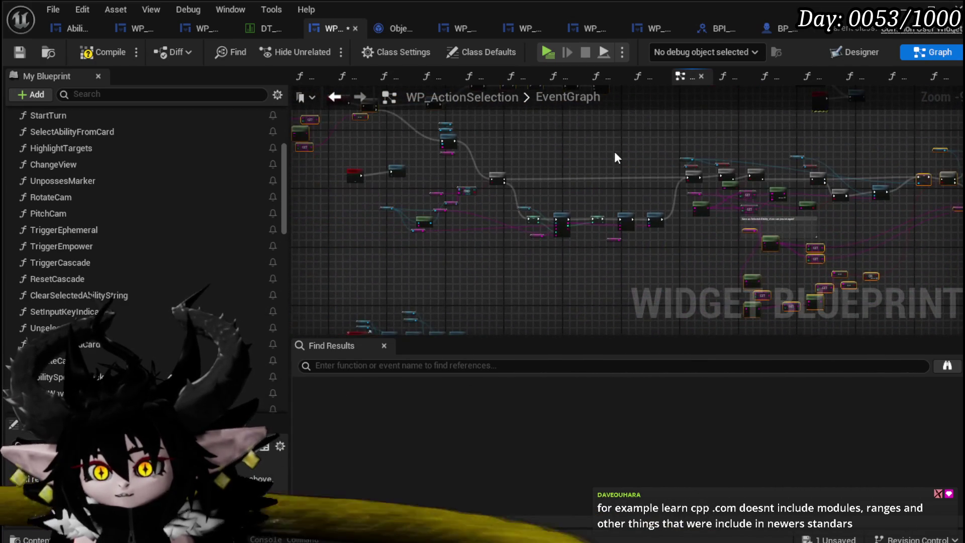
pyautogui.scroll(4, 516, 240)
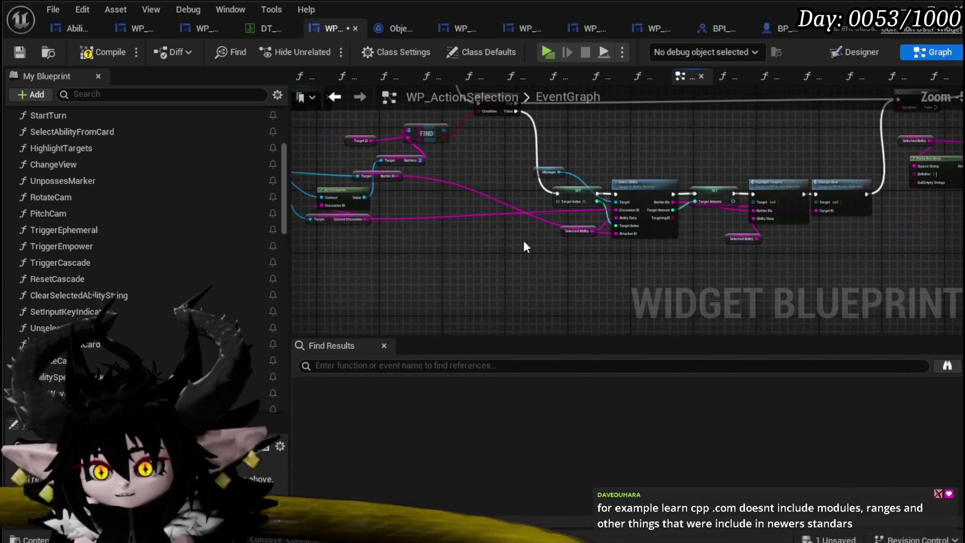
pyautogui.scroll(-6, 717, 262)
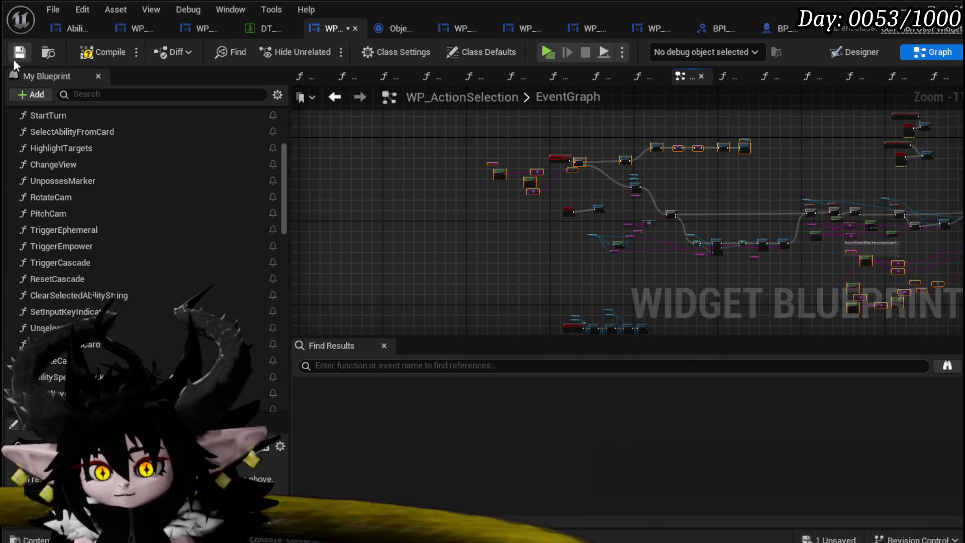
pyautogui.click(107, 52)
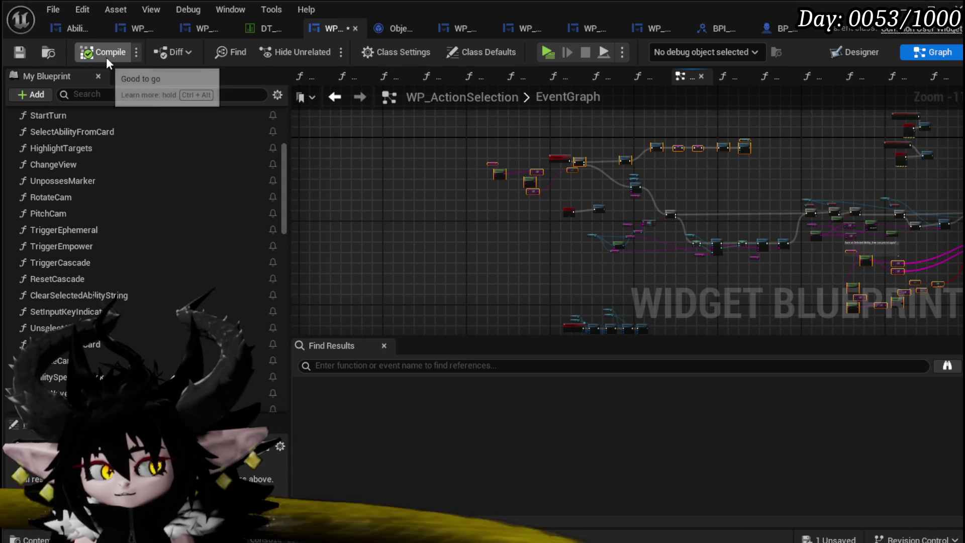
# Step: Save, then paste the copied ability execution nodes into the SelectAndPlay graph
pyautogui.click(20, 51)
pyautogui.scroll(-5, 116, 309)
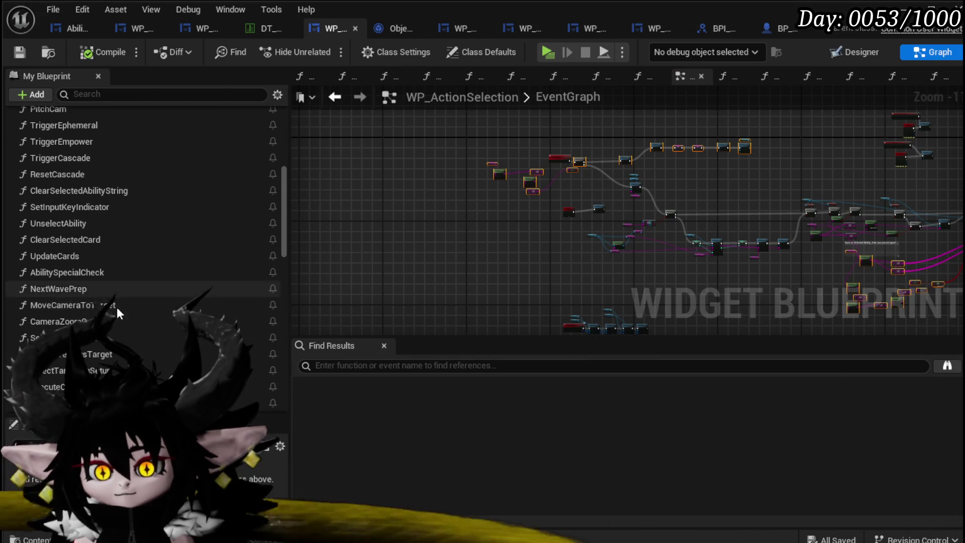
pyautogui.doubleClick(117, 316)
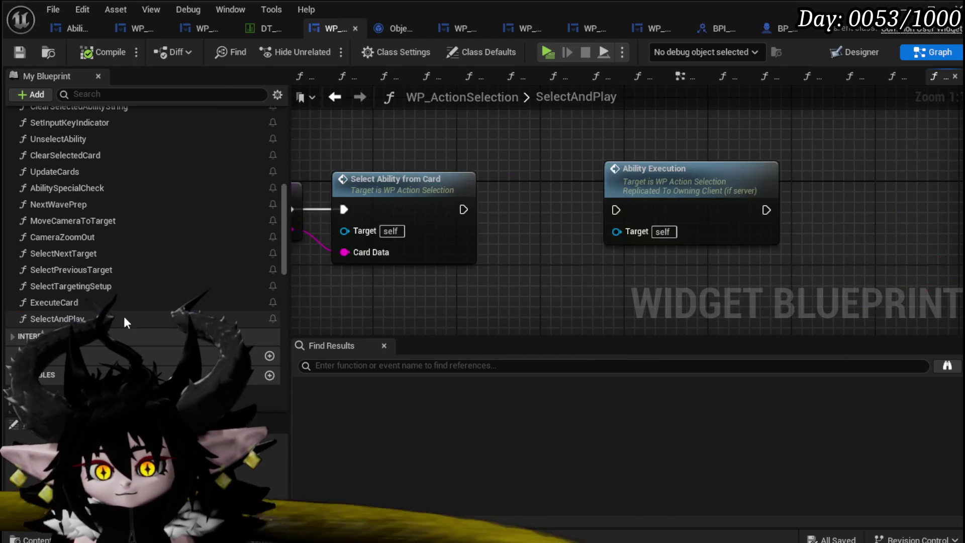
pyautogui.scroll(-8, 433, 285)
pyautogui.hotkey('ctrl', 'v')
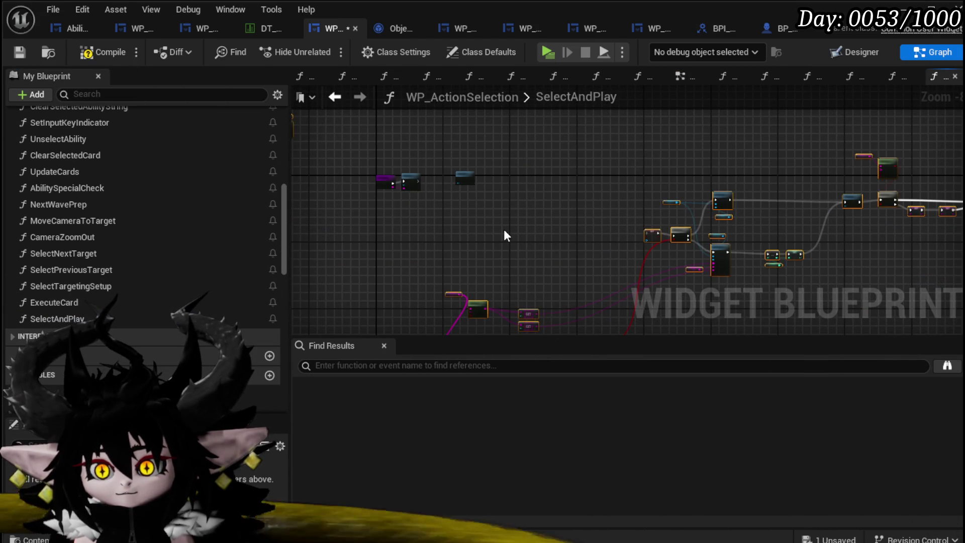
pyautogui.moveTo(388, 263)
pyautogui.mouseDown()
pyautogui.moveTo(818, 147)
pyautogui.moveTo(812, 158)
pyautogui.moveTo(920, 201)
pyautogui.moveTo(713, 187)
pyautogui.moveTo(816, 151)
pyautogui.mouseUp()
# Step: Delete the old Ability Execution call from SelectAndPlay
pyautogui.scroll(5, 550, 215)
pyautogui.moveTo(451, 173)
pyautogui.mouseDown()
pyautogui.moveTo(410, 336)
pyautogui.moveTo(345, 297)
pyautogui.moveTo(310, 292)
pyautogui.moveTo(406, 275)
pyautogui.moveTo(348, 283)
pyautogui.moveTo(702, 279)
pyautogui.mouseUp()
pyautogui.scroll(-5, 702, 279)
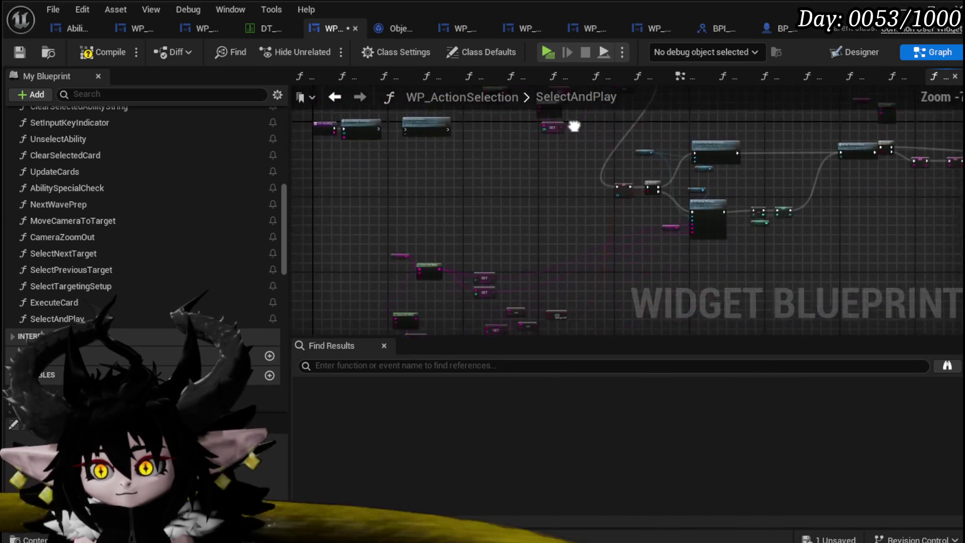
pyautogui.moveTo(512, 206)
pyautogui.mouseDown()
pyautogui.moveTo(628, 128)
pyautogui.moveTo(653, 130)
pyautogui.moveTo(518, 193)
pyautogui.moveTo(492, 193)
pyautogui.mouseUp()
pyautogui.scroll(4, 491, 193)
pyautogui.click(420, 190)
pyautogui.press('Delete')
# Step: Connect Select Ability from Card's execution output to the pasted Branch
pyautogui.moveTo(312, 176); pyautogui.dragTo(550, 198)
pyautogui.press('Escape')
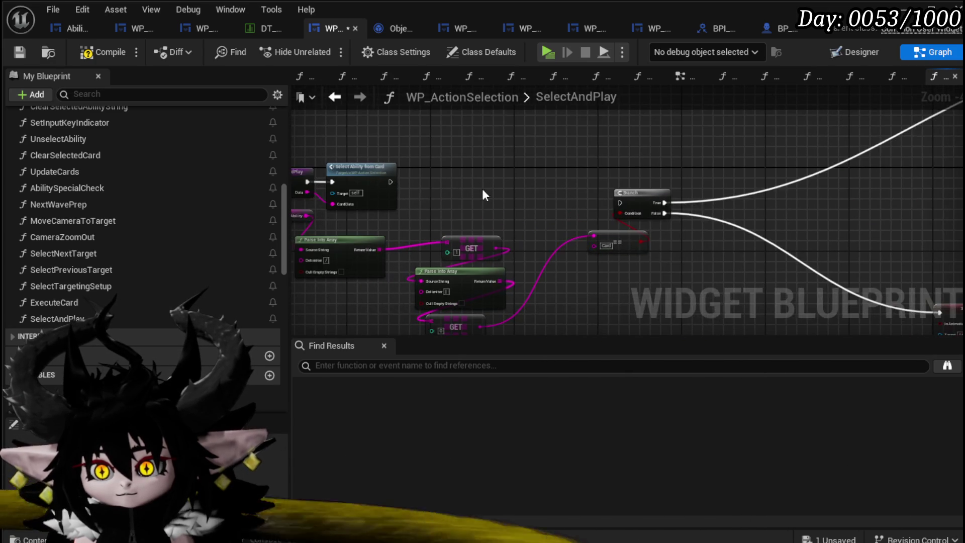
pyautogui.moveTo(391, 181); pyautogui.dragTo(620, 203)
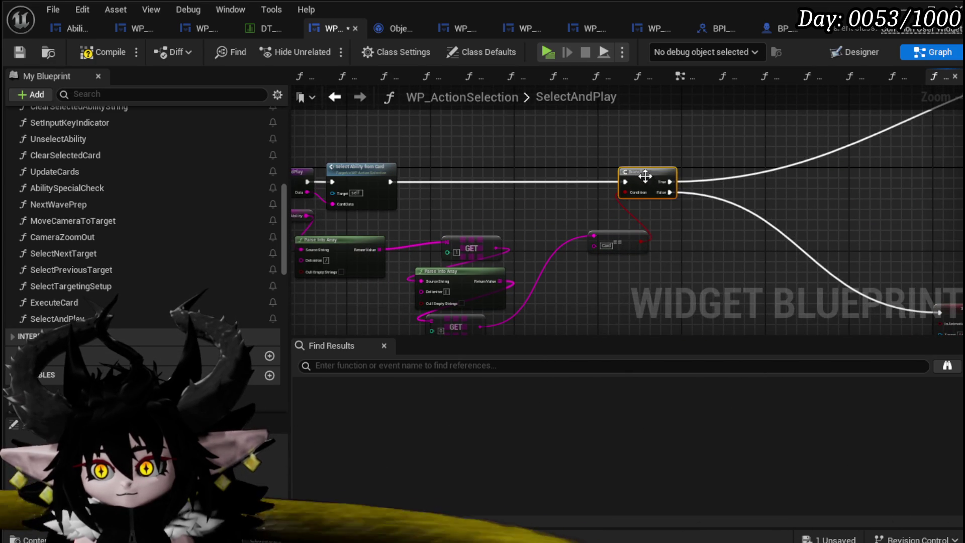
pyautogui.scroll(-3, 644, 176)
pyautogui.scroll(4, 481, 207)
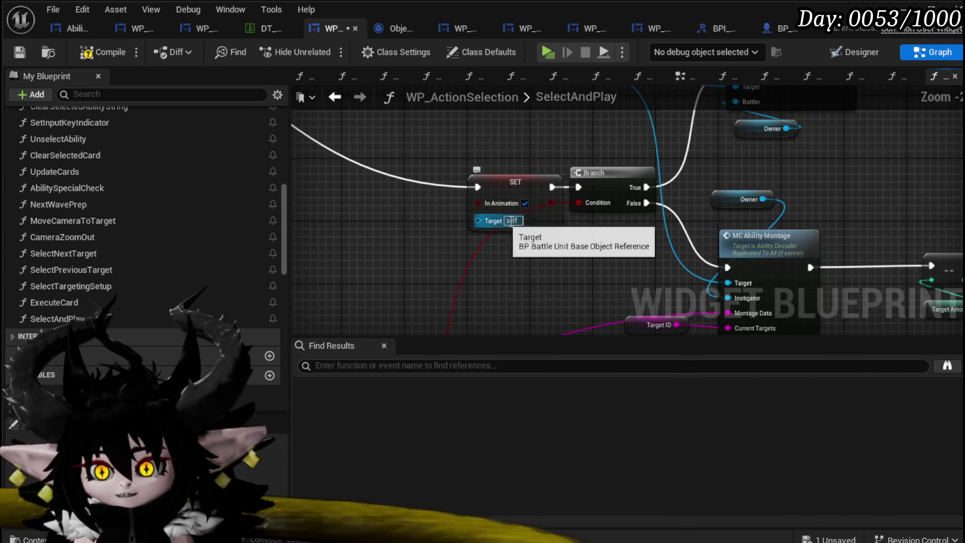
pyautogui.scroll(-4, 468, 236)
pyautogui.scroll(3, 508, 242)
# Step: Plug the Owner variable into the SET node's Target
pyautogui.moveTo(516, 240)
pyautogui.mouseDown()
pyautogui.moveTo(431, 254)
pyautogui.moveTo(634, 241)
pyautogui.moveTo(394, 231)
pyautogui.moveTo(365, 272)
pyautogui.moveTo(663, 206)
pyautogui.mouseUp()
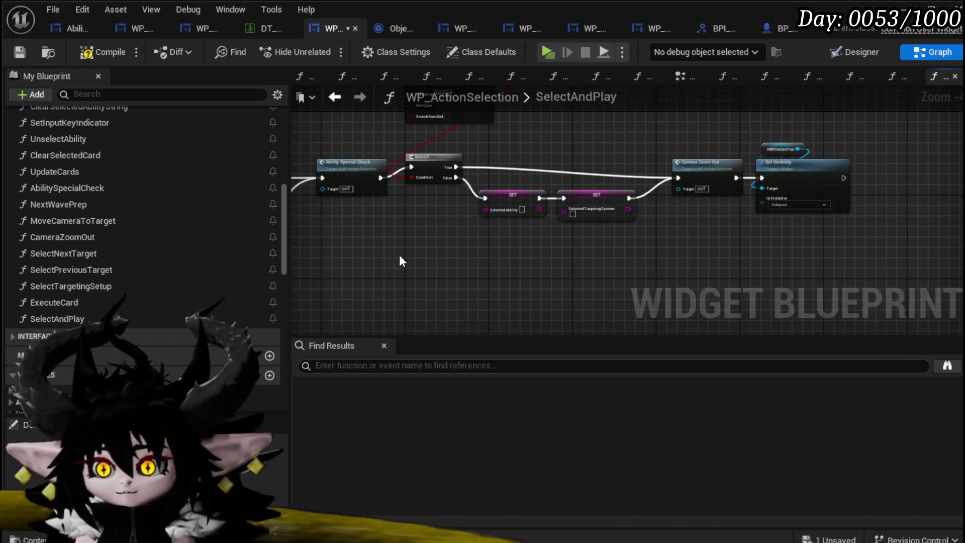
pyautogui.scroll(-1, 399, 254)
pyautogui.moveTo(590, 206)
pyautogui.mouseDown()
pyautogui.moveTo(636, 176)
pyautogui.moveTo(635, 191)
pyautogui.mouseUp()
pyautogui.scroll(2, 568, 256)
pyautogui.scroll(-1, 414, 194)
pyautogui.scroll(-1, 526, 308)
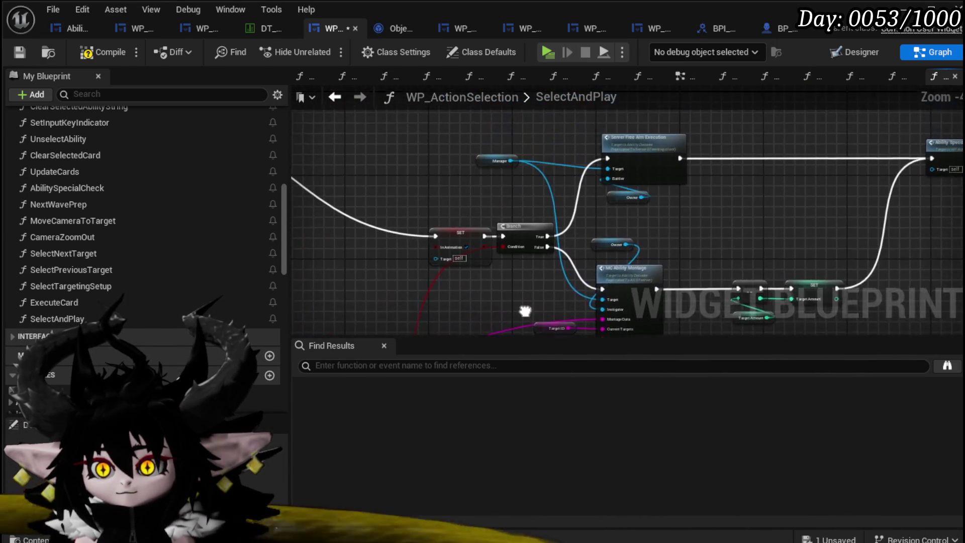
pyautogui.scroll(1, 571, 261)
pyautogui.moveTo(570, 261)
pyautogui.mouseDown()
pyautogui.moveTo(622, 196)
pyautogui.moveTo(571, 229)
pyautogui.moveTo(463, 252)
pyautogui.mouseUp()
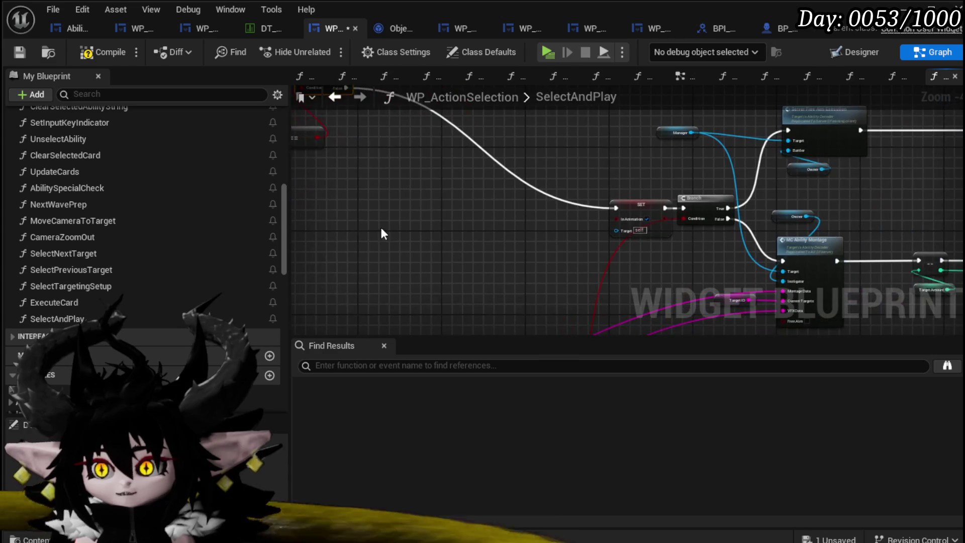
pyautogui.scroll(5, 110, 201)
pyautogui.scroll(-15, 110, 201)
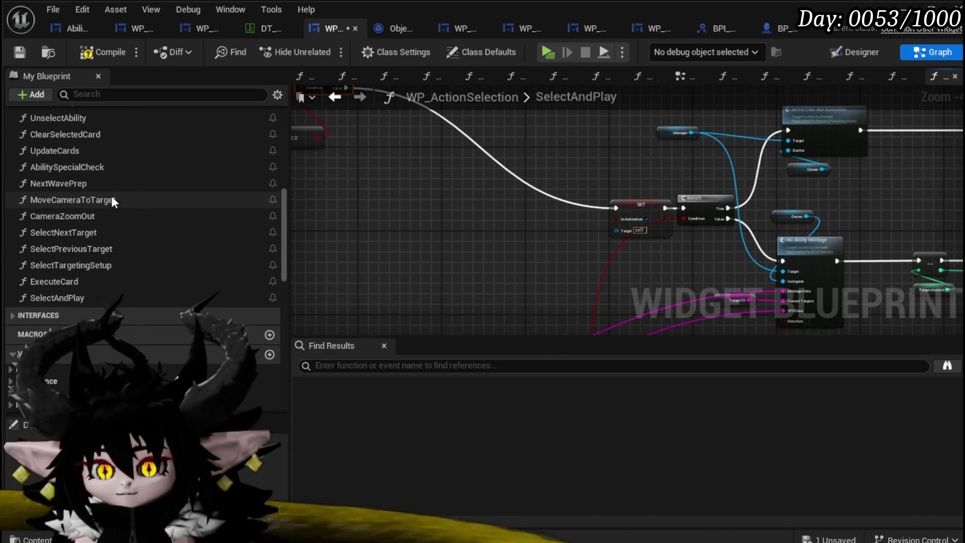
pyautogui.moveTo(63, 289)
pyautogui.mouseDown()
pyautogui.moveTo(586, 243)
pyautogui.moveTo(618, 230)
pyautogui.mouseUp()
# Step: Check the Branch, Execute Card and SET wiring, then compile and save the widget blueprint
pyautogui.scroll(-5, 513, 234)
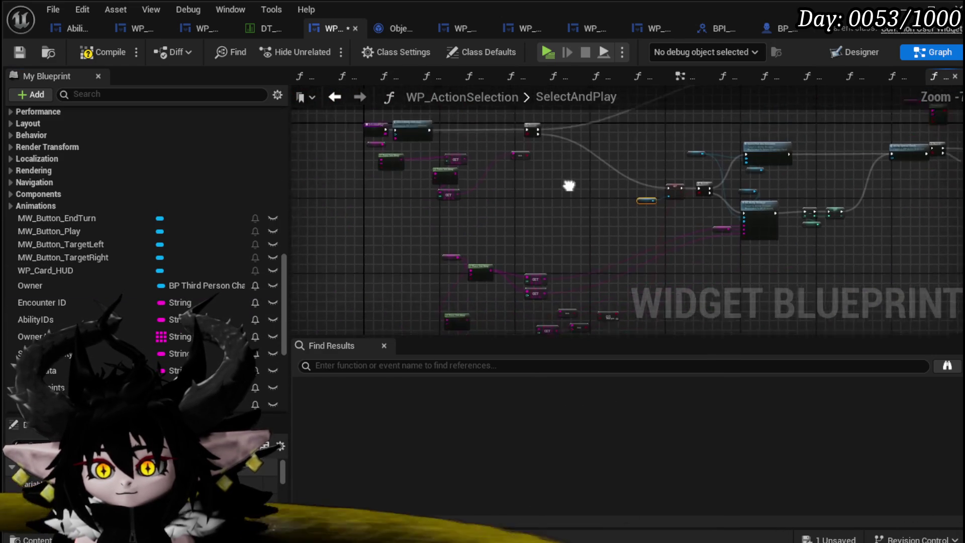
pyautogui.moveTo(362, 190)
pyautogui.mouseDown()
pyautogui.moveTo(511, 261)
pyautogui.moveTo(609, 277)
pyautogui.moveTo(608, 249)
pyautogui.moveTo(677, 212)
pyautogui.moveTo(524, 156)
pyautogui.mouseUp()
pyautogui.scroll(6, 439, 229)
pyautogui.moveTo(440, 228)
pyautogui.mouseDown()
pyautogui.moveTo(460, 186)
pyautogui.moveTo(526, 186)
pyautogui.moveTo(315, 214)
pyautogui.mouseUp()
pyautogui.scroll(-4, 315, 214)
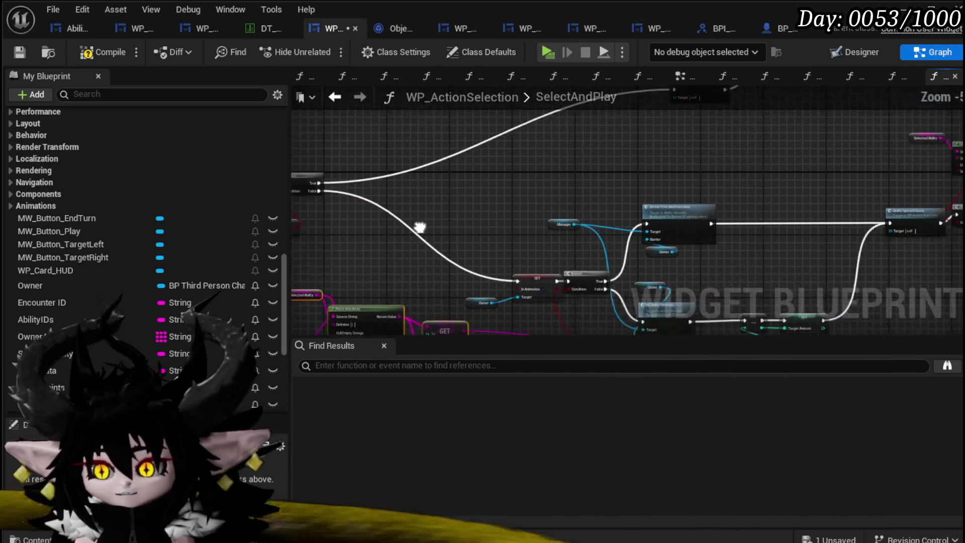
pyautogui.scroll(2, 553, 184)
pyautogui.moveTo(515, 232)
pyautogui.mouseDown()
pyautogui.moveTo(577, 197)
pyautogui.moveTo(865, 120)
pyautogui.moveTo(603, 175)
pyautogui.mouseUp()
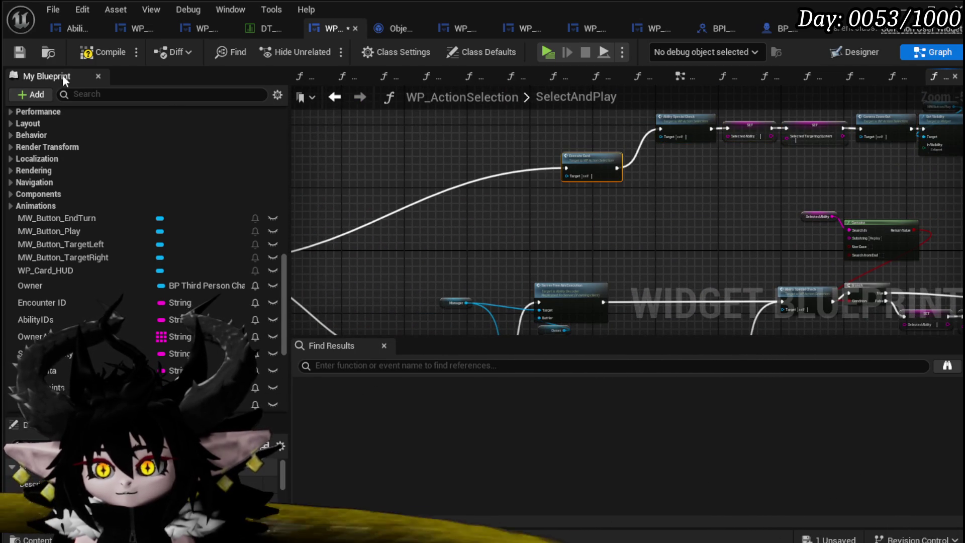
pyautogui.click(103, 52)
pyautogui.click(22, 53)
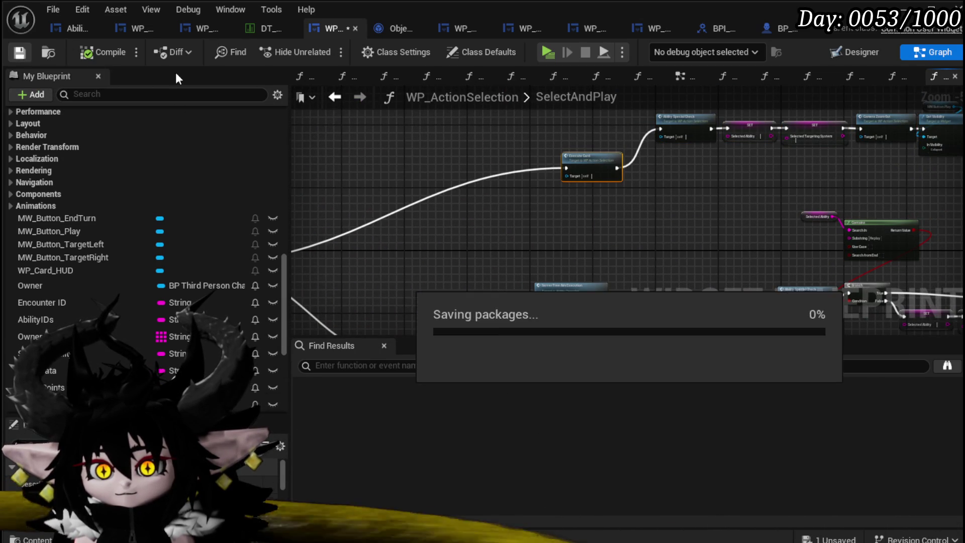
# Step: Copy the Branch, Cost Check and Apply Ability Cost nodes and paste them beside Execute Card
pyautogui.click(335, 97)
pyautogui.scroll(8, 581, 247)
pyautogui.moveTo(438, 266)
pyautogui.mouseDown()
pyautogui.moveTo(586, 198)
pyautogui.moveTo(488, 231)
pyautogui.moveTo(521, 227)
pyautogui.mouseUp()
pyautogui.scroll(-2, 521, 227)
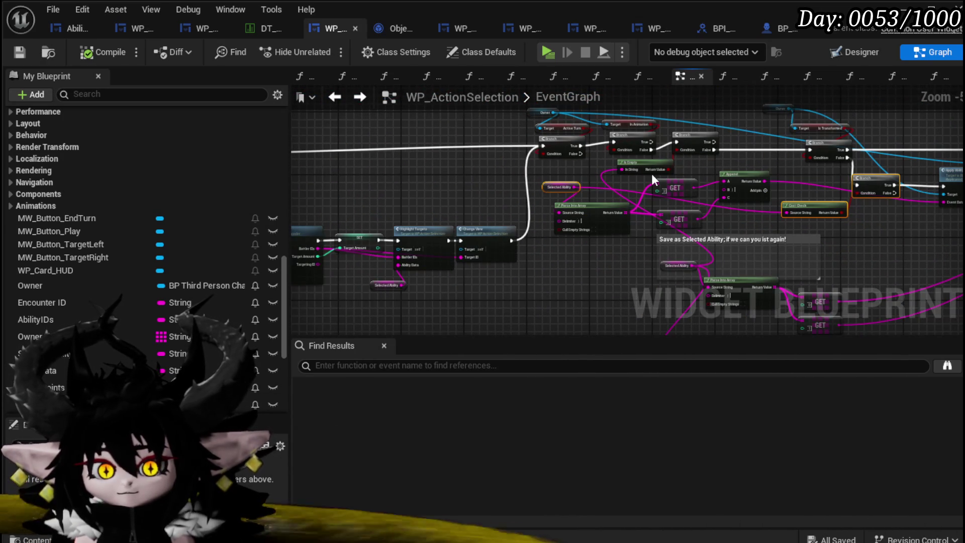
pyautogui.scroll(2, 713, 194)
pyautogui.keyDown('shift'); pyautogui.click(639, 167); pyautogui.keyUp('shift')
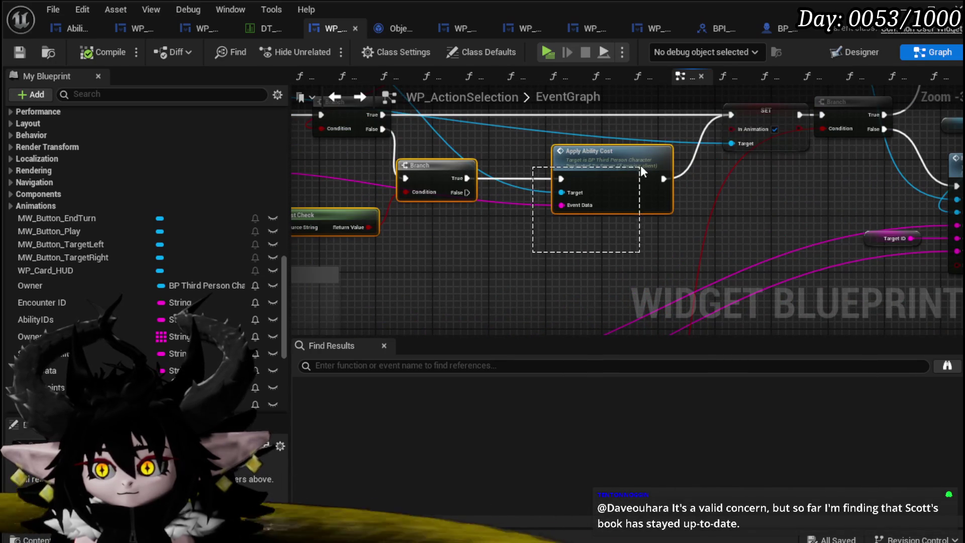
pyautogui.scroll(-2, 582, 234)
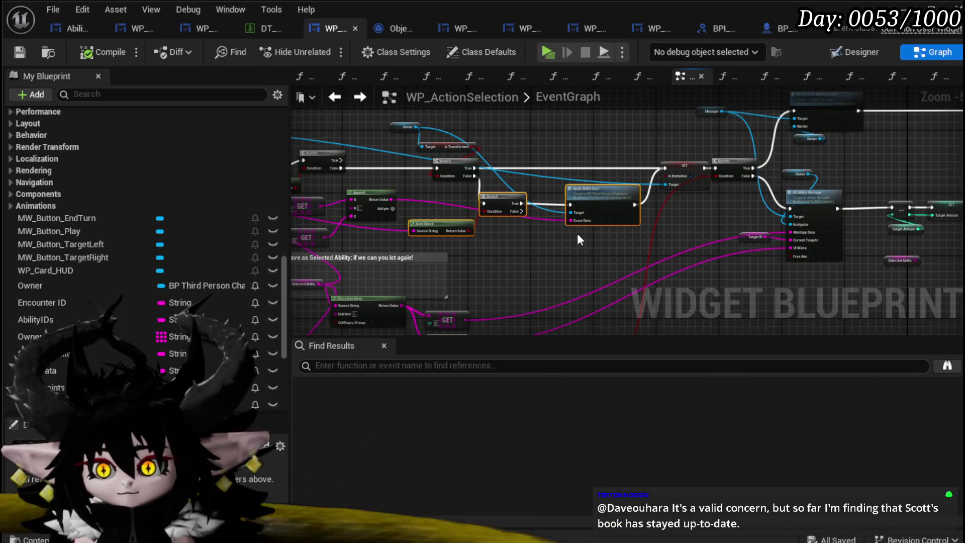
pyautogui.moveTo(504, 234)
pyautogui.mouseDown()
pyautogui.moveTo(409, 209)
pyautogui.moveTo(558, 224)
pyautogui.moveTo(361, 149)
pyautogui.mouseUp()
pyautogui.hotkey('ctrl', 'v')
# Step: Route the lower Branch's True path through the new Branch and Apply Ability Cost into Execute Card
pyautogui.moveTo(438, 160); pyautogui.dragTo(626, 151)
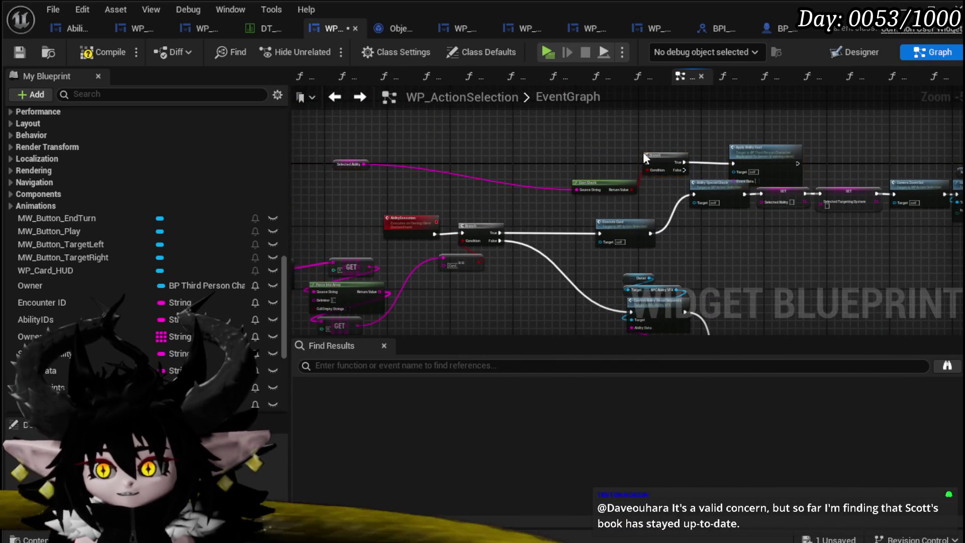
pyautogui.scroll(3, 622, 179)
pyautogui.moveTo(623, 195); pyautogui.dragTo(320, 187)
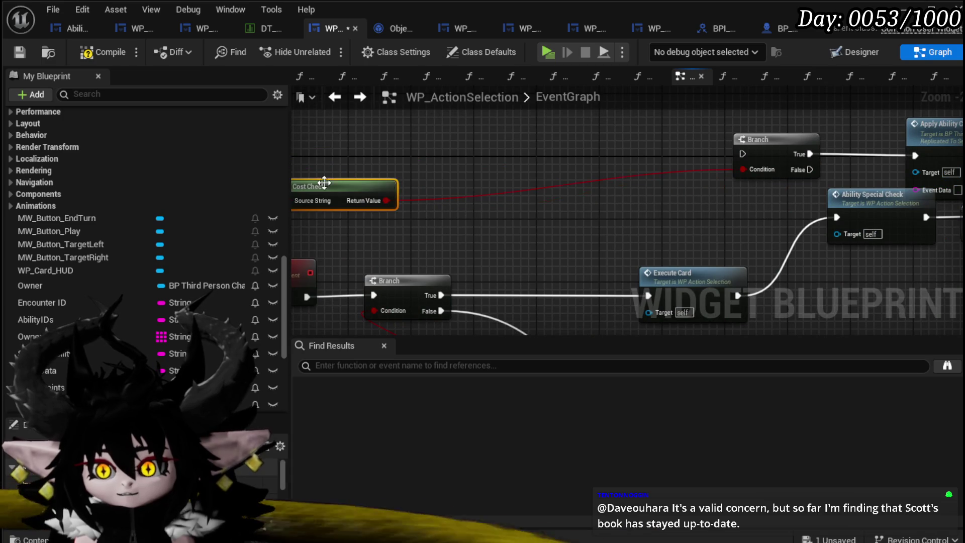
pyautogui.moveTo(744, 149)
pyautogui.mouseDown()
pyautogui.moveTo(510, 280)
pyautogui.moveTo(516, 219)
pyautogui.mouseUp()
pyautogui.moveTo(441, 295)
pyautogui.mouseDown()
pyautogui.moveTo(512, 224)
pyautogui.moveTo(509, 137)
pyautogui.mouseUp()
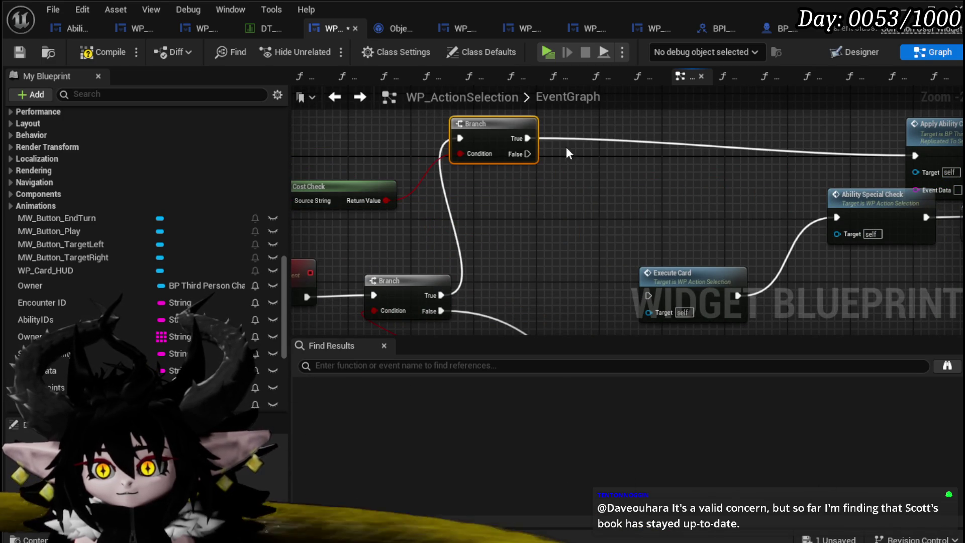
pyautogui.moveTo(598, 146); pyautogui.dragTo(430, 132)
pyautogui.moveTo(795, 149); pyautogui.dragTo(446, 137)
pyautogui.moveTo(526, 157)
pyautogui.mouseDown()
pyautogui.moveTo(474, 300)
pyautogui.moveTo(487, 305)
pyautogui.mouseUp()
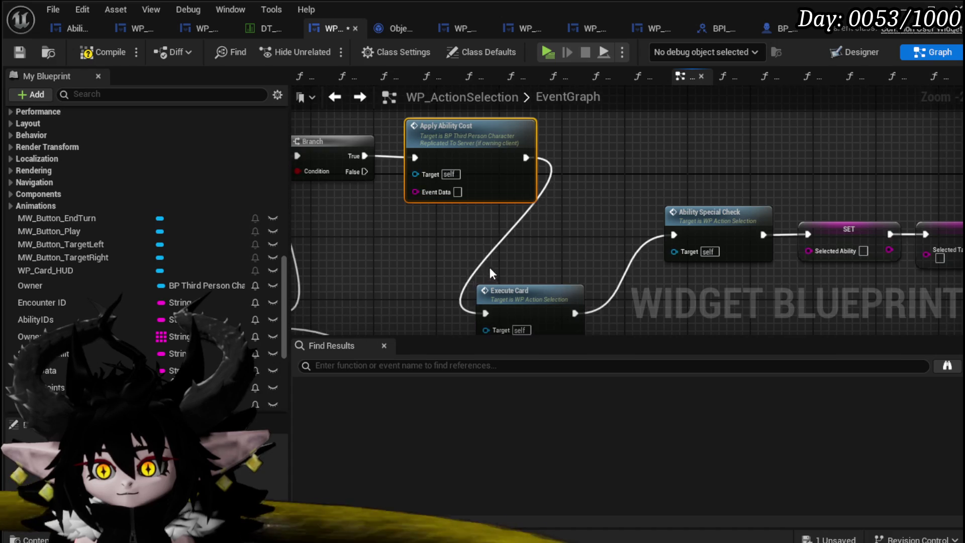
# Step: Move Execute Card and the Ability Special Check to Set Visibility chain up in line
pyautogui.moveTo(420, 251)
pyautogui.mouseDown()
pyautogui.moveTo(504, 107)
pyautogui.moveTo(497, 98)
pyautogui.moveTo(501, 119)
pyautogui.mouseUp()
pyautogui.moveTo(421, 303); pyautogui.dragTo(960, 166)
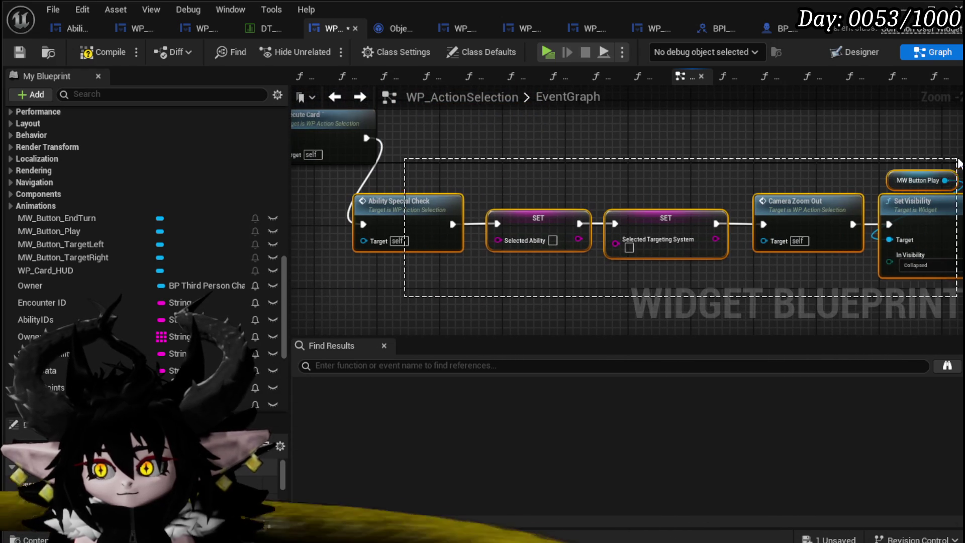
pyautogui.moveTo(405, 218)
pyautogui.mouseDown()
pyautogui.moveTo(484, 156)
pyautogui.moveTo(466, 131)
pyautogui.moveTo(447, 128)
pyautogui.mouseUp()
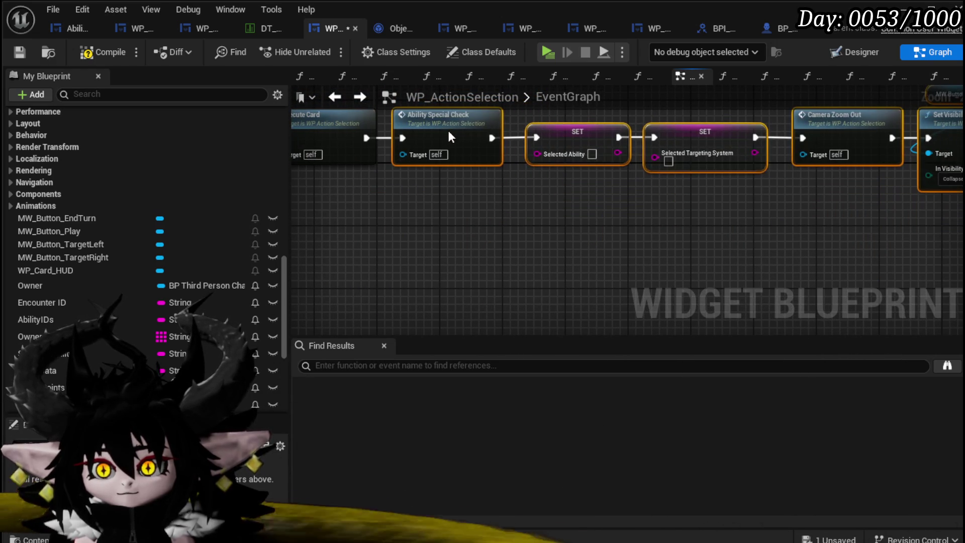
pyautogui.click(666, 312)
pyautogui.scroll(-3, 656, 290)
pyautogui.scroll(5, 656, 290)
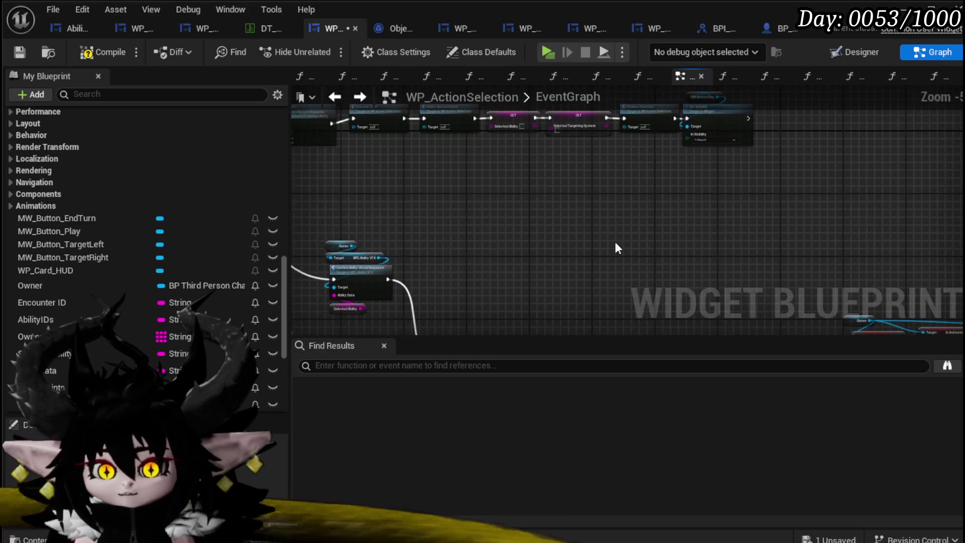
# Step: Feed Append's result into Apply Ability Cost's Event Data and save the blueprint
pyautogui.moveTo(588, 207); pyautogui.dragTo(322, 166)
pyautogui.moveTo(574, 239); pyautogui.dragTo(817, 242)
pyautogui.click(593, 167)
pyautogui.moveTo(550, 266)
pyautogui.mouseDown()
pyautogui.moveTo(467, 194)
pyautogui.moveTo(757, 194)
pyautogui.mouseUp()
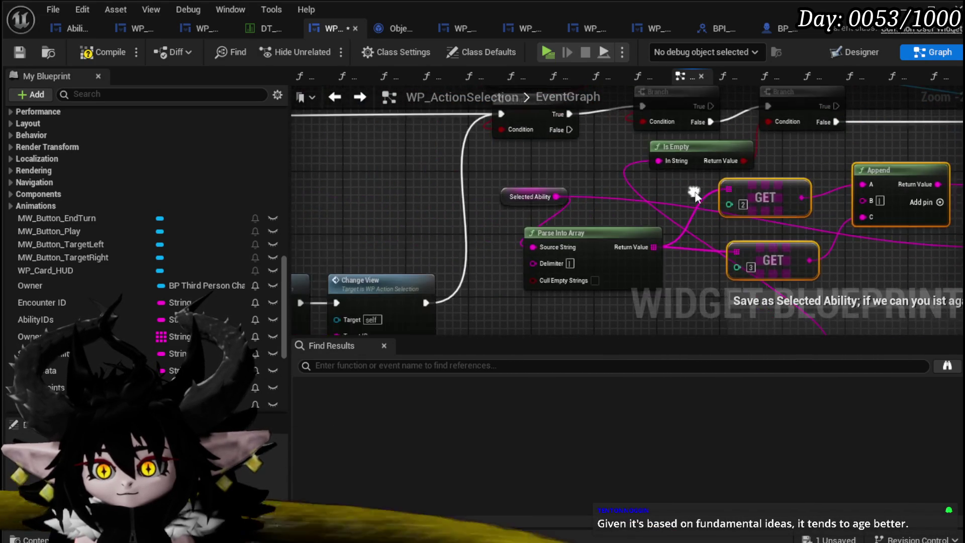
pyautogui.moveTo(473, 173); pyautogui.dragTo(577, 241)
pyautogui.scroll(-2, 479, 176)
pyautogui.scroll(-1, 479, 176)
pyautogui.moveTo(445, 194)
pyautogui.mouseDown()
pyautogui.moveTo(590, 236)
pyautogui.moveTo(573, 323)
pyautogui.moveTo(474, 175)
pyautogui.mouseUp()
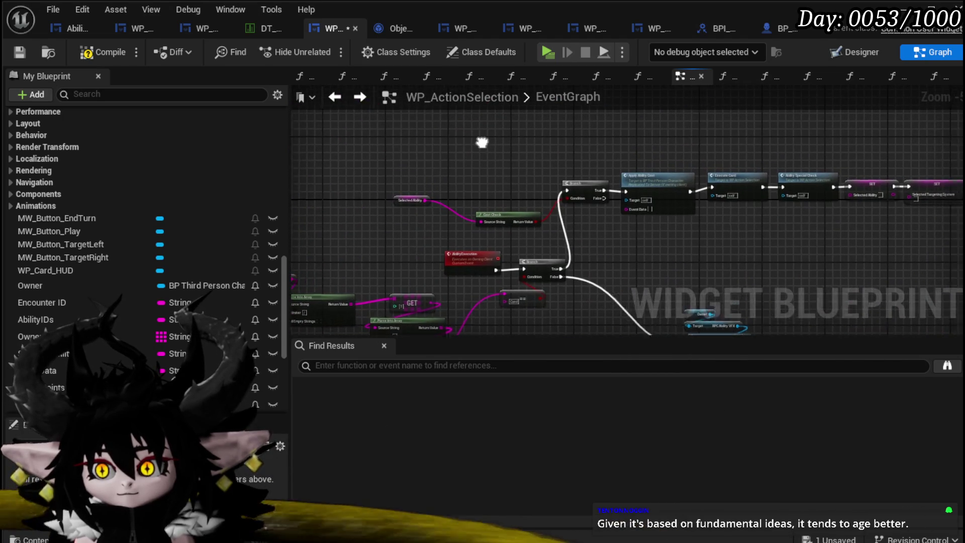
pyautogui.moveTo(491, 140); pyautogui.dragTo(388, 161)
pyautogui.scroll(2, 516, 168)
pyautogui.moveTo(477, 121)
pyautogui.mouseDown()
pyautogui.moveTo(557, 291)
pyautogui.moveTo(711, 297)
pyautogui.mouseUp()
pyautogui.scroll(-2, 594, 301)
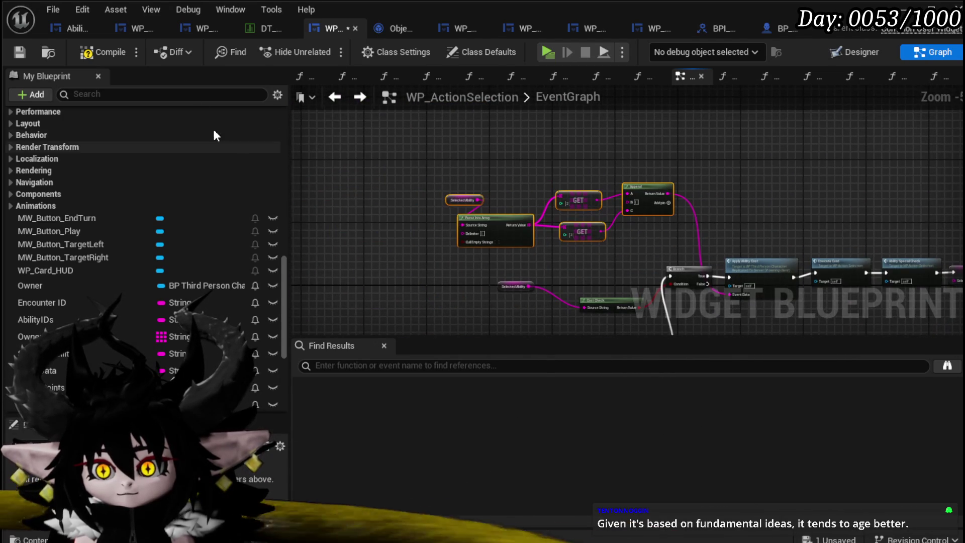
pyautogui.click(27, 53)
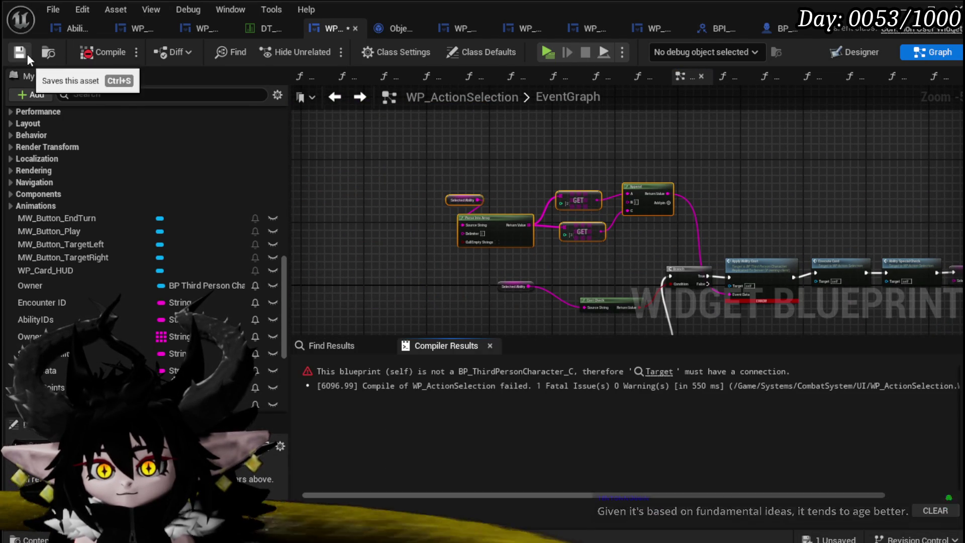
# Step: Wire Owner into Apply Ability Cost's Target and recompile with F7 to clear the error
pyautogui.click(658, 372)
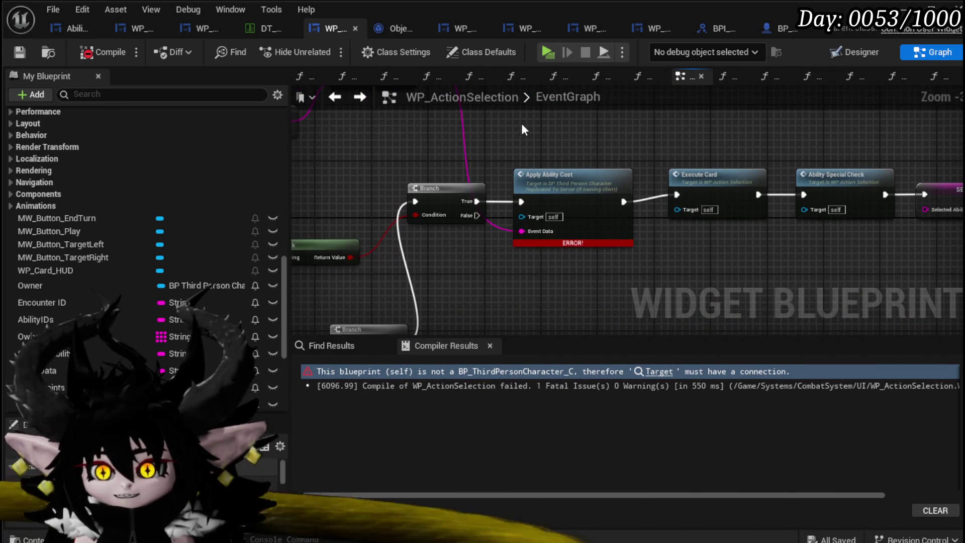
pyautogui.moveTo(570, 127); pyautogui.dragTo(522, 217)
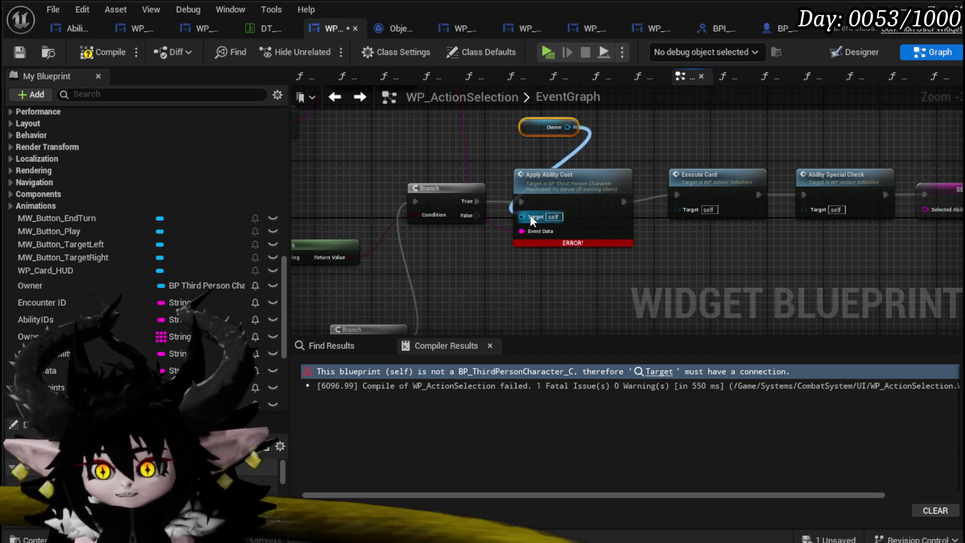
pyautogui.scroll(-2, 674, 261)
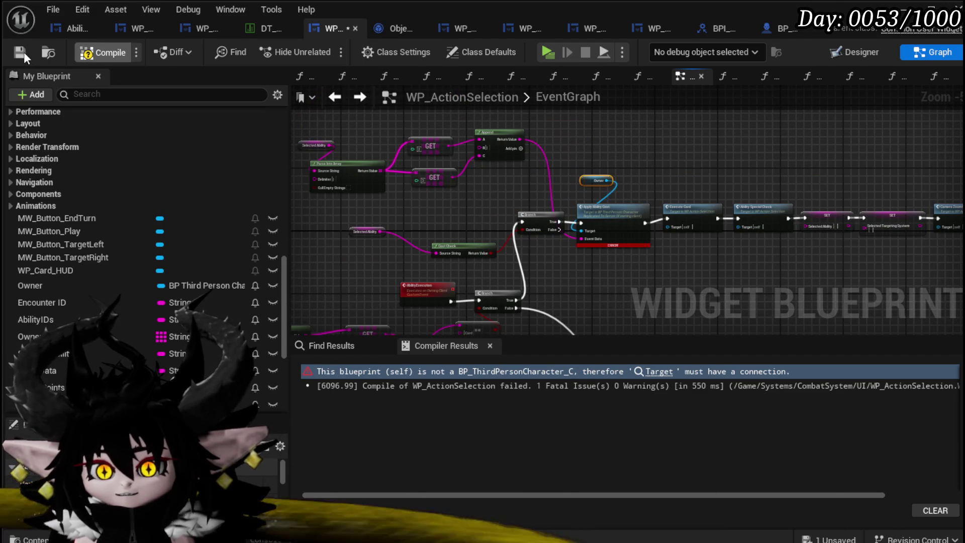
pyautogui.press('F7')
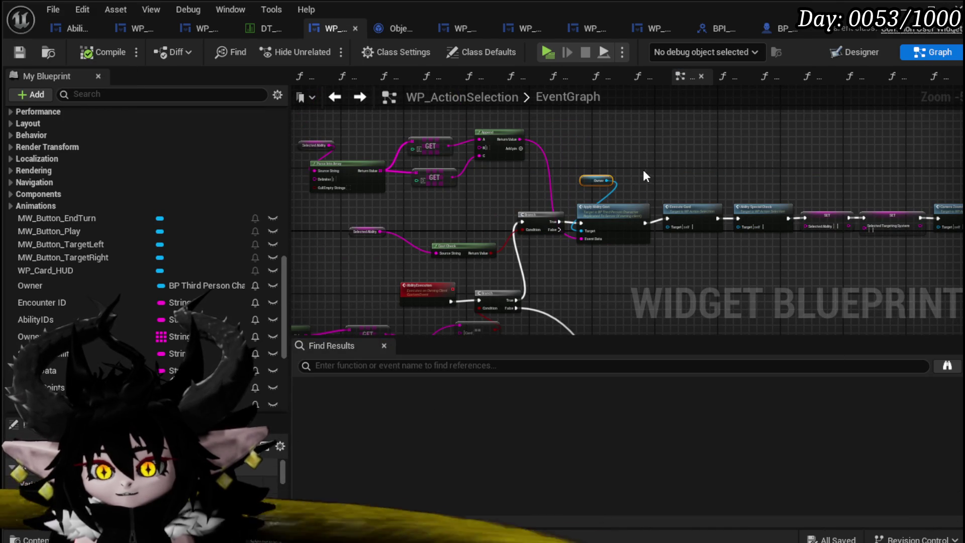
pyautogui.scroll(5, 124, 151)
pyautogui.doubleClick(93, 150)
# Step: Review SelectAndPlay's Select Ability from Card, Contains, Branch and SET nodes
pyautogui.scroll(-6, 554, 223)
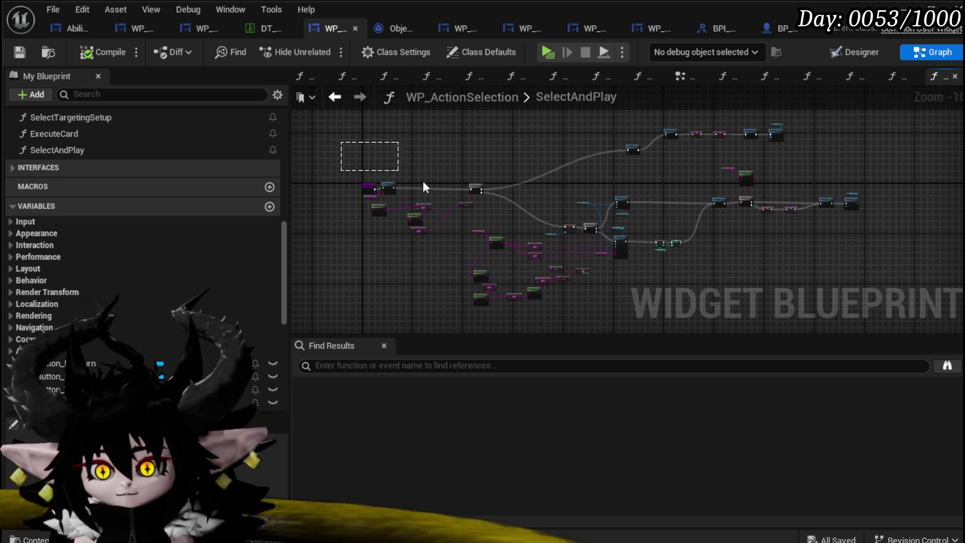
pyautogui.scroll(4, 369, 181)
pyautogui.click(419, 151)
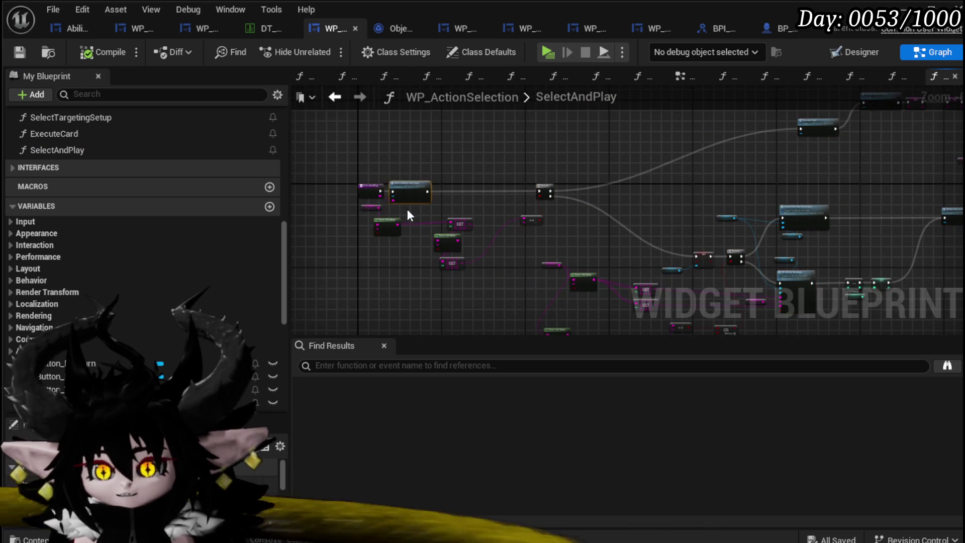
pyautogui.scroll(2, 407, 209)
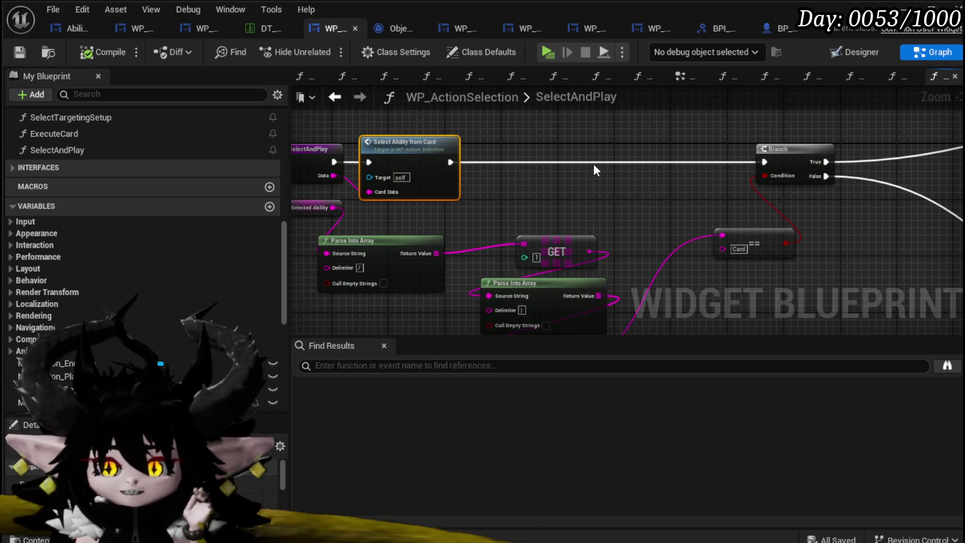
pyautogui.scroll(1, 598, 165)
pyautogui.scroll(-3, 523, 149)
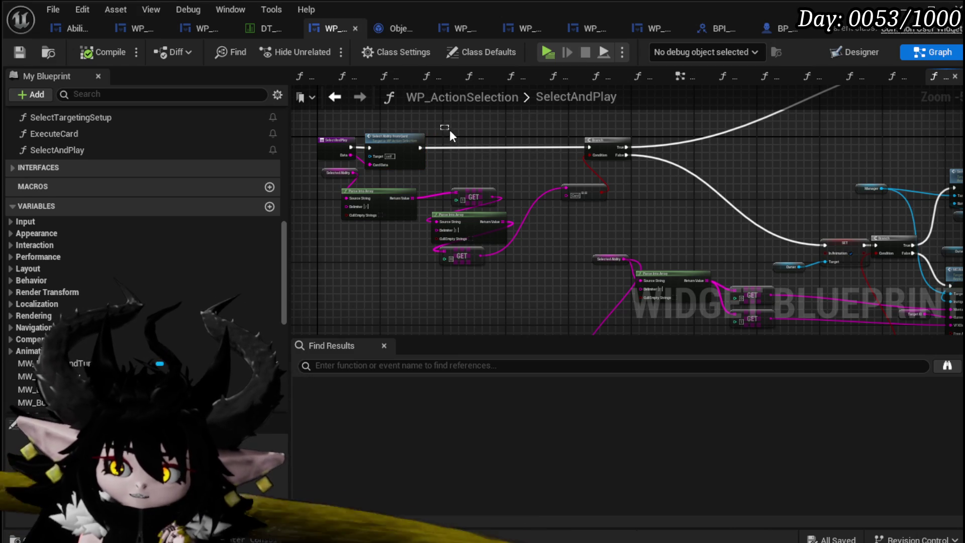
pyautogui.moveTo(590, 176)
pyautogui.mouseDown()
pyautogui.moveTo(402, 188)
pyautogui.moveTo(517, 179)
pyautogui.moveTo(571, 151)
pyautogui.moveTo(372, 201)
pyautogui.mouseUp()
pyautogui.moveTo(829, 191)
pyautogui.mouseDown()
pyautogui.moveTo(593, 189)
pyautogui.moveTo(739, 201)
pyautogui.moveTo(476, 164)
pyautogui.moveTo(500, 232)
pyautogui.moveTo(499, 222)
pyautogui.moveTo(528, 226)
pyautogui.mouseUp()
pyautogui.scroll(2, 532, 226)
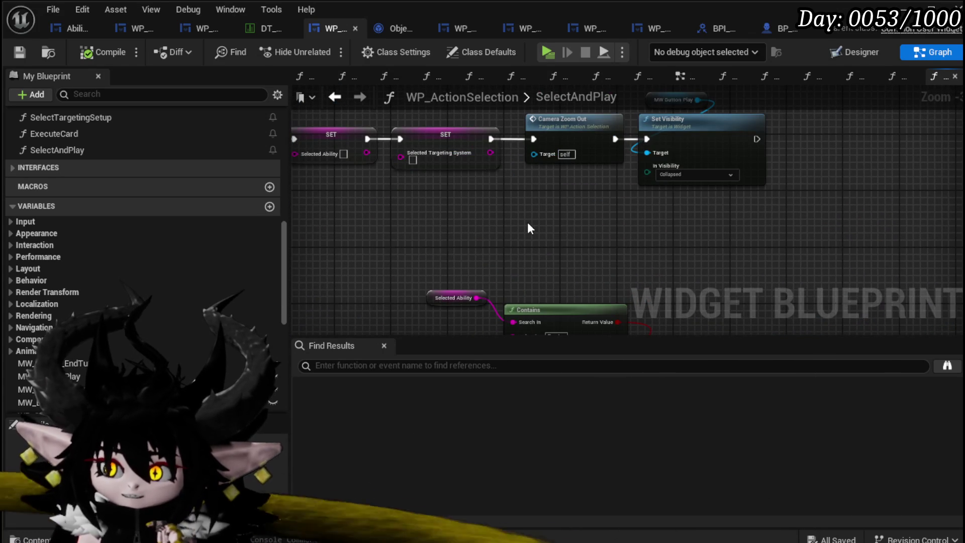
pyautogui.scroll(-3, 493, 218)
pyautogui.moveTo(439, 217)
pyautogui.mouseDown()
pyautogui.moveTo(449, 166)
pyautogui.moveTo(437, 151)
pyautogui.moveTo(404, 167)
pyautogui.mouseUp()
pyautogui.scroll(4, 452, 161)
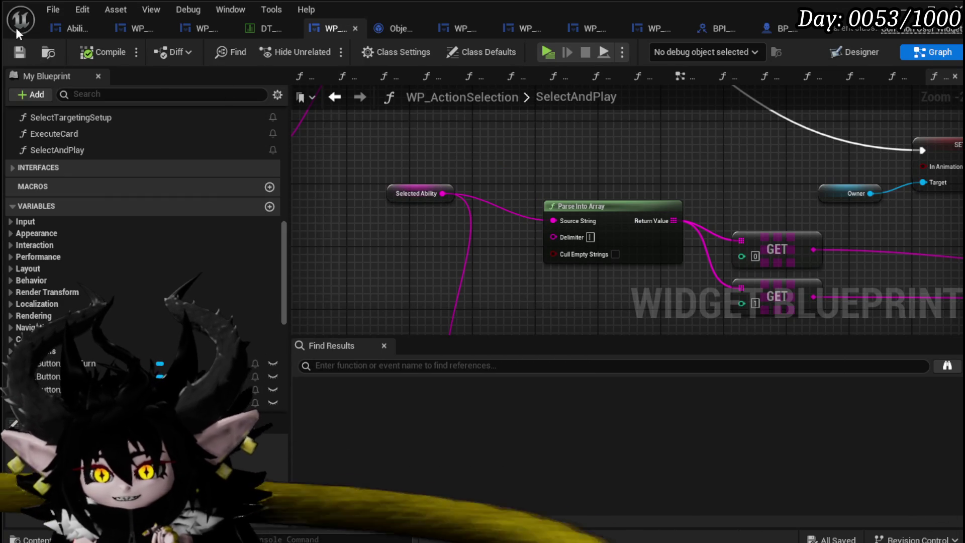
# Step: Switch to Object_Ability and centre the Call On Play From node beside Switch on String
pyautogui.click(394, 28)
pyautogui.moveTo(352, 195)
pyautogui.mouseDown()
pyautogui.moveTo(390, 275)
pyautogui.moveTo(483, 344)
pyautogui.mouseUp()
pyautogui.moveTo(472, 238); pyautogui.dragTo(473, 264)
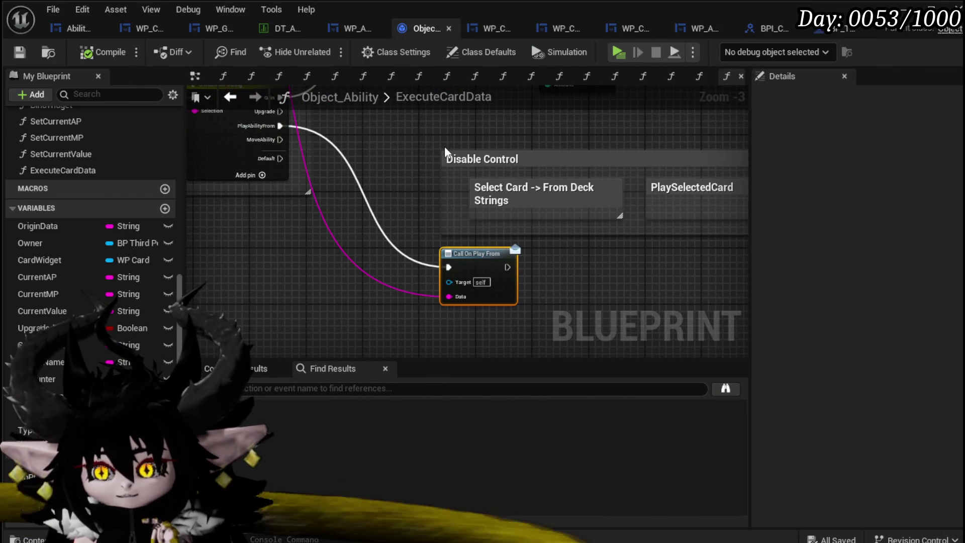
# Step: Look over ExecuteCardData's Parse Into Array, Amount, Type and Targeting sections, save, then go to WP_Card_HUD
pyautogui.moveTo(444, 151); pyautogui.dragTo(567, 272)
pyautogui.moveTo(345, 102)
pyautogui.mouseDown()
pyautogui.moveTo(405, 119)
pyautogui.moveTo(409, 251)
pyautogui.mouseUp()
pyautogui.moveTo(404, 176); pyautogui.dragTo(410, 233)
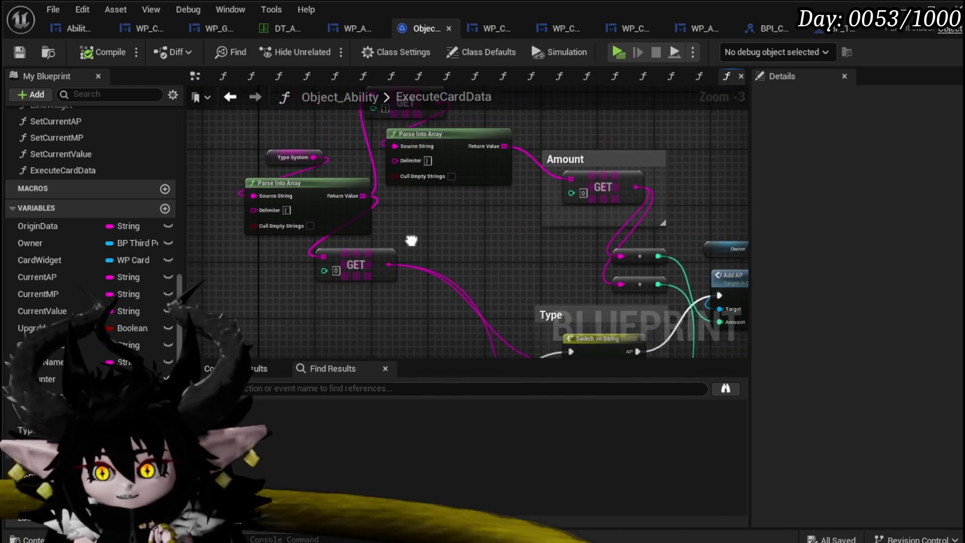
pyautogui.moveTo(302, 222)
pyautogui.mouseDown()
pyautogui.moveTo(312, 90)
pyautogui.moveTo(271, 0)
pyautogui.mouseUp()
pyautogui.click(19, 52)
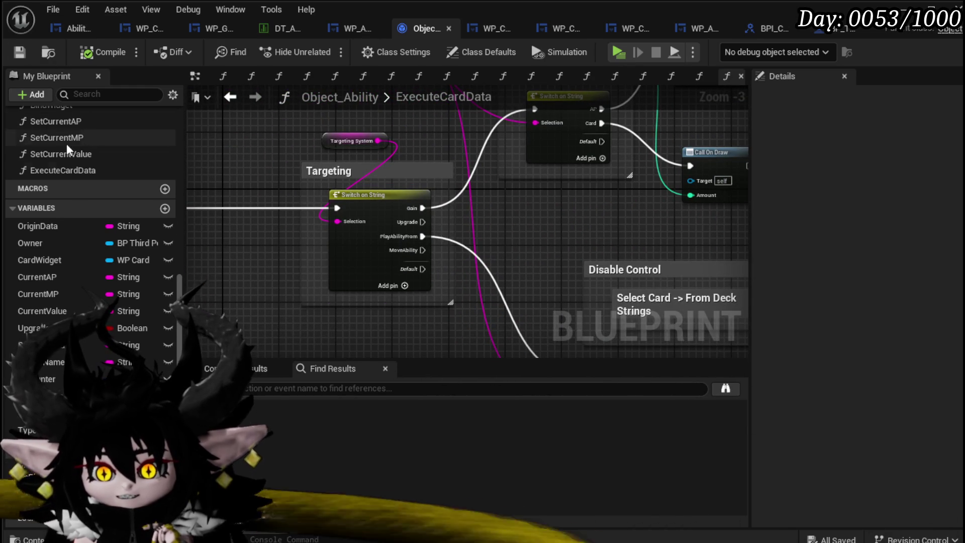
pyautogui.click(479, 28)
pyautogui.scroll(5, 129, 169)
pyautogui.moveTo(543, 204)
pyautogui.mouseDown()
pyautogui.moveTo(625, 255)
pyautogui.moveTo(530, 223)
pyautogui.mouseUp()
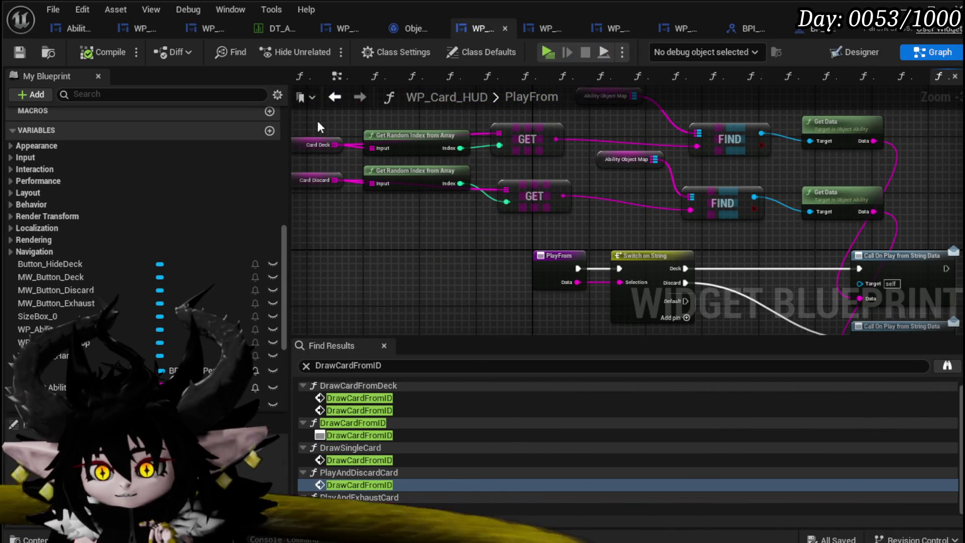
pyautogui.moveTo(728, 137)
pyautogui.mouseDown()
pyautogui.moveTo(442, 154)
pyautogui.moveTo(319, 202)
pyautogui.moveTo(329, 171)
pyautogui.mouseUp()
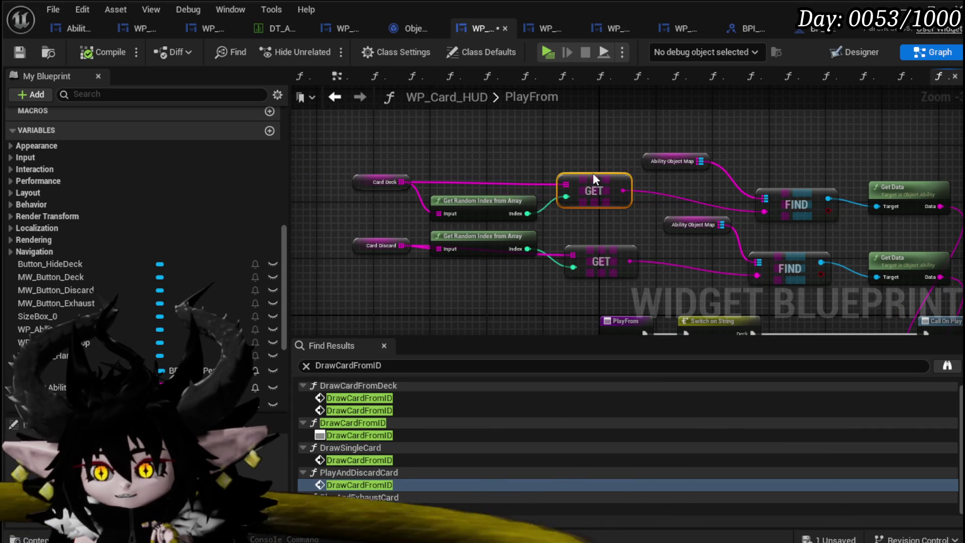
pyautogui.moveTo(734, 151); pyautogui.dragTo(476, 144)
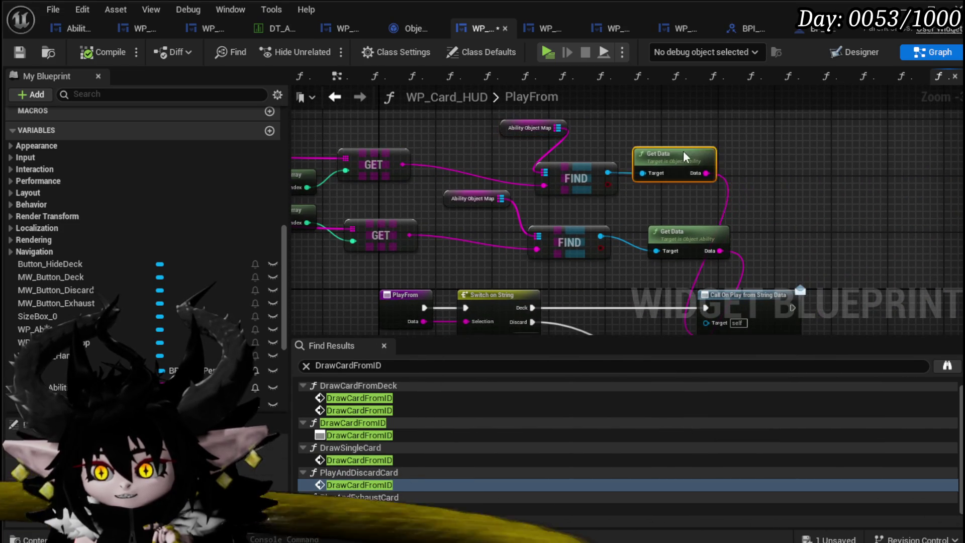
pyautogui.moveTo(746, 300)
pyautogui.mouseDown()
pyautogui.moveTo(639, 204)
pyautogui.moveTo(723, 205)
pyautogui.mouseUp()
pyautogui.moveTo(648, 204)
pyautogui.mouseDown()
pyautogui.moveTo(673, 212)
pyautogui.moveTo(820, 195)
pyautogui.moveTo(579, 185)
pyautogui.mouseUp()
pyautogui.moveTo(456, 178)
pyautogui.mouseDown()
pyautogui.moveTo(449, 186)
pyautogui.moveTo(496, 232)
pyautogui.mouseUp()
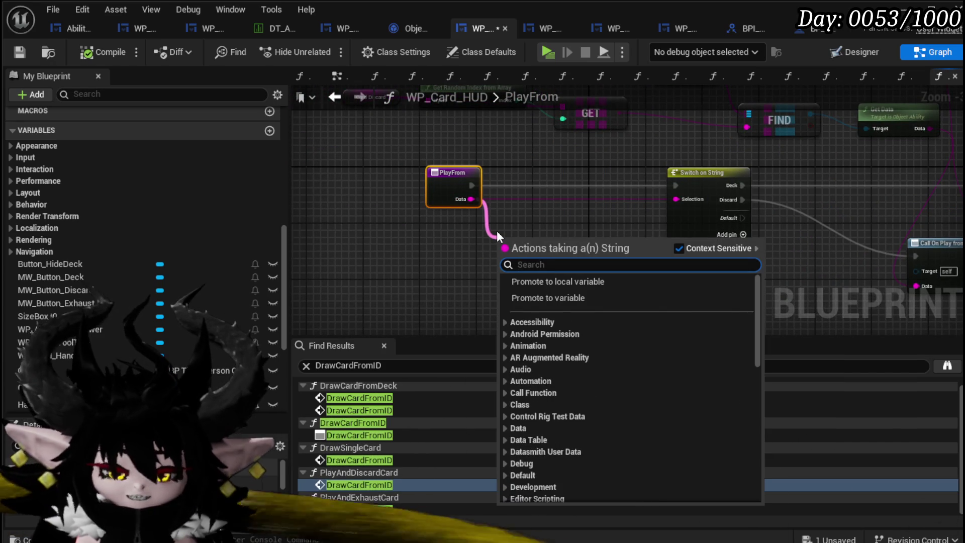
pyautogui.write('Parse')
pyautogui.press('Return')
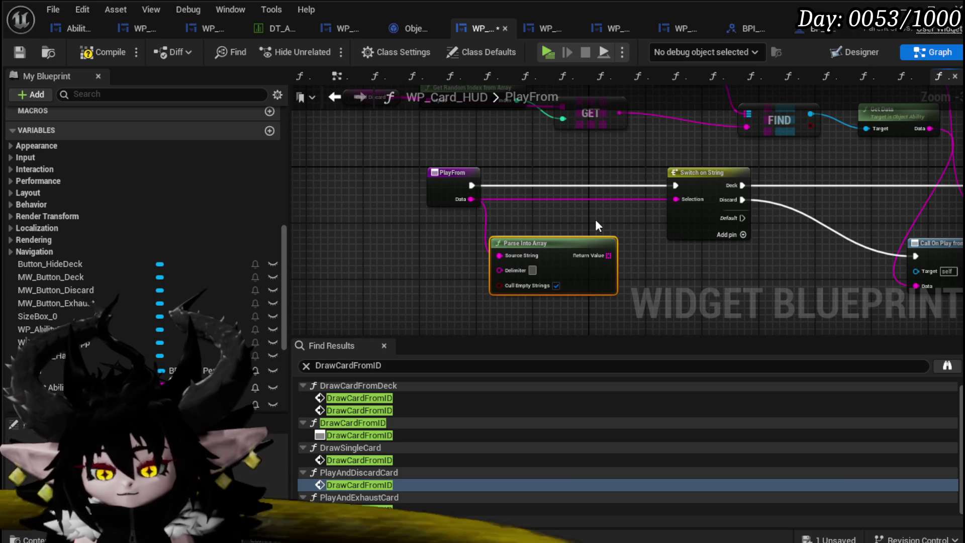
pyautogui.click(427, 152)
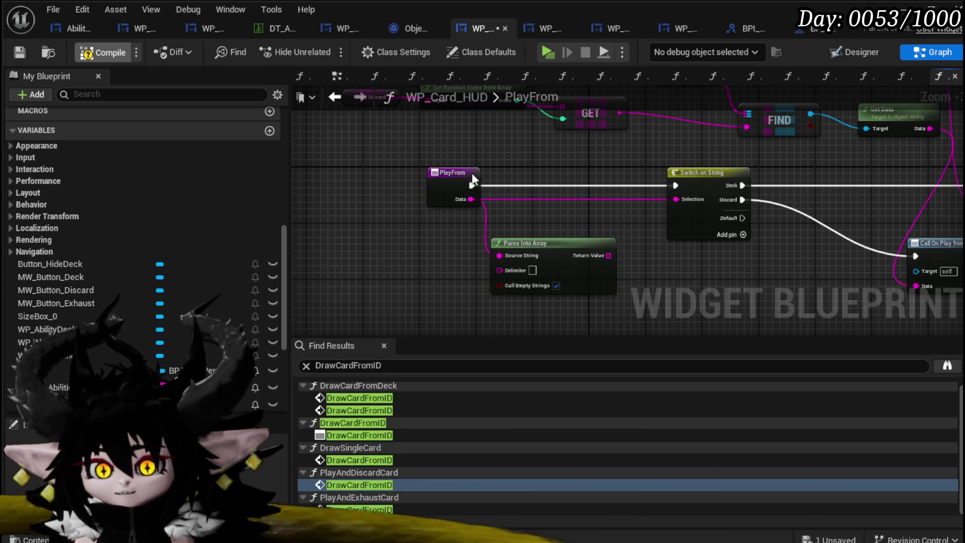
pyautogui.click(556, 264)
pyautogui.press('Delete')
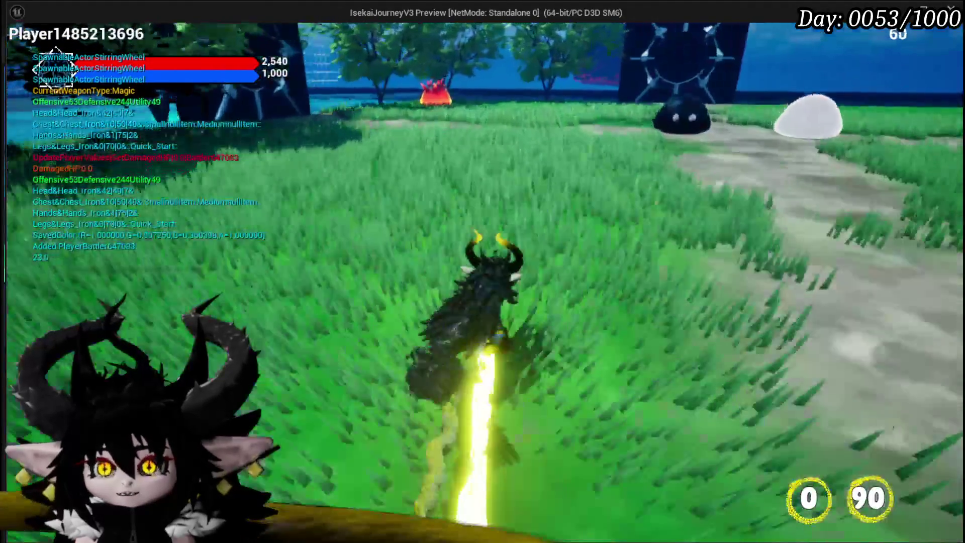
# Step: Walk to the fire slimes, start the battle, end the turn, and play AOE Damage Range and PlayFromDeck
pyautogui.press('w')
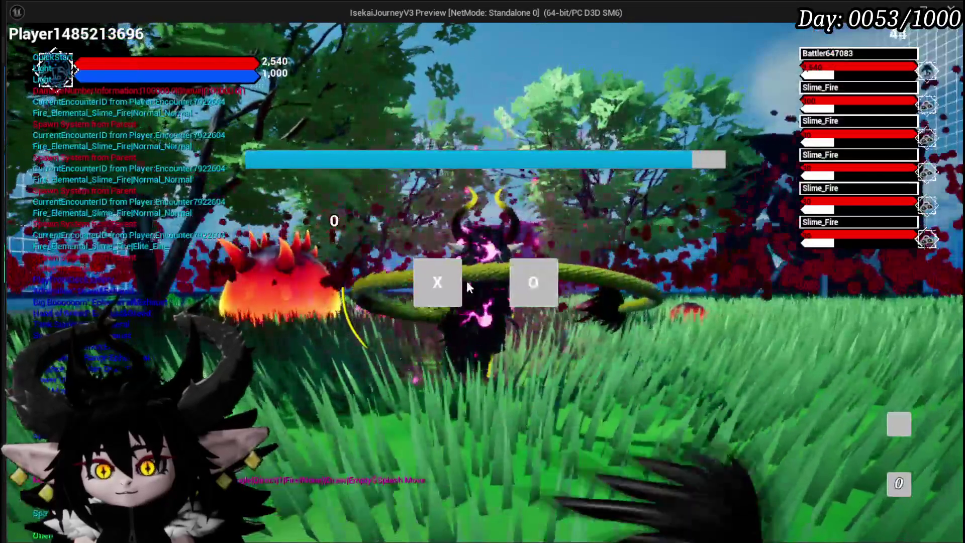
pyautogui.click(455, 284)
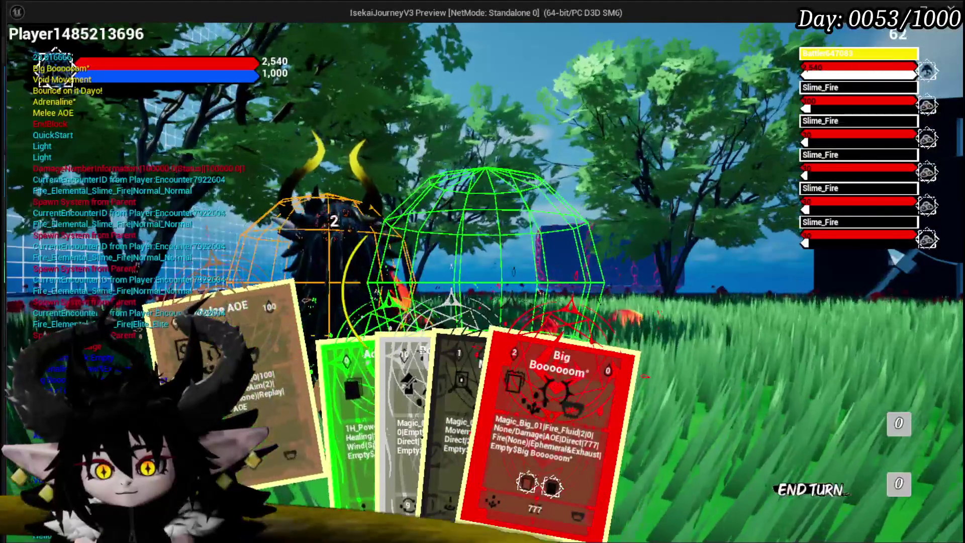
pyautogui.click(430, 388)
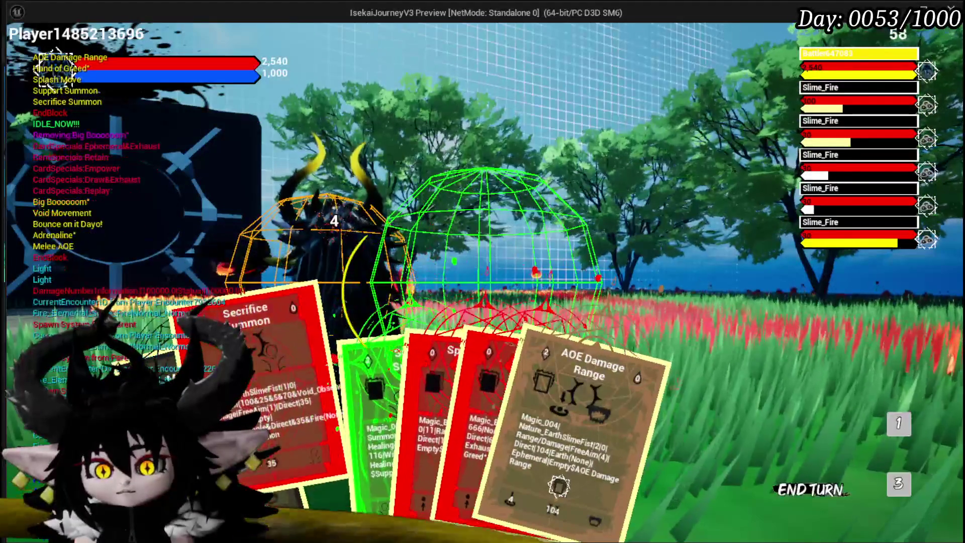
pyautogui.click(578, 442)
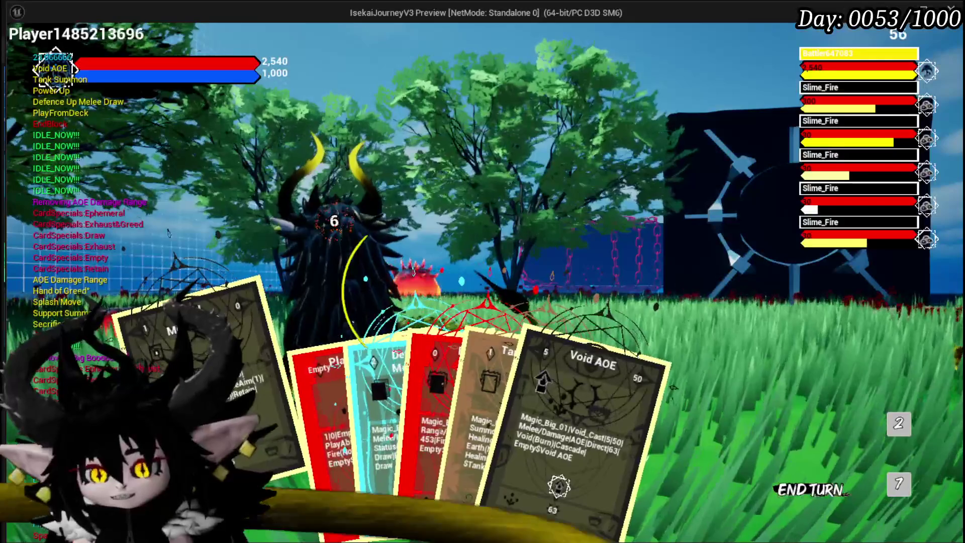
pyautogui.moveTo(435, 461)
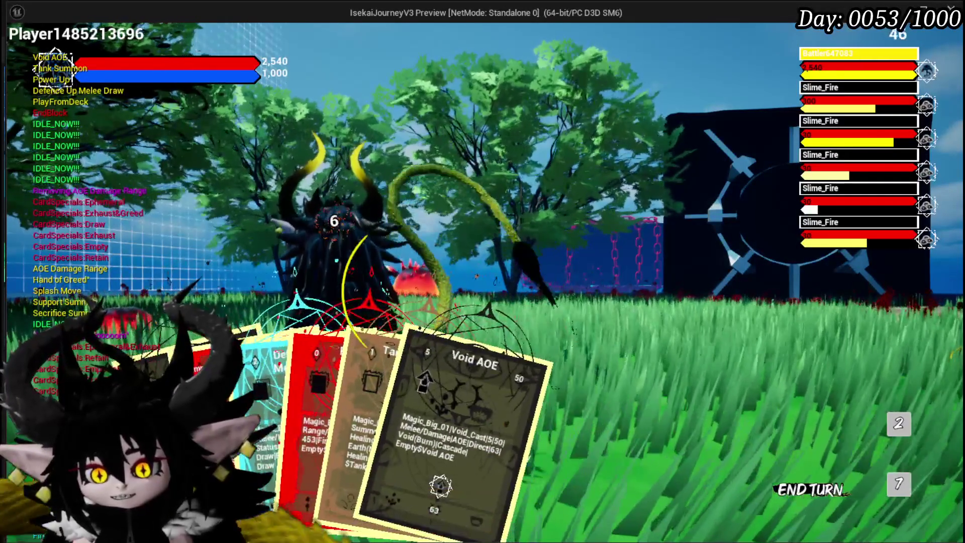
pyautogui.click(272, 382)
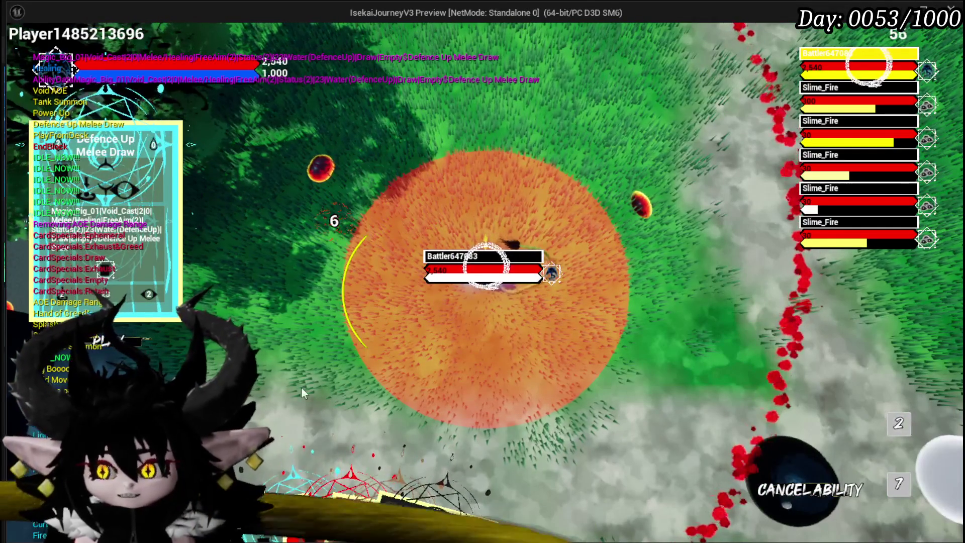
# Step: Fire the area ability, cast a deck ability, close the combat results and exit the preview
pyautogui.click(337, 360)
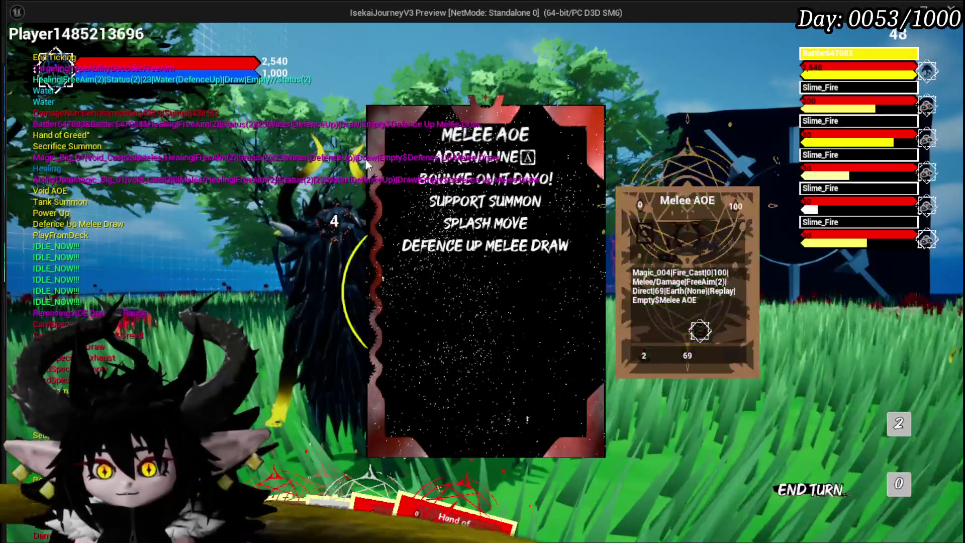
pyautogui.click(285, 415)
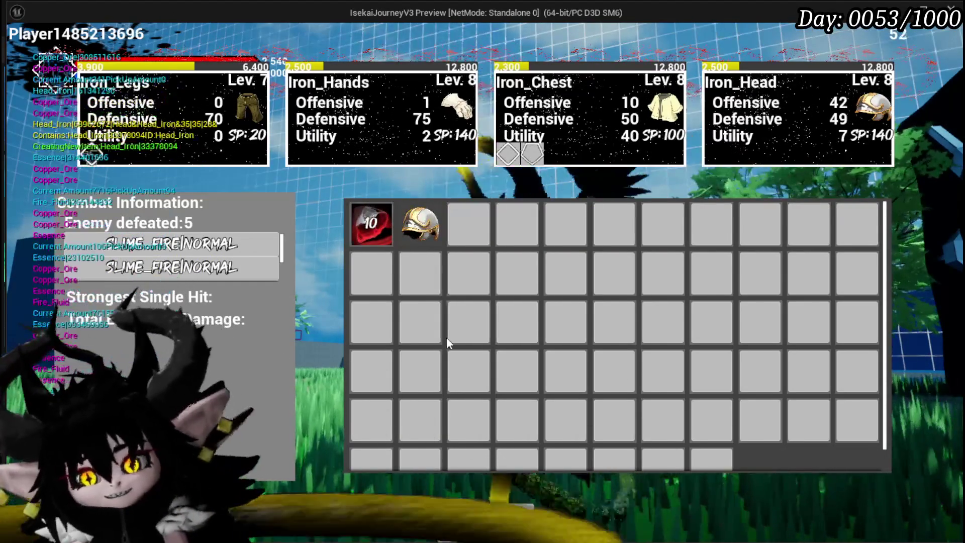
pyautogui.press('i')
pyautogui.press('w')
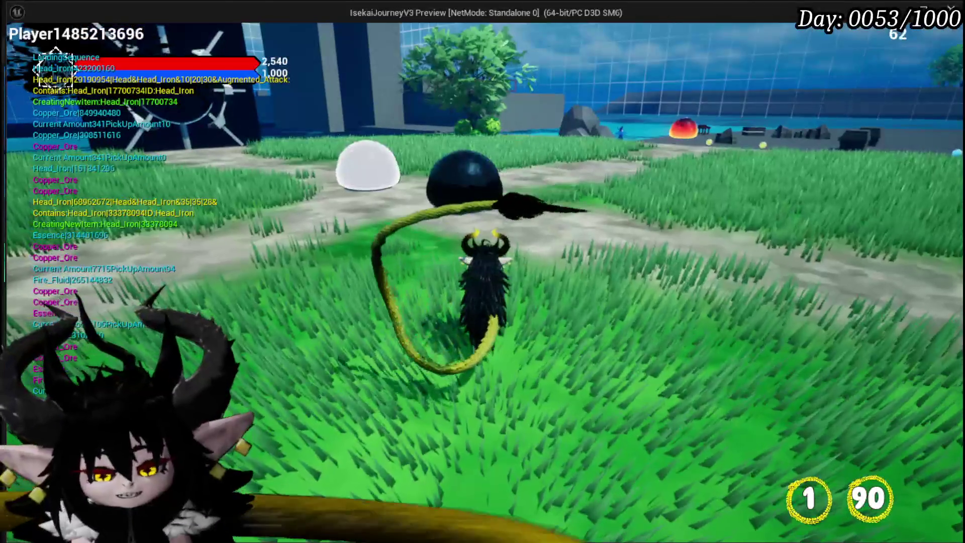
pyautogui.hotkey('alt', 'Tab')
# Step: Save all assets, relaunch the preview, and start a battle with the fire slimes
pyautogui.click(16, 52)
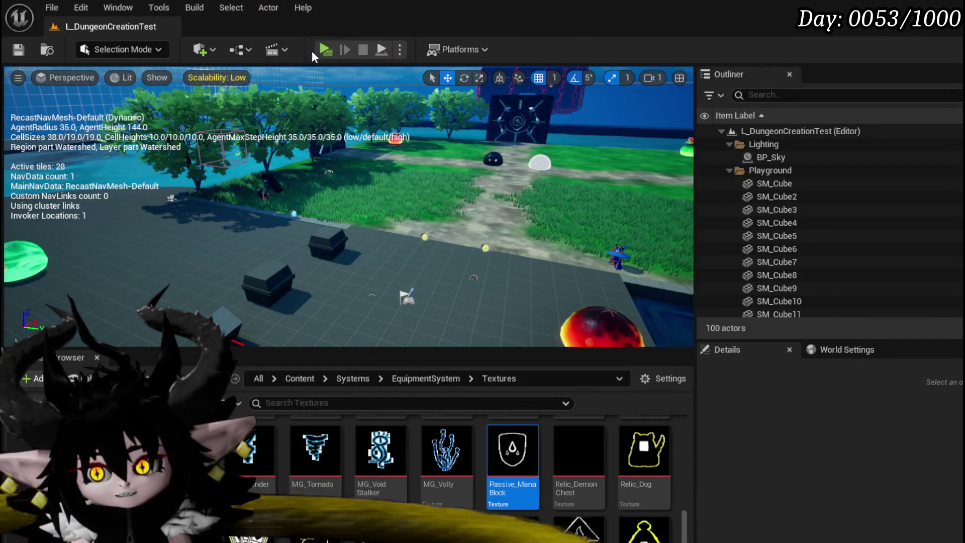
pyautogui.click(321, 52)
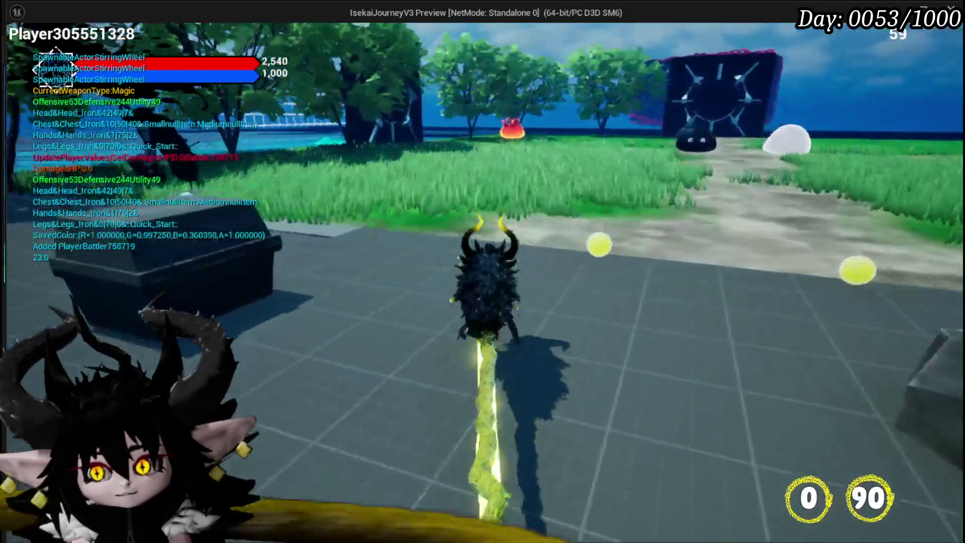
pyautogui.press('w')
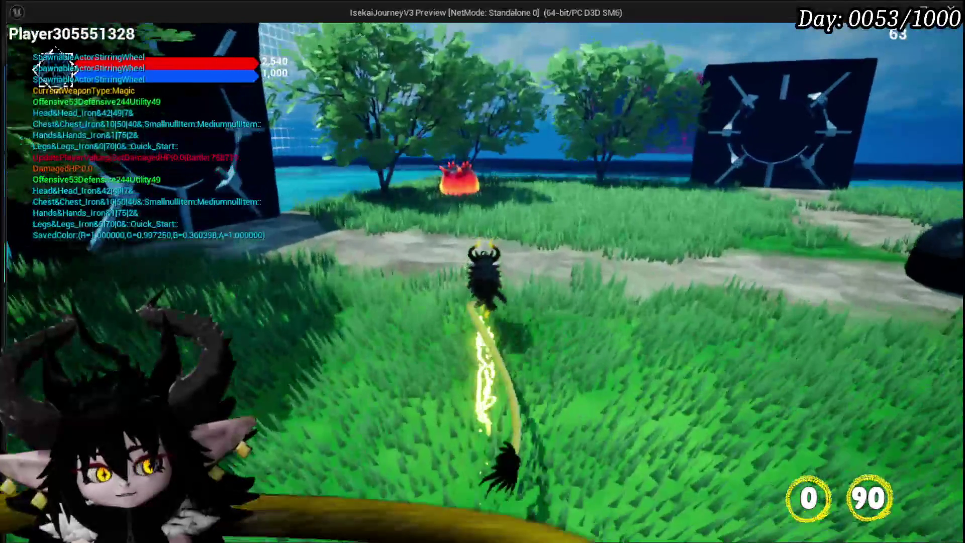
pyautogui.press('w')
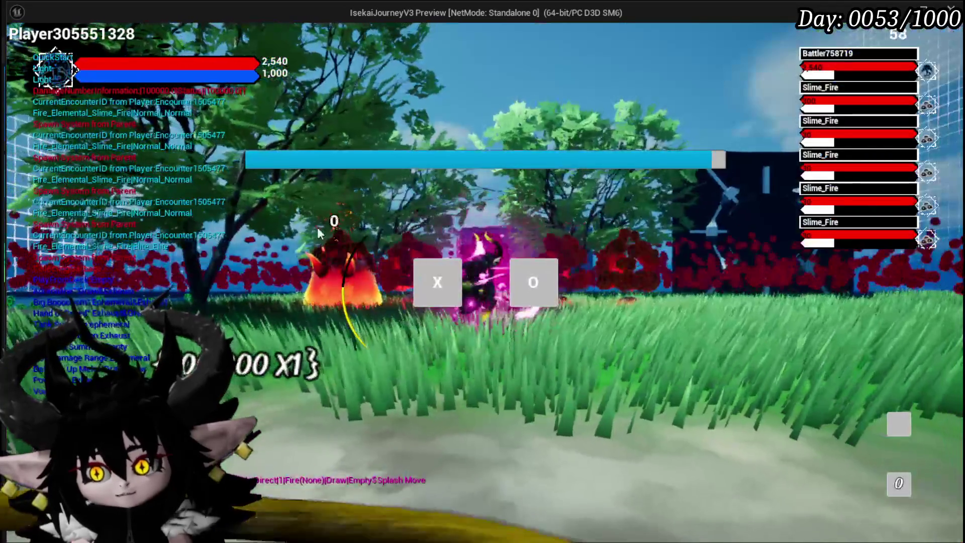
pyautogui.click(422, 282)
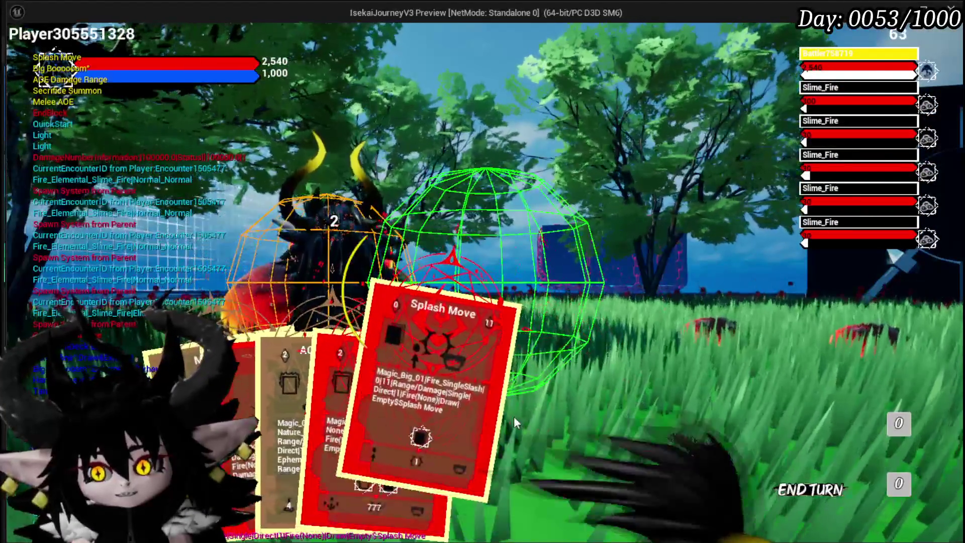
# Step: Strike a Slime_Fire with Splash Move, then play the Big Booooom card
pyautogui.click(513, 416)
pyautogui.click(541, 368)
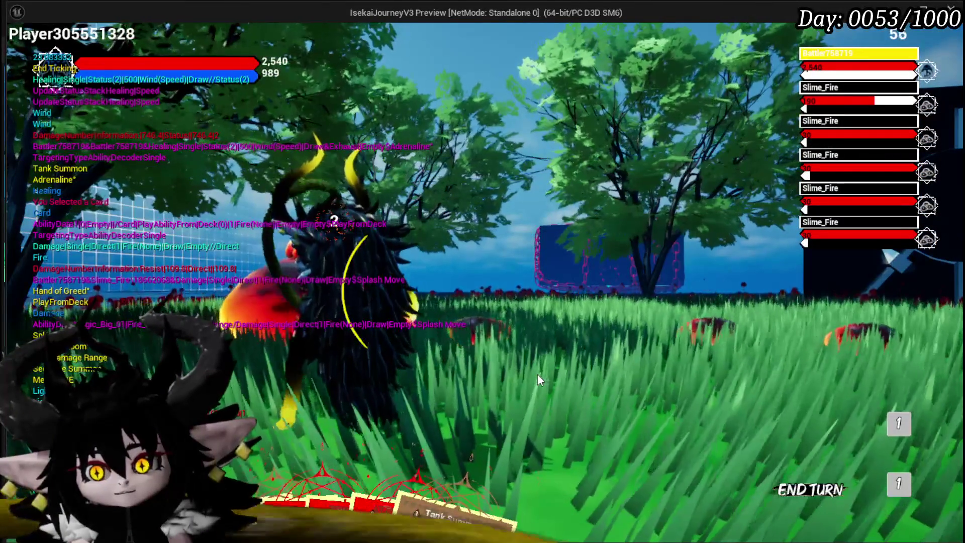
pyautogui.moveTo(324, 488)
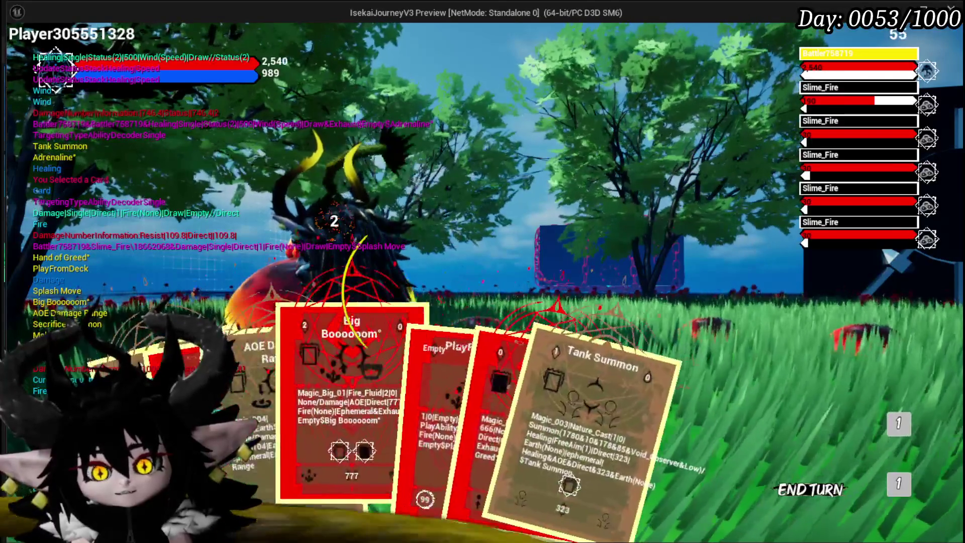
pyautogui.click(359, 397)
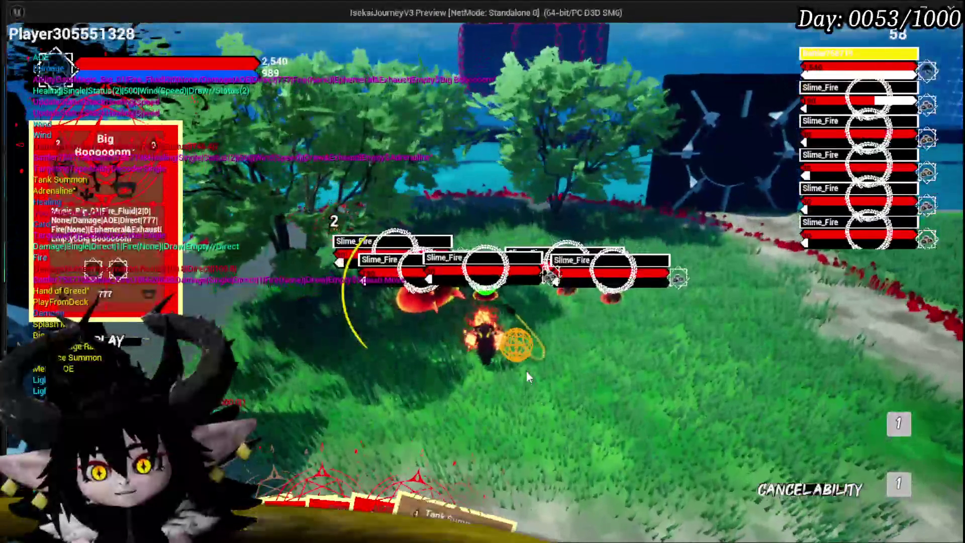
# Step: Play PlayFromDeck and choose Power Up from the deck list
pyautogui.moveTo(275, 463)
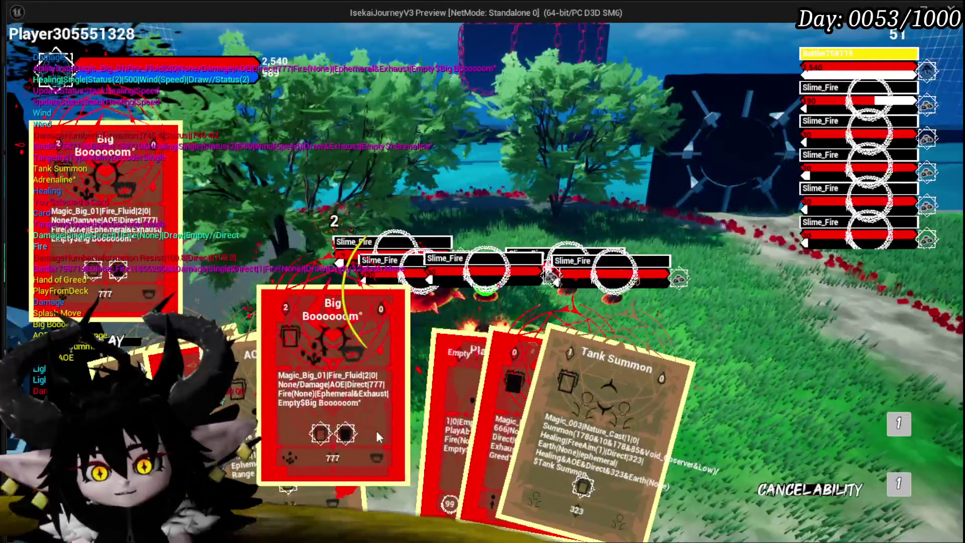
pyautogui.click(315, 511)
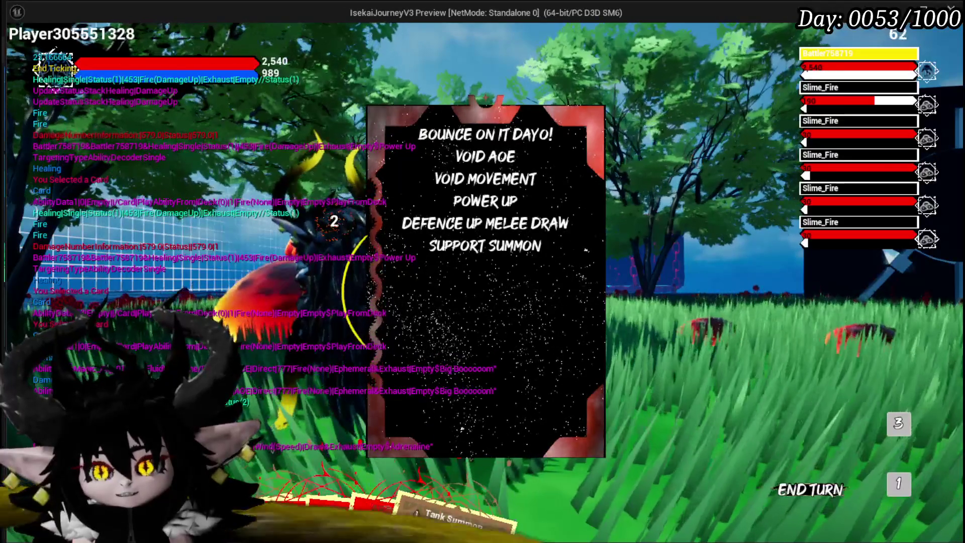
pyautogui.moveTo(490, 211)
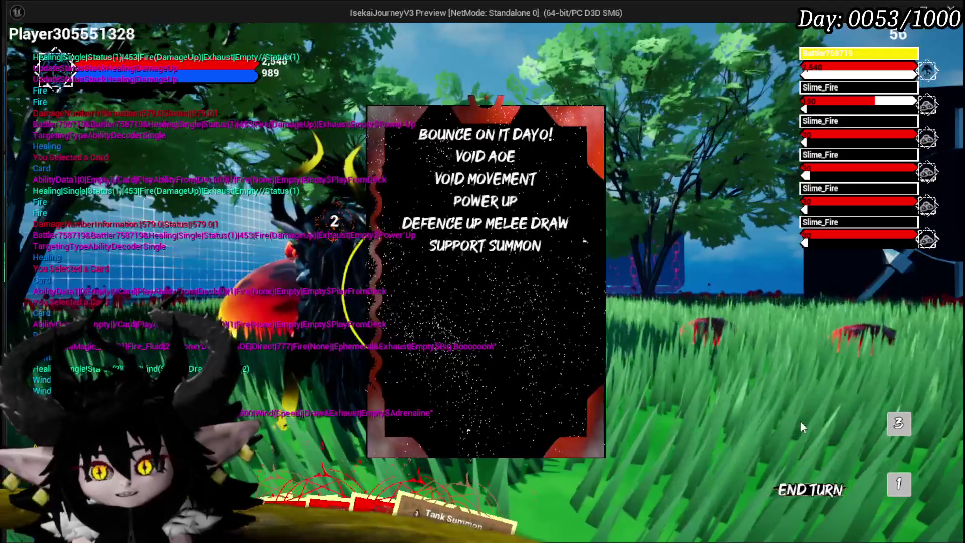
pyautogui.click(544, 218)
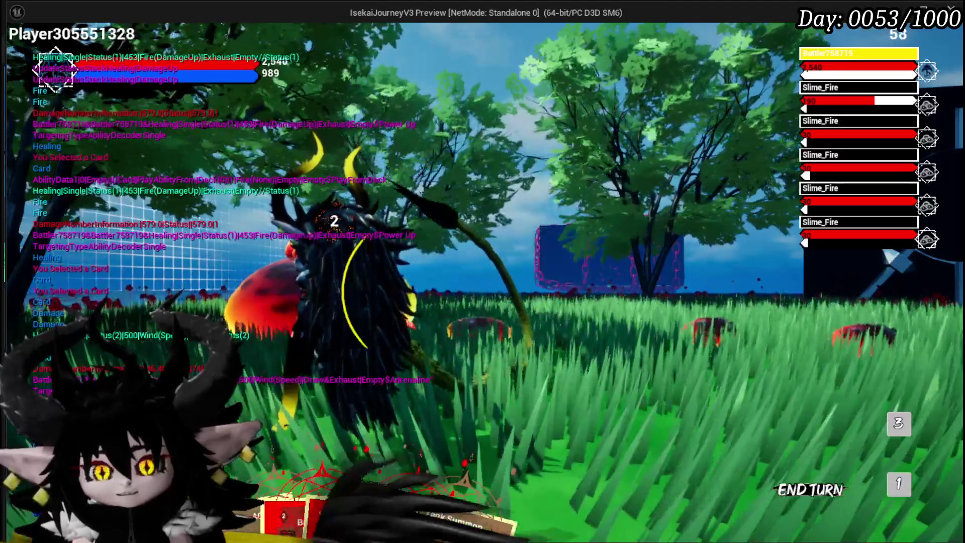
# Step: Play PlayFromDeck again on the fire slimes, then return to the editor
pyautogui.moveTo(370, 466)
pyautogui.moveTo(422, 428)
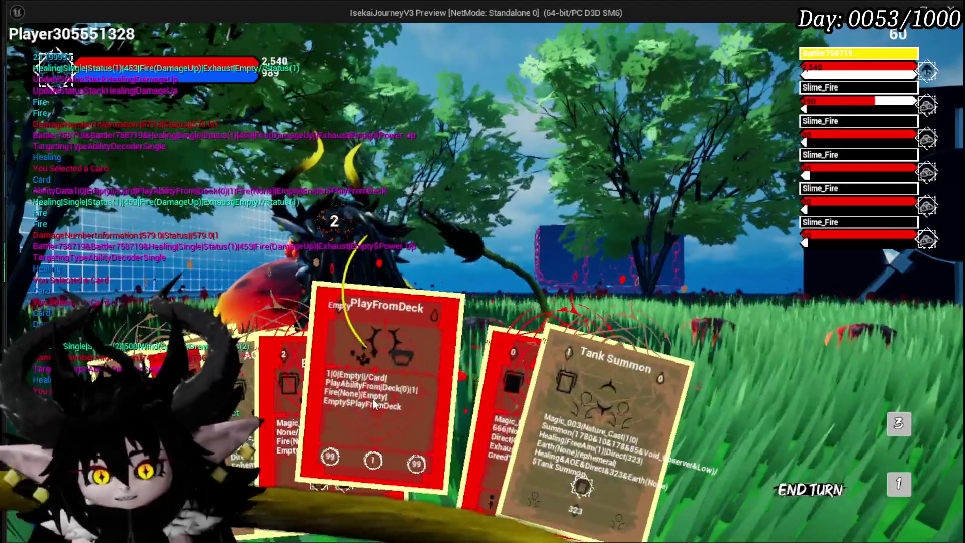
pyautogui.click(361, 412)
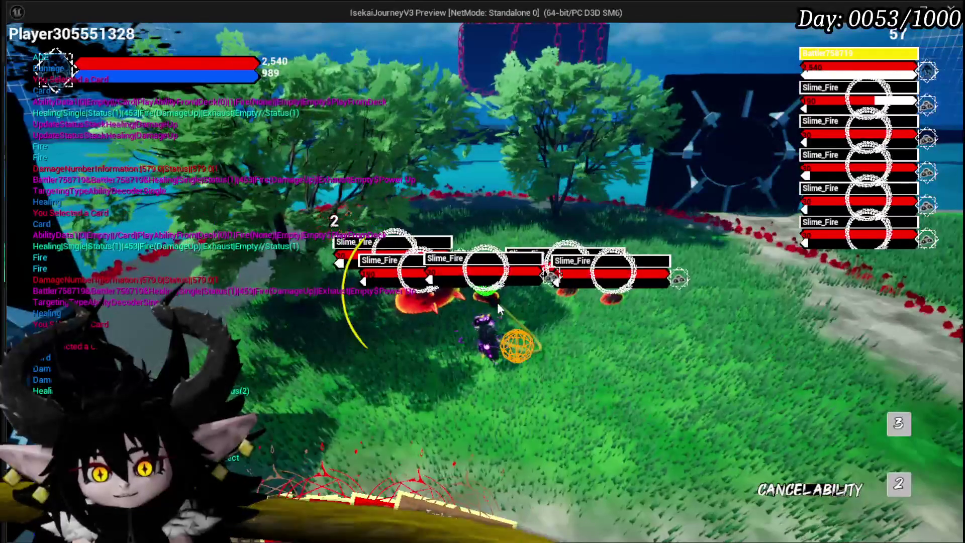
pyautogui.click(498, 306)
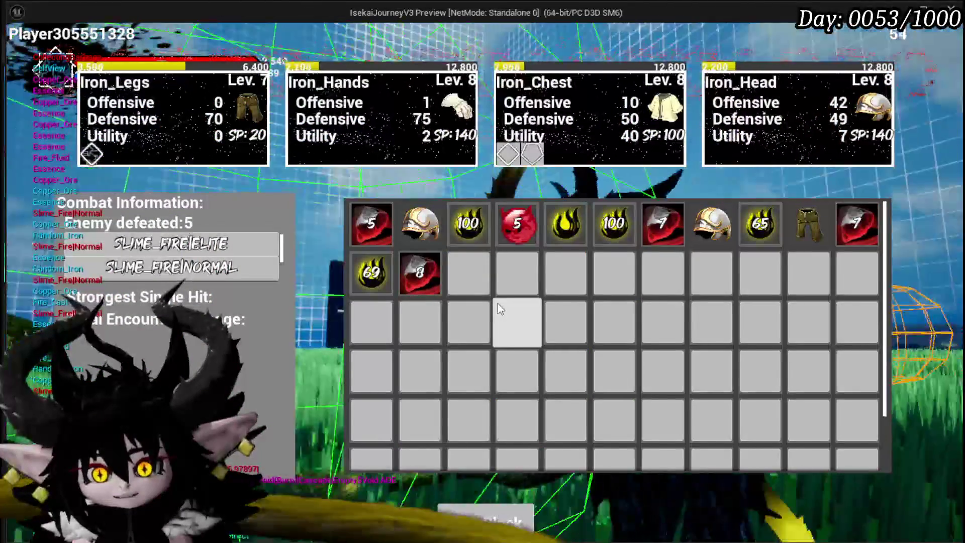
pyautogui.hotkey('alt', 'Tab')
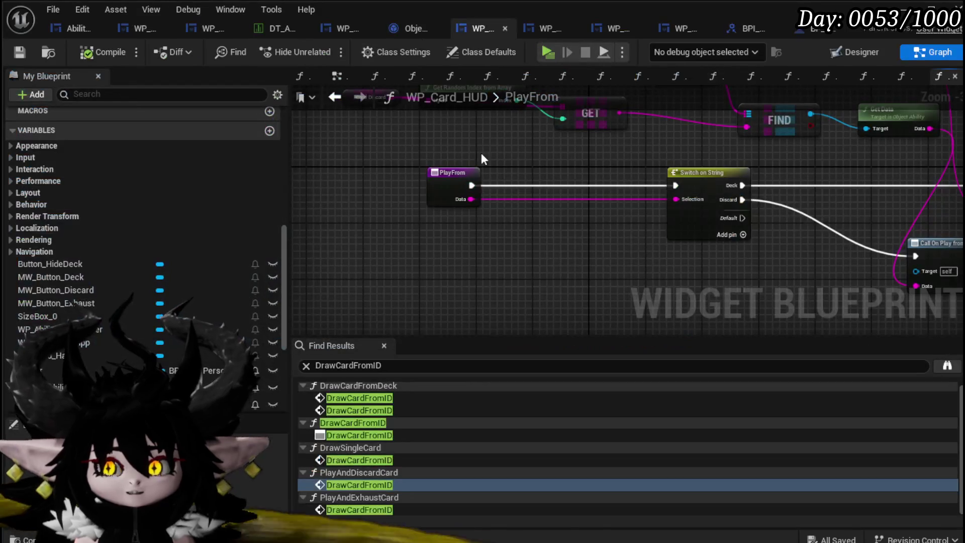
# Step: Save, then shift CardDiscard and both Call On Play from String Data nodes left in PlayFrom
pyautogui.click(19, 51)
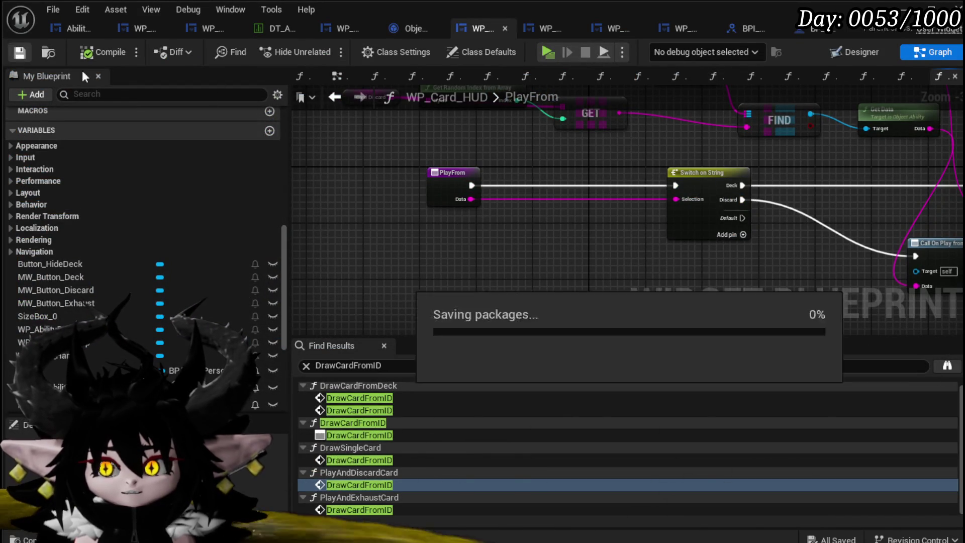
pyautogui.scroll(-7, 551, 137)
pyautogui.scroll(6, 499, 173)
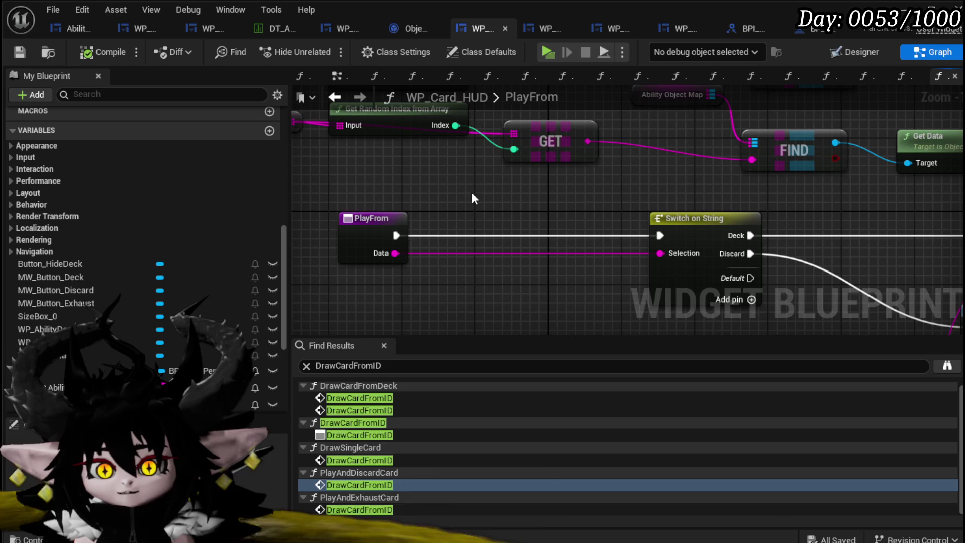
pyautogui.scroll(-3, 472, 197)
pyautogui.moveTo(408, 179); pyautogui.dragTo(454, 224)
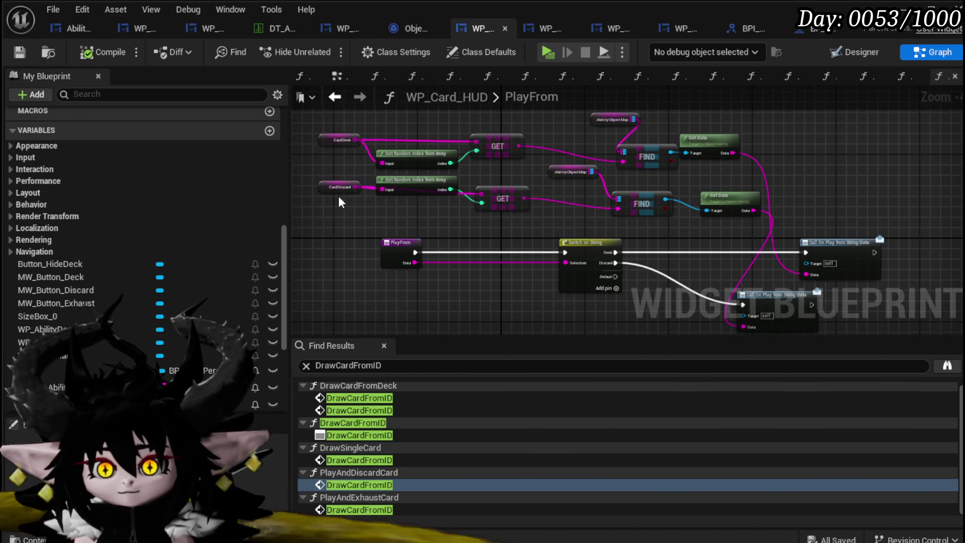
pyautogui.moveTo(332, 191); pyautogui.dragTo(329, 203)
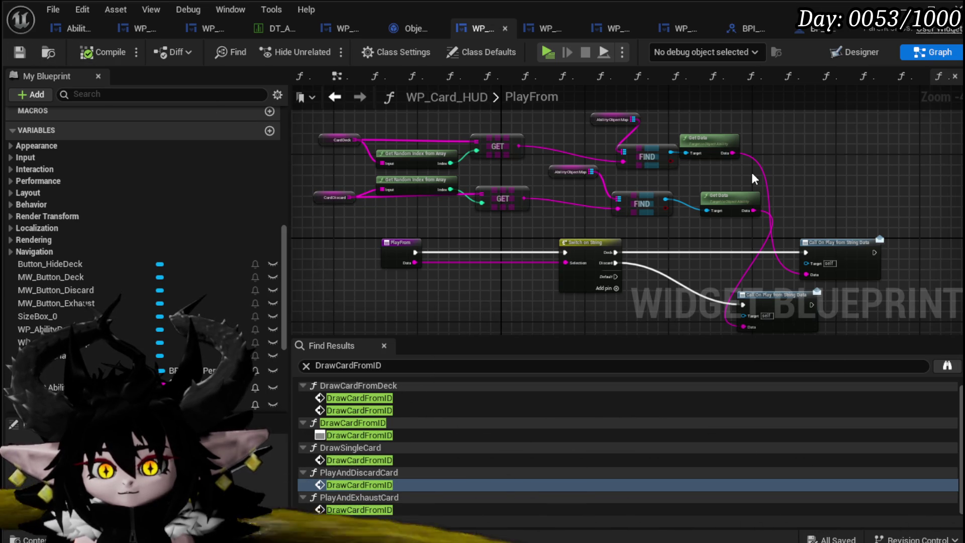
pyautogui.scroll(5, 125, 211)
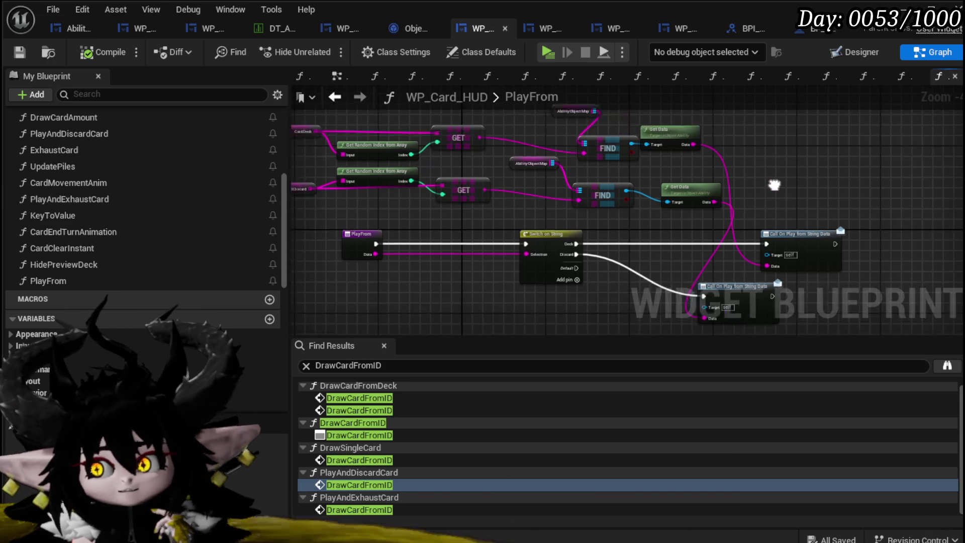
pyautogui.moveTo(721, 221)
pyautogui.mouseDown()
pyautogui.moveTo(652, 216)
pyautogui.moveTo(665, 201)
pyautogui.mouseUp()
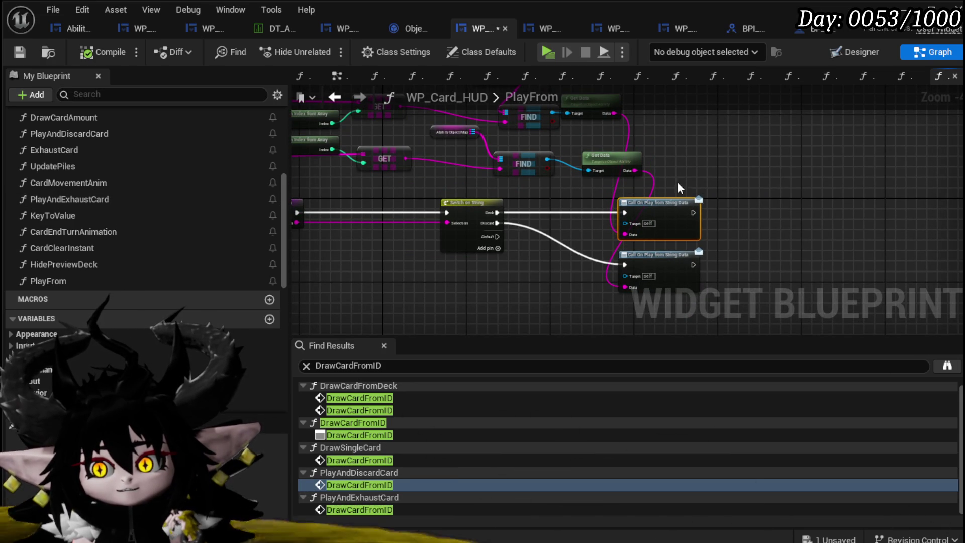
pyautogui.scroll(-5, 696, 167)
pyautogui.moveTo(435, 242); pyautogui.dragTo(747, 113)
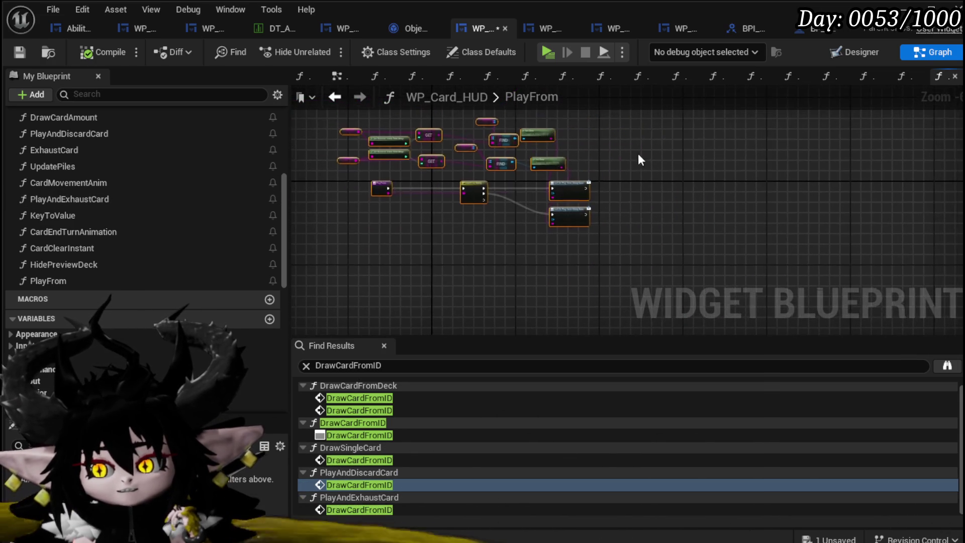
pyautogui.scroll(5, 584, 182)
pyautogui.moveTo(642, 134); pyautogui.dragTo(564, 141)
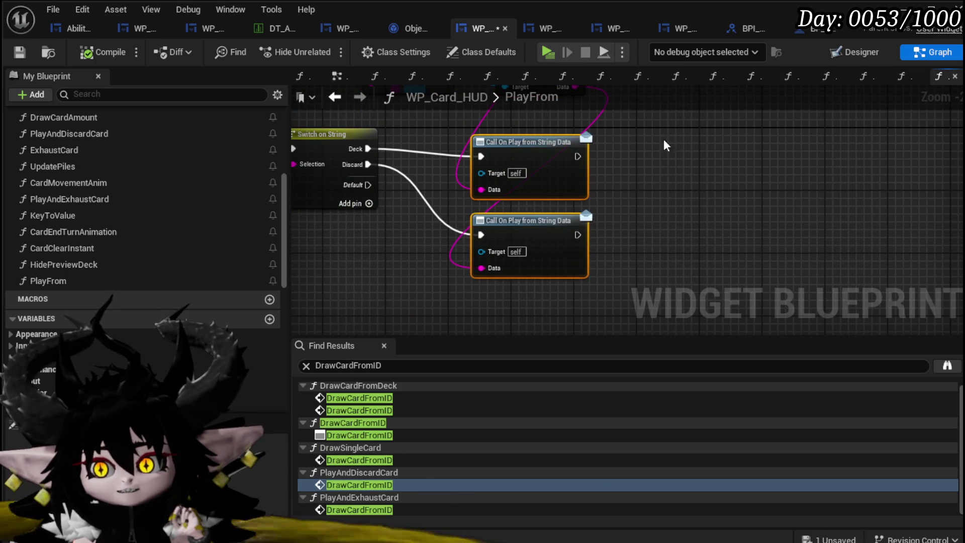
# Step: Add a Play and Discard Card call, wire both Call branches into it, and save
pyautogui.moveTo(98, 137); pyautogui.dragTo(684, 143)
pyautogui.moveTo(601, 273)
pyautogui.mouseDown()
pyautogui.moveTo(831, 238)
pyautogui.moveTo(460, 210)
pyautogui.moveTo(466, 181)
pyautogui.moveTo(421, 252)
pyautogui.moveTo(516, 217)
pyautogui.moveTo(474, 206)
pyautogui.moveTo(585, 232)
pyautogui.moveTo(572, 223)
pyautogui.mouseUp()
pyautogui.moveTo(603, 218)
pyautogui.mouseDown()
pyautogui.moveTo(634, 195)
pyautogui.moveTo(660, 209)
pyautogui.mouseUp()
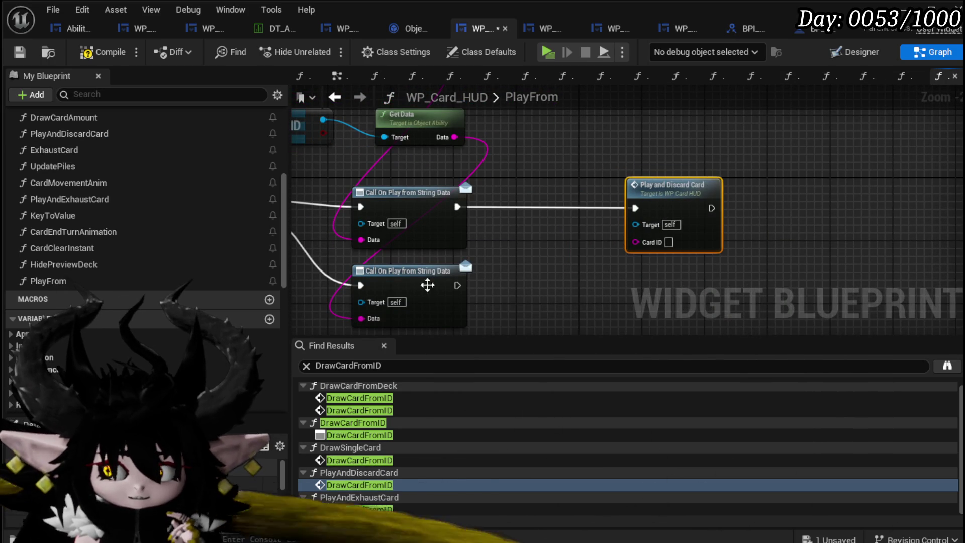
pyautogui.moveTo(457, 285); pyautogui.dragTo(630, 206)
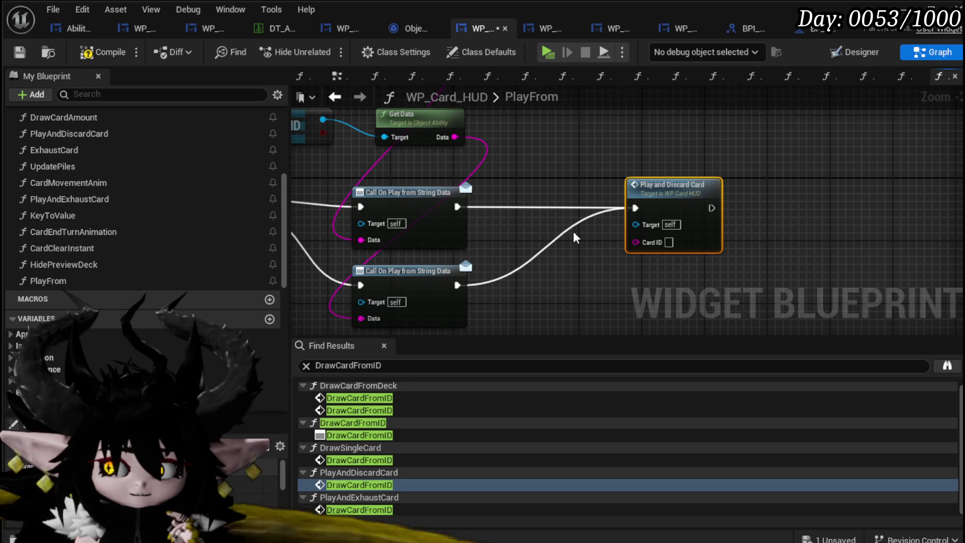
pyautogui.click(372, 168)
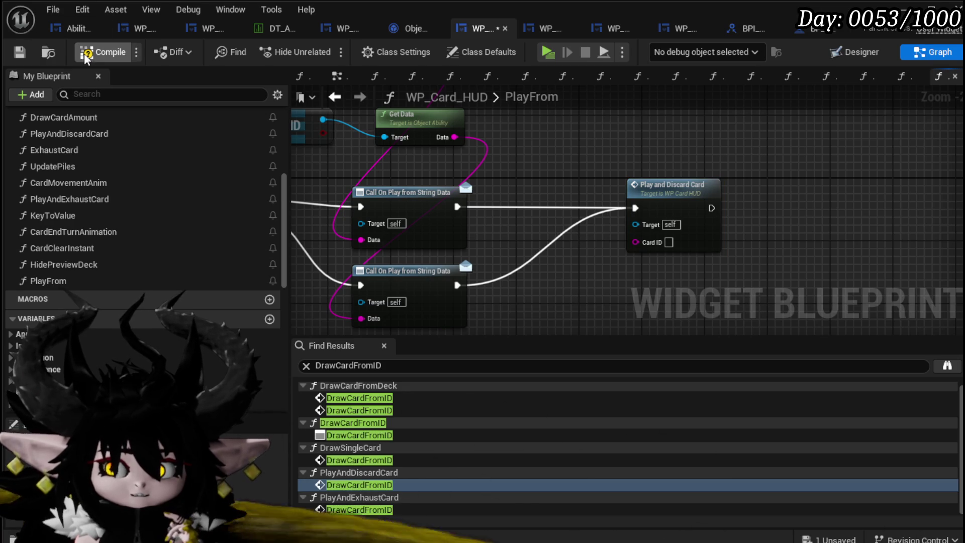
pyautogui.click(14, 55)
pyautogui.scroll(-3, 576, 220)
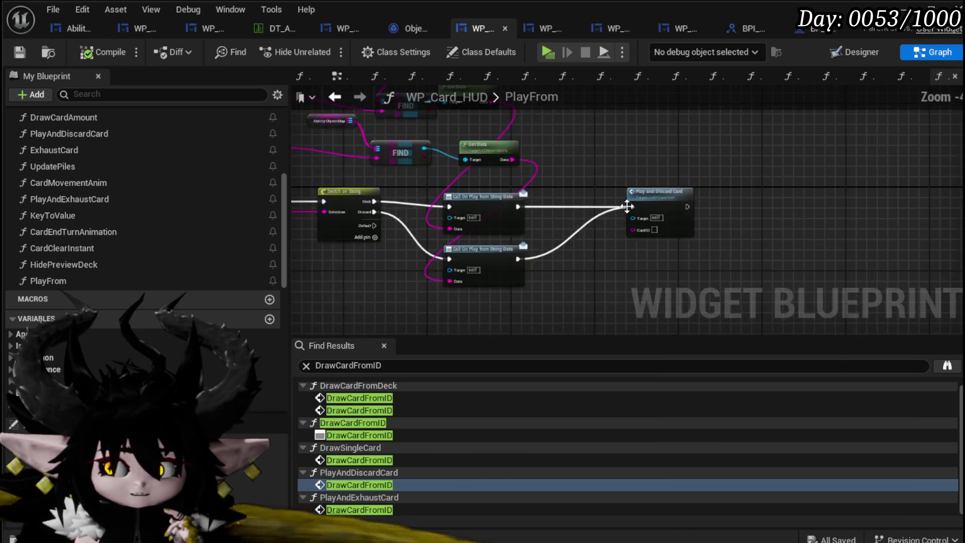
# Step: Inspect the PlayAndDiscardCard function's Ability Object Map and FIND nodes, then save
pyautogui.moveTo(651, 208); pyautogui.dragTo(650, 213)
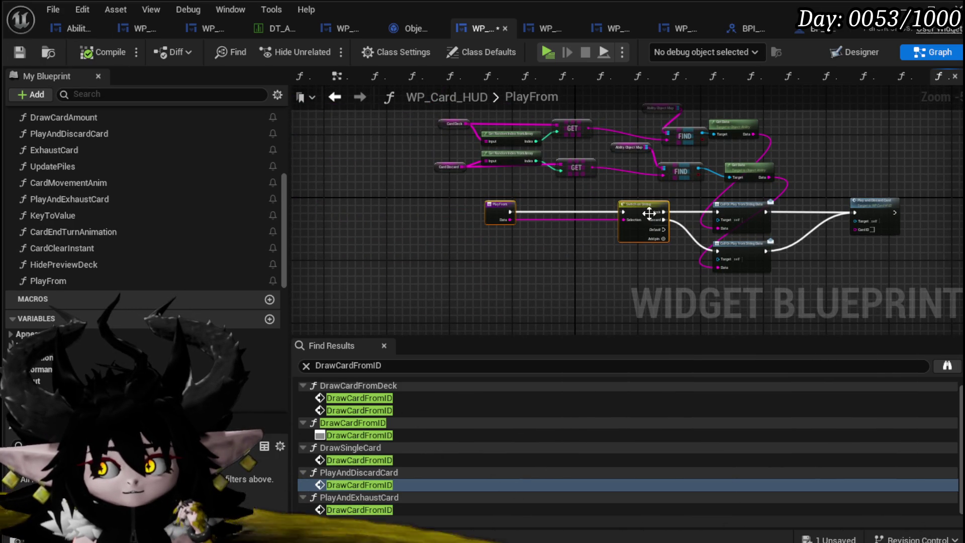
pyautogui.scroll(3, 649, 212)
pyautogui.click(523, 177)
pyautogui.moveTo(523, 177); pyautogui.dragTo(156, 177)
pyautogui.doubleClick(711, 175)
pyautogui.moveTo(670, 167)
pyautogui.mouseDown()
pyautogui.moveTo(628, 191)
pyautogui.moveTo(528, 211)
pyautogui.moveTo(475, 210)
pyautogui.moveTo(445, 172)
pyautogui.mouseUp()
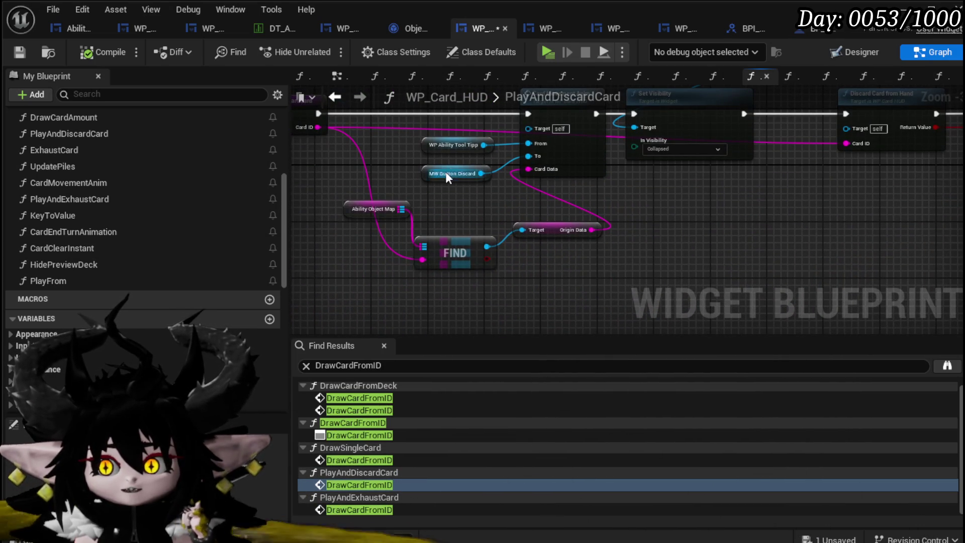
pyautogui.moveTo(339, 262); pyautogui.dragTo(577, 211)
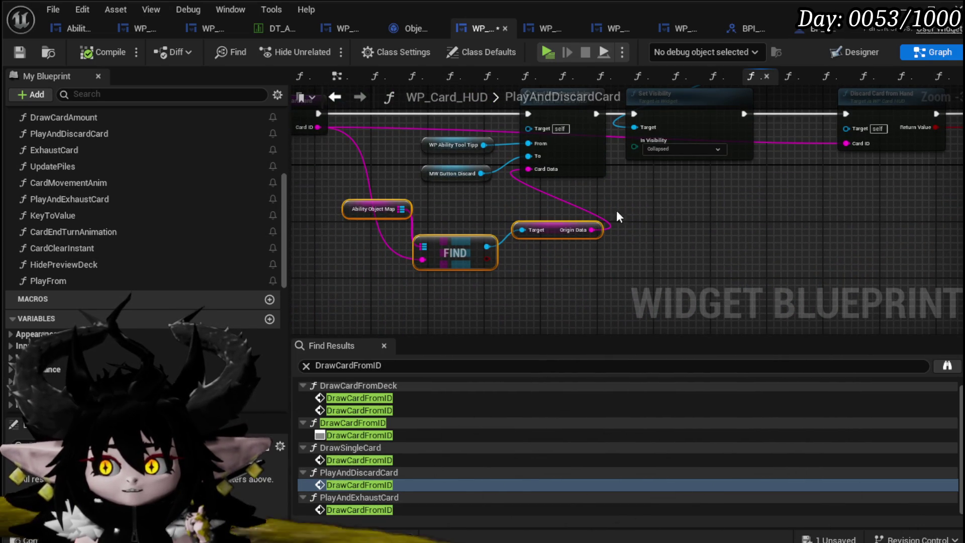
pyautogui.click(658, 214)
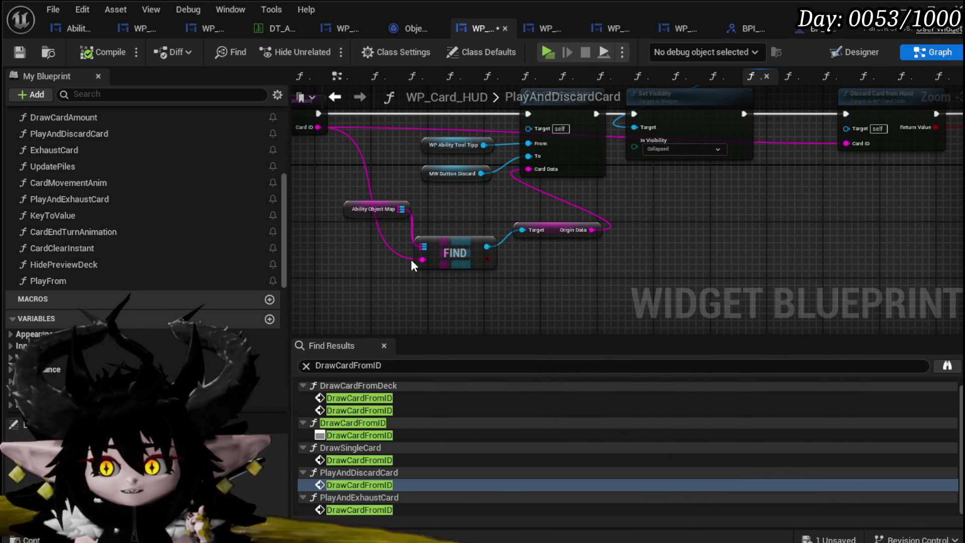
pyautogui.click(19, 52)
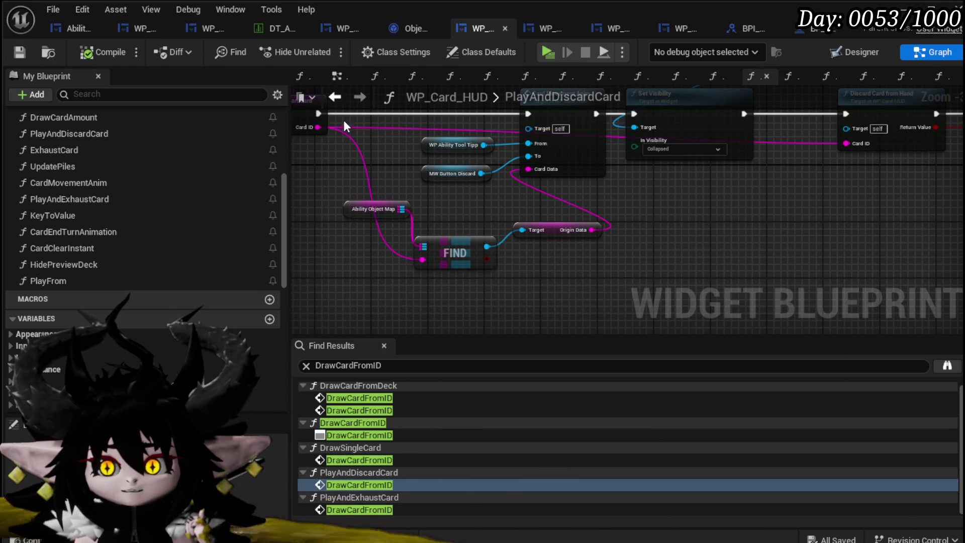
# Step: Go back to PlayFrom, then switch to Object_Ability's ExecuteCardData graph
pyautogui.click(339, 101)
pyautogui.scroll(-2, 560, 238)
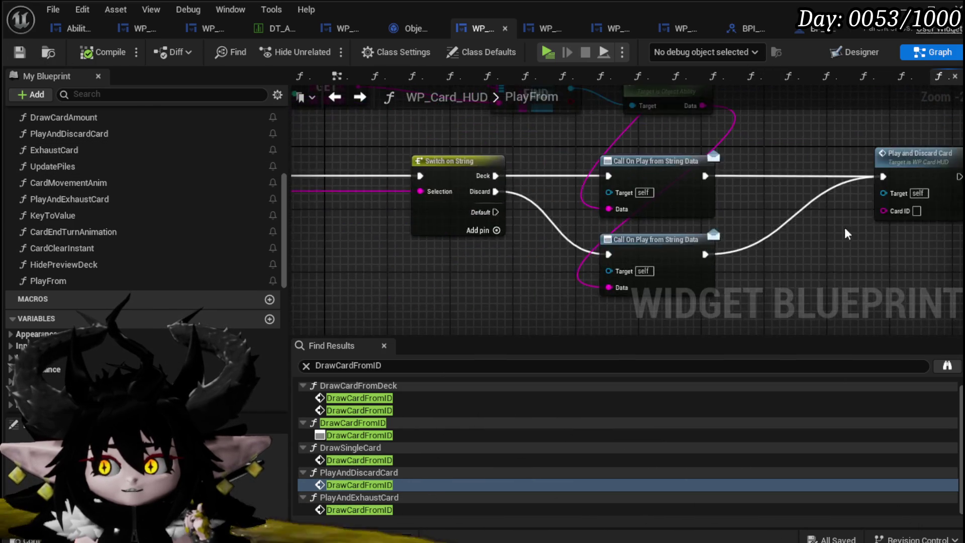
pyautogui.scroll(3, 410, 224)
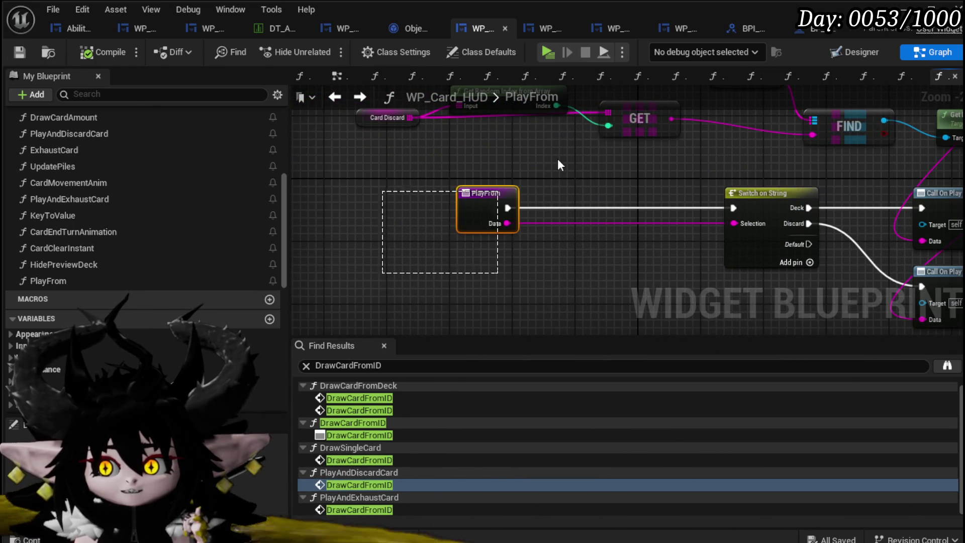
pyautogui.click(398, 29)
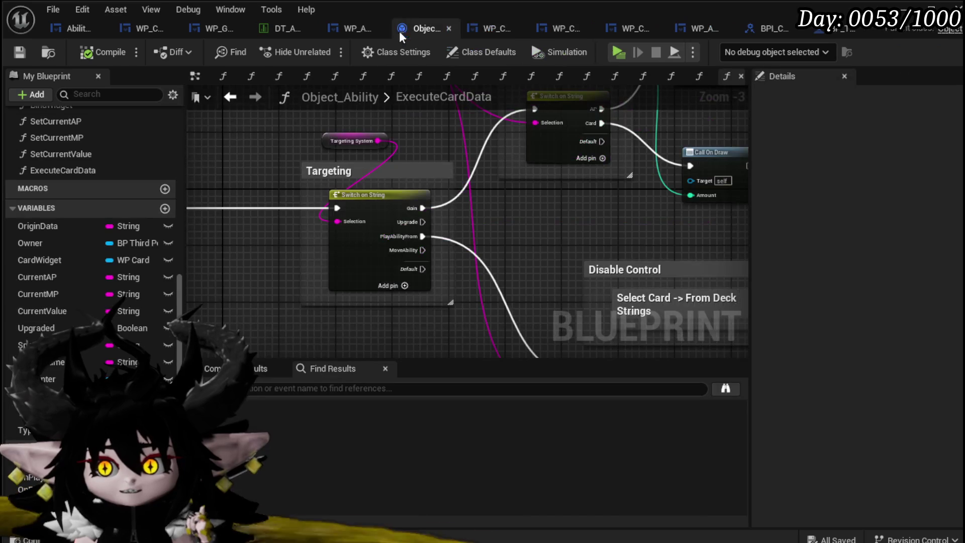
# Step: Place an Ability Name getter beside the Call On Play From node in ExecuteCardData
pyautogui.moveTo(635, 242)
pyautogui.mouseDown()
pyautogui.moveTo(419, 133)
pyautogui.moveTo(569, 149)
pyautogui.mouseUp()
pyautogui.scroll(-2, 495, 224)
pyautogui.scroll(3, 437, 220)
pyautogui.moveTo(437, 219)
pyautogui.mouseDown()
pyautogui.moveTo(248, 248)
pyautogui.moveTo(278, 225)
pyautogui.moveTo(310, 170)
pyautogui.moveTo(270, 157)
pyautogui.mouseUp()
pyautogui.moveTo(372, 304); pyautogui.dragTo(460, 273)
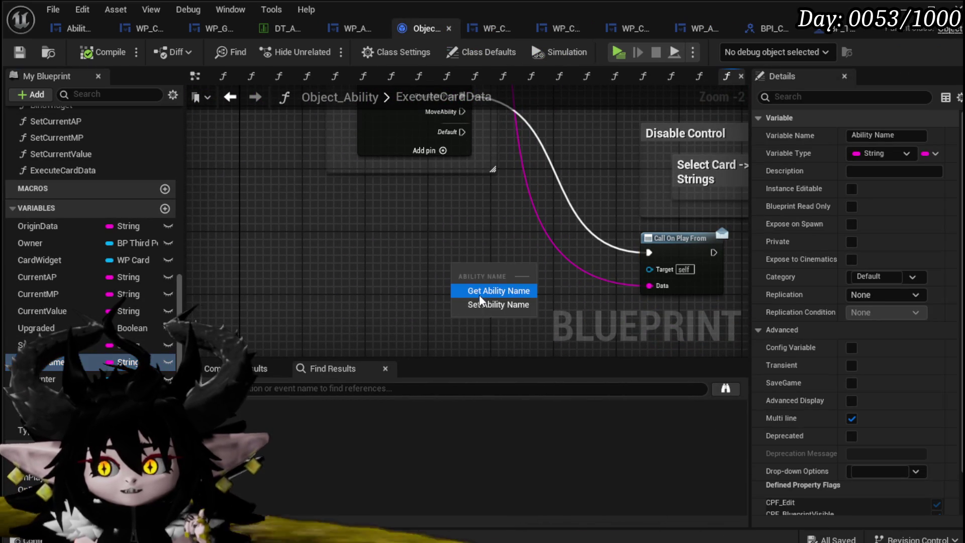
pyautogui.click(495, 286)
pyautogui.moveTo(693, 243); pyautogui.dragTo(564, 215)
pyautogui.click(564, 215)
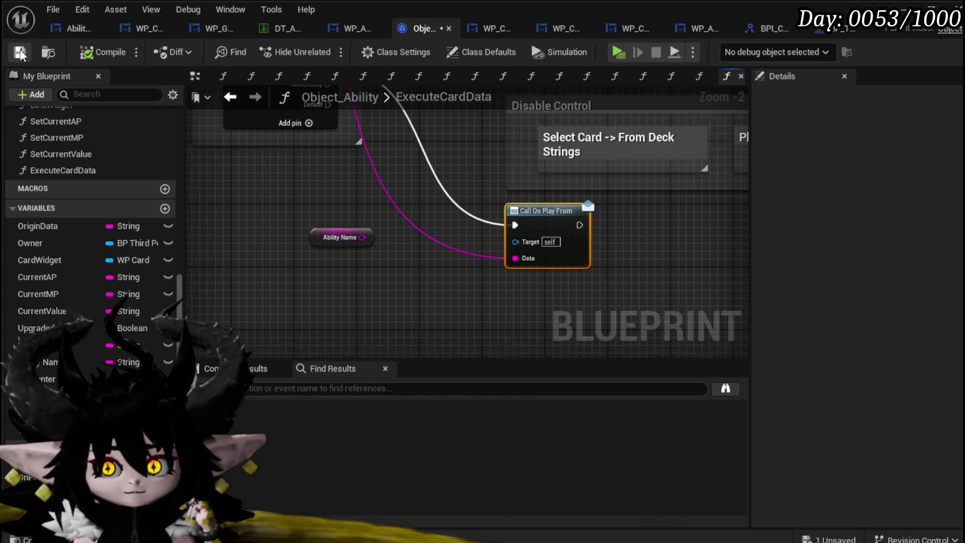
# Step: Add an Ability ID string input above Data on OnPlayFrom and wire Ability Name into it
pyautogui.click(41, 499)
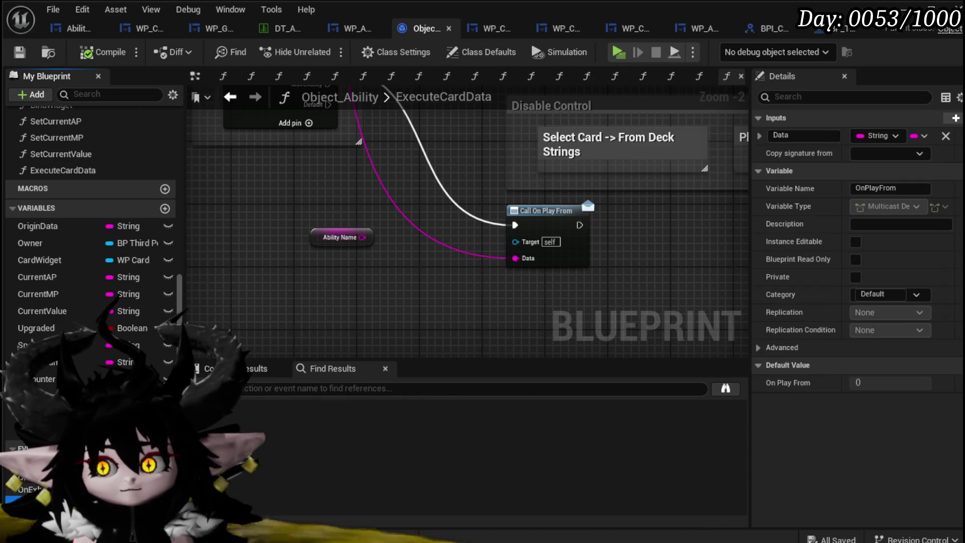
pyautogui.click(954, 118)
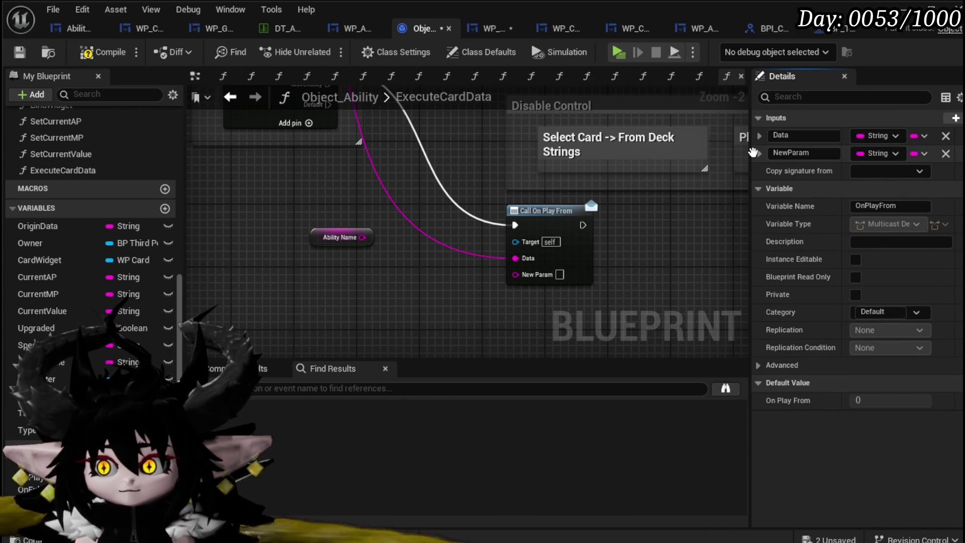
pyautogui.moveTo(756, 137); pyautogui.dragTo(806, 149)
pyautogui.write('AbilityID')
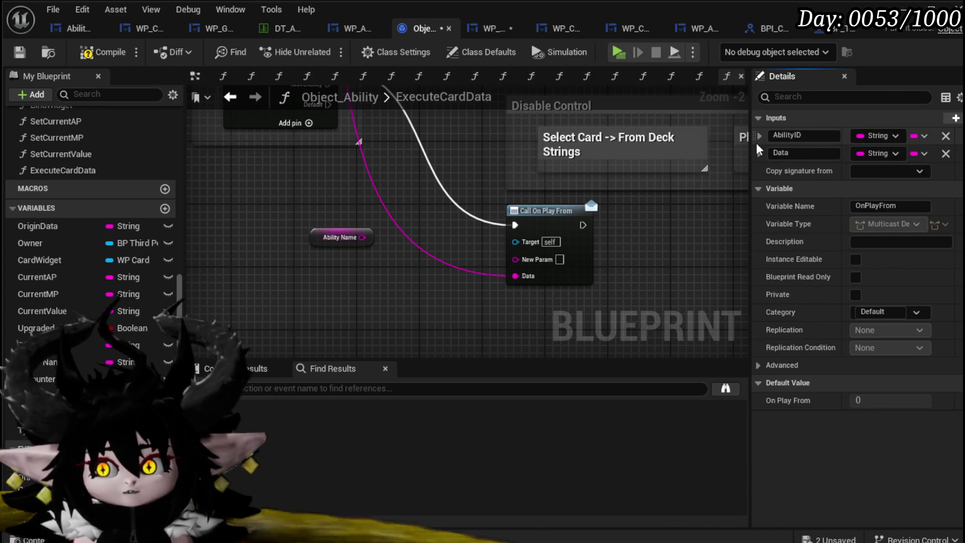
pyautogui.click(555, 210)
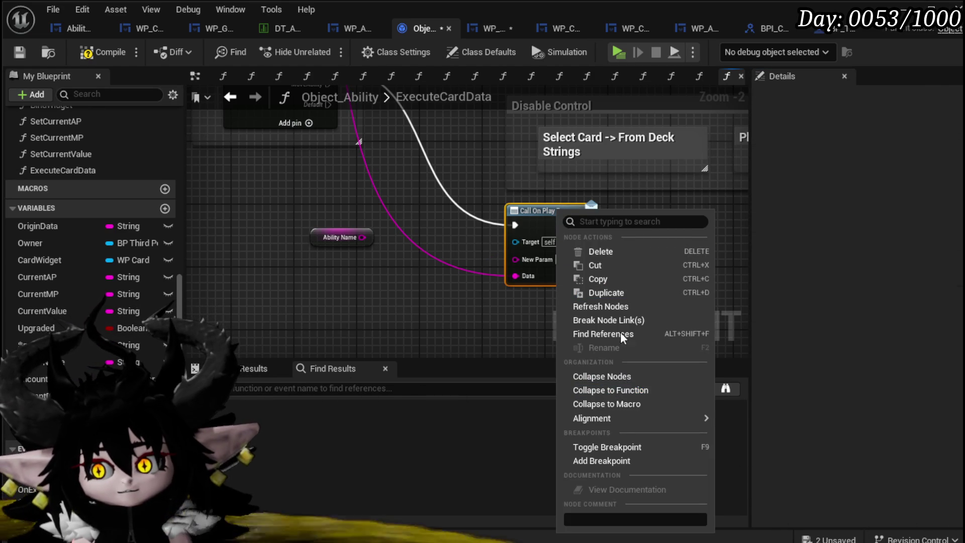
pyautogui.click(600, 306)
pyautogui.moveTo(362, 237); pyautogui.dragTo(516, 258)
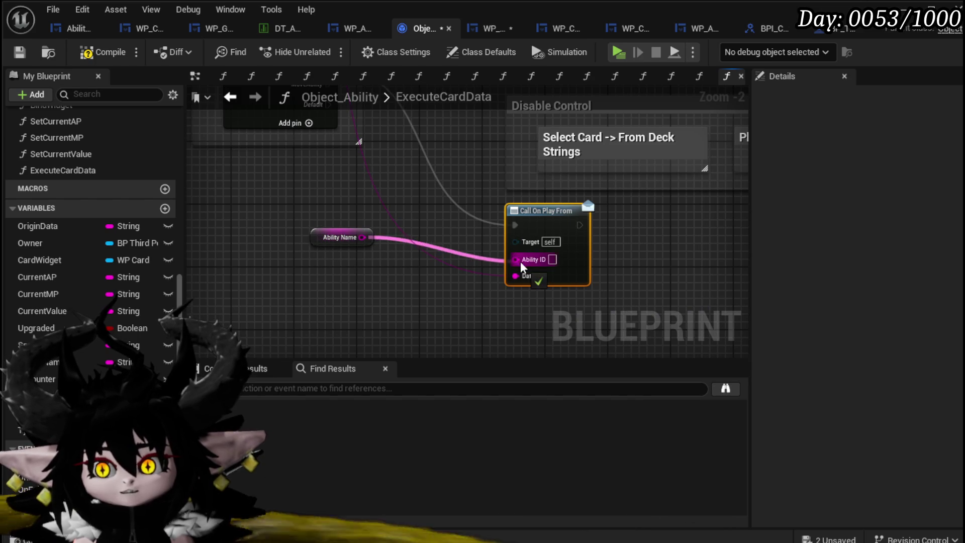
pyautogui.moveTo(361, 237); pyautogui.dragTo(385, 263)
# Step: Compile, delete the stray SET Ability Name node, then compile and save the blueprint
pyautogui.click(84, 52)
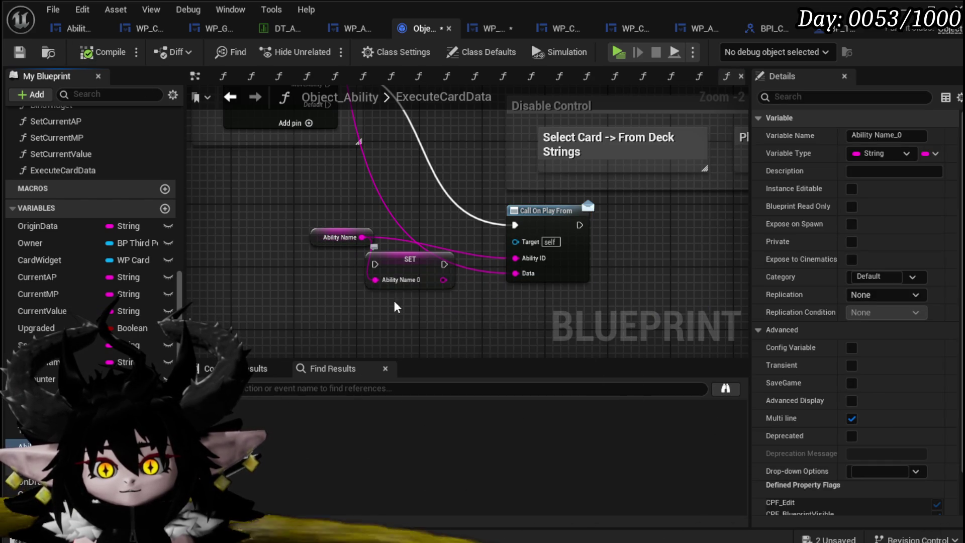
pyautogui.click(377, 281)
pyautogui.press('Delete')
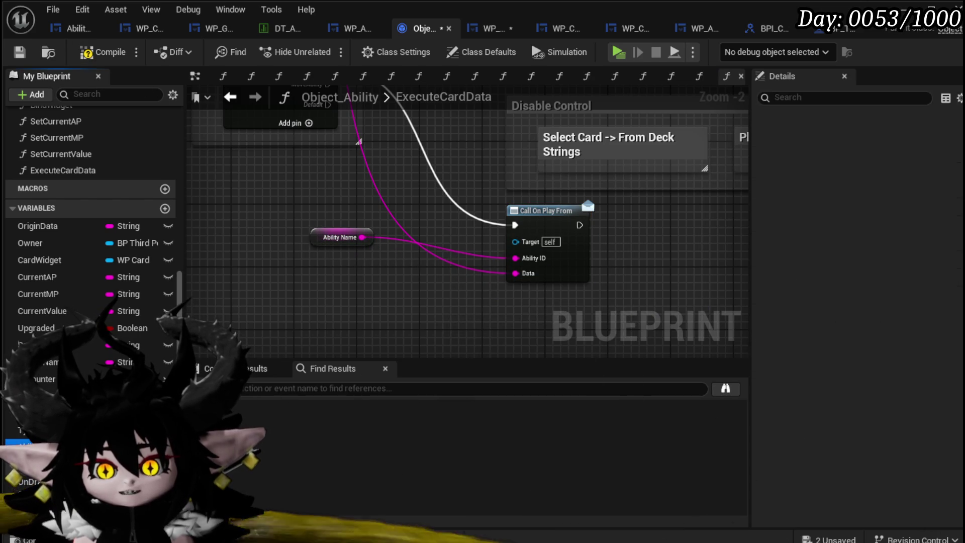
pyautogui.click(24, 52)
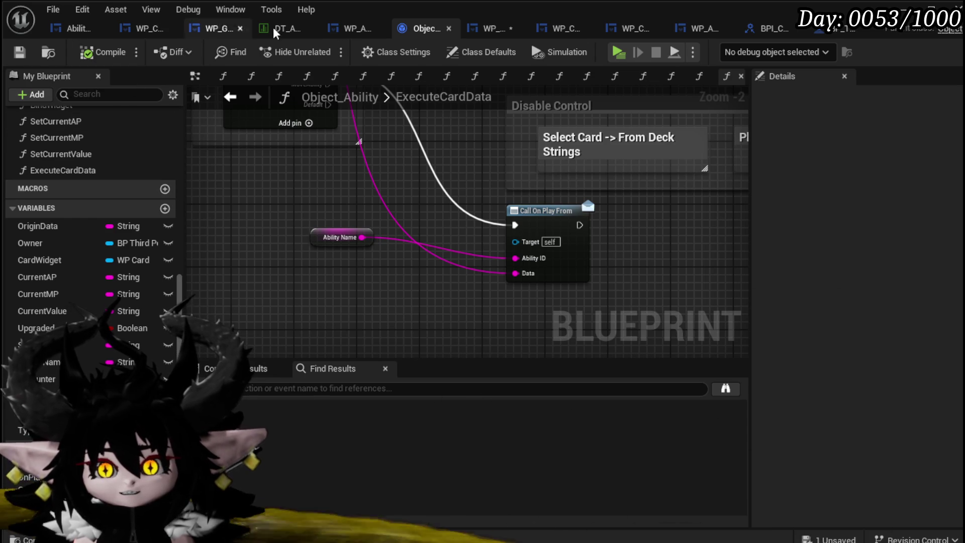
pyautogui.click(485, 28)
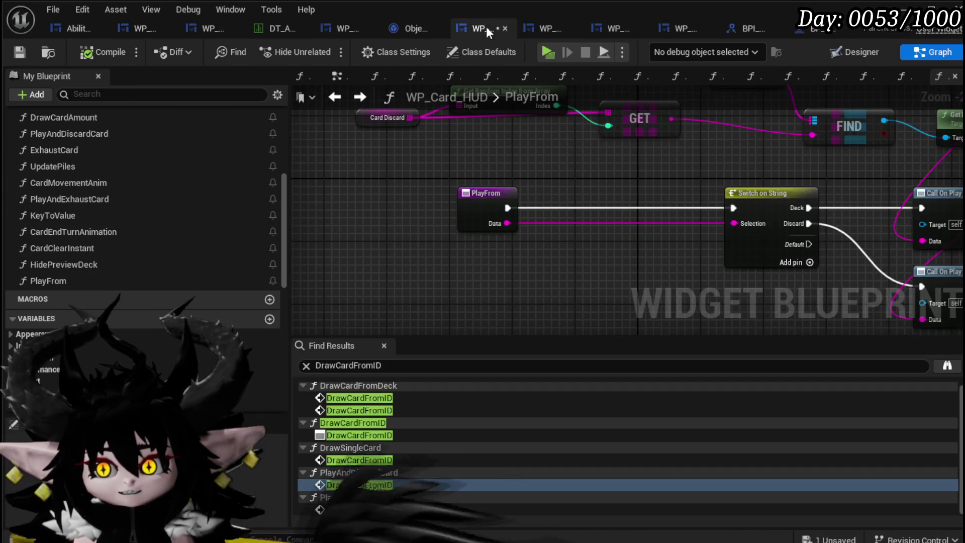
# Step: Save and compile WP_Card_HUD, then give PlayFrom the Data and Card ID inputs
pyautogui.click(26, 49)
pyautogui.moveTo(688, 173); pyautogui.dragTo(301, 153)
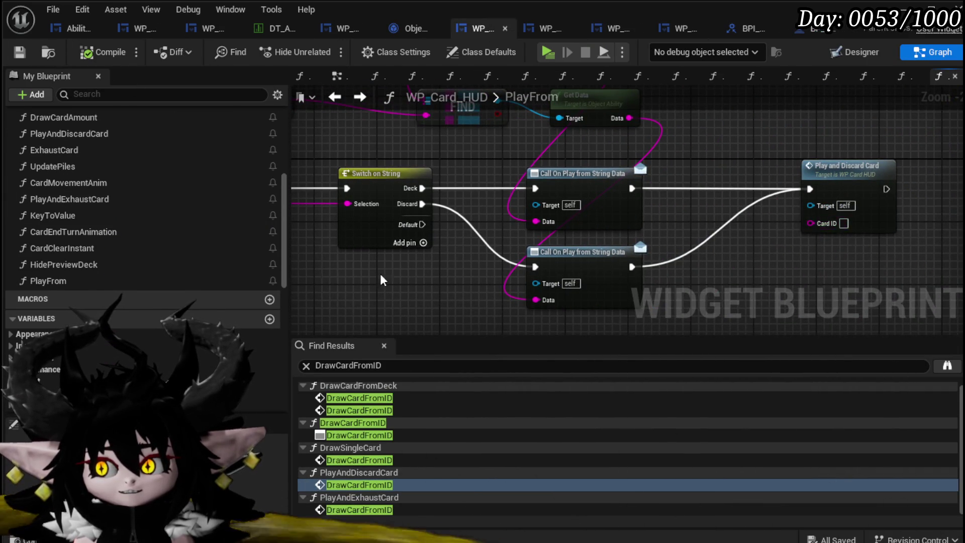
pyautogui.moveTo(523, 269); pyautogui.dragTo(565, 240)
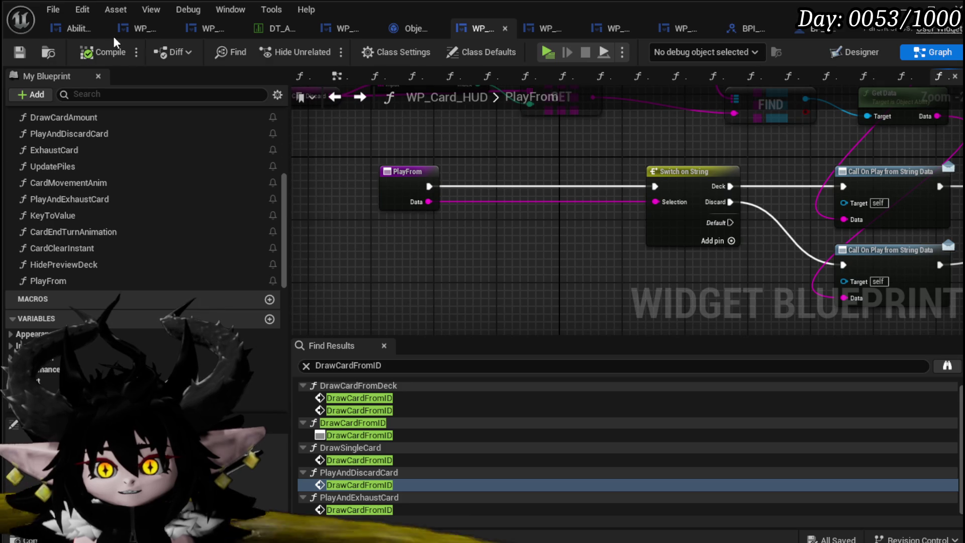
pyautogui.click(103, 50)
pyautogui.moveTo(844, 219)
pyautogui.mouseDown()
pyautogui.moveTo(955, 201)
pyautogui.moveTo(189, 181)
pyautogui.moveTo(476, 173)
pyautogui.mouseUp()
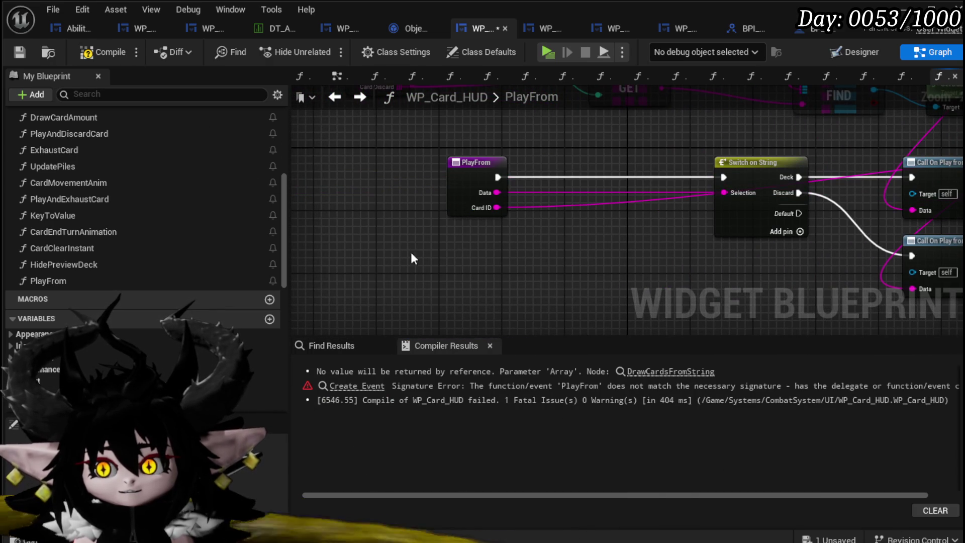
pyautogui.click(453, 178)
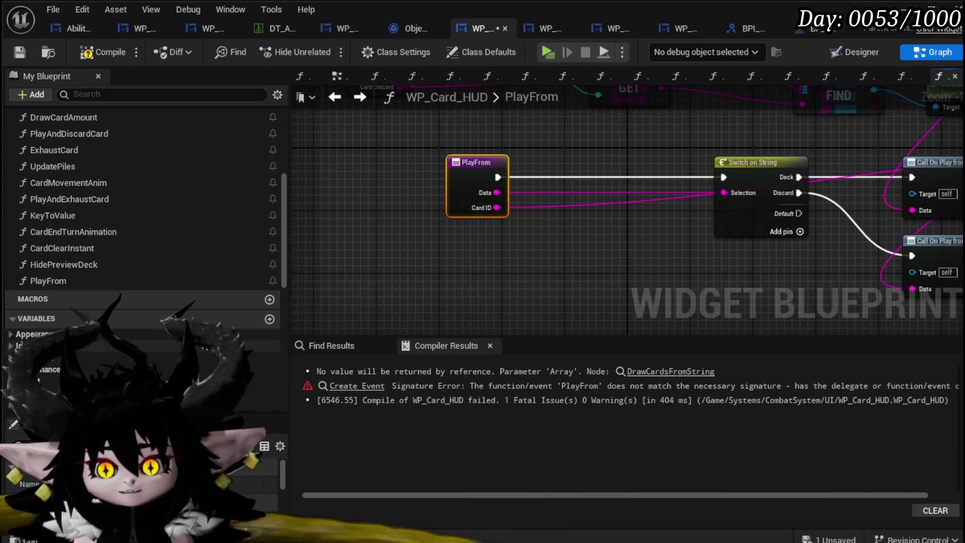
# Step: Move Card ID ahead of Data in PlayFrom's inputs, recompile and save
pyautogui.scroll(1, 161, 355)
pyautogui.scroll(-5, 161, 355)
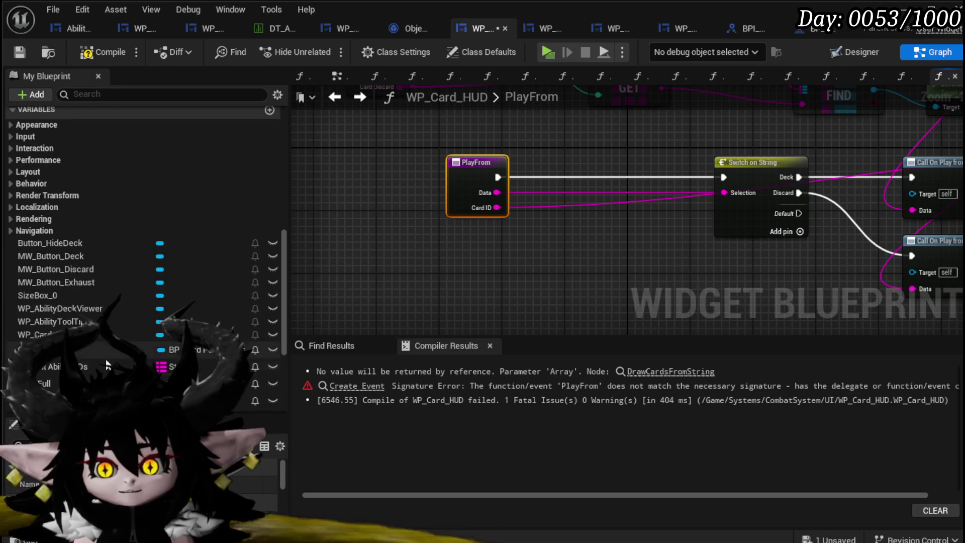
pyautogui.scroll(-5, 146, 362)
pyautogui.moveTo(581, 255)
pyautogui.mouseDown()
pyautogui.moveTo(405, 244)
pyautogui.moveTo(421, 240)
pyautogui.moveTo(301, 224)
pyautogui.moveTo(366, 197)
pyautogui.mouseUp()
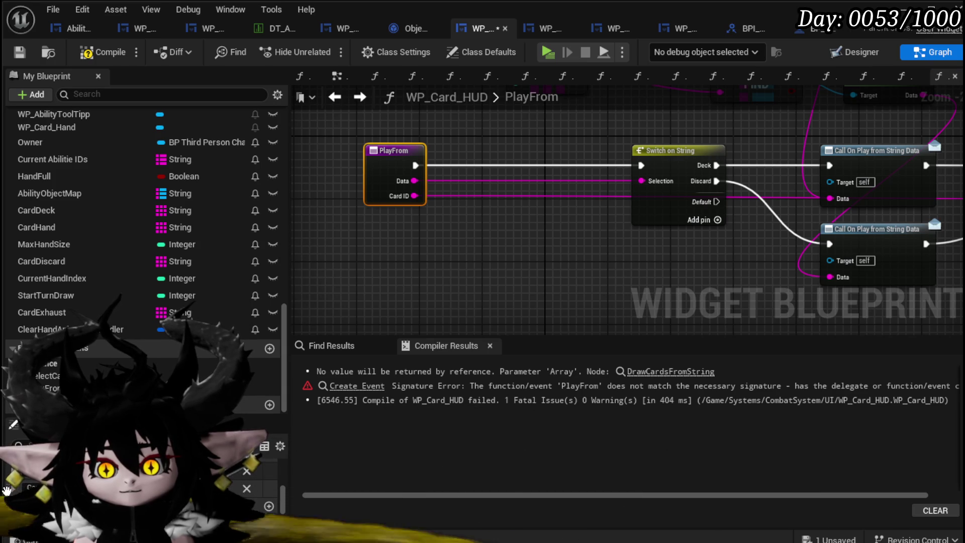
pyautogui.moveTo(7, 490); pyautogui.dragTo(7, 471)
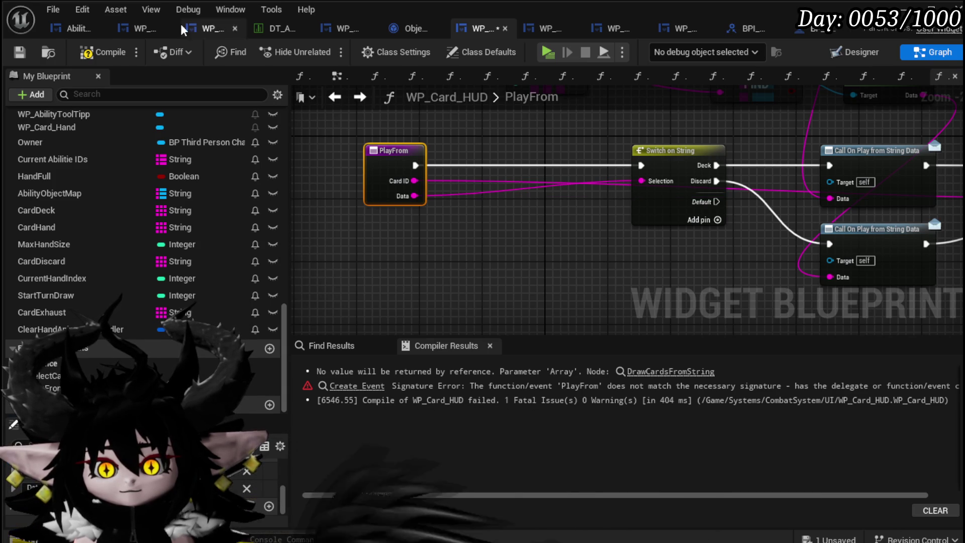
pyautogui.click(103, 53)
pyautogui.hotkey('ctrl', 's')
pyautogui.scroll(-2, 493, 206)
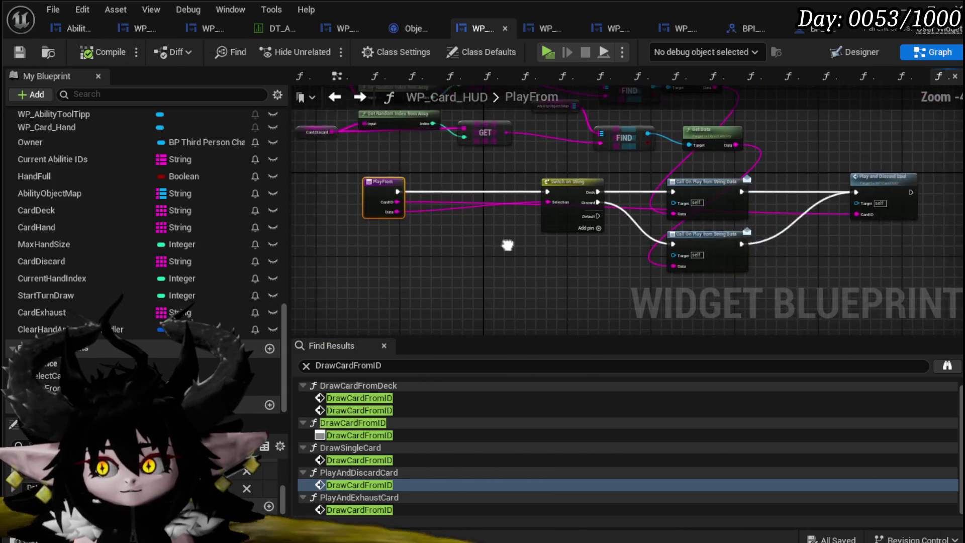
# Step: Open the PlayAndDiscardCard function graph from the Play and Discard Card node
pyautogui.click(706, 193)
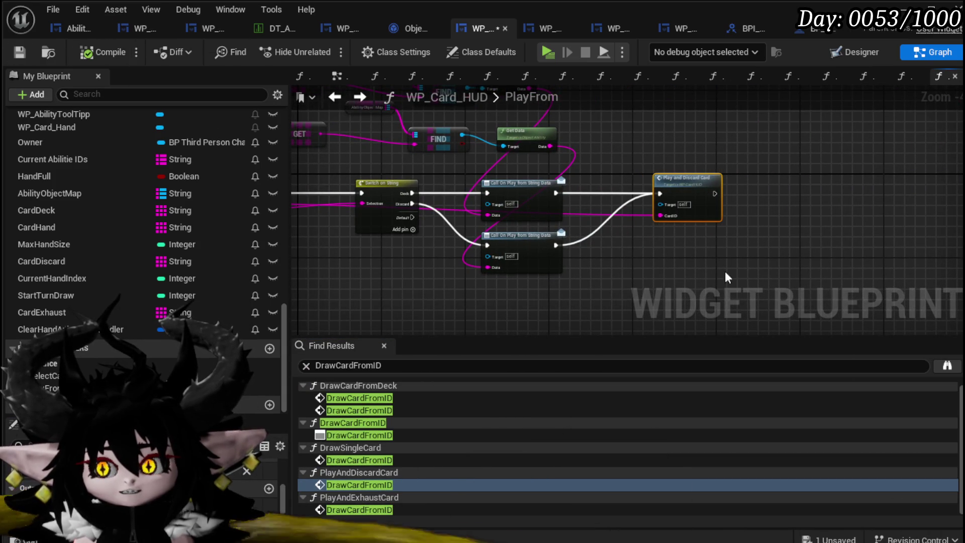
pyautogui.click(754, 150)
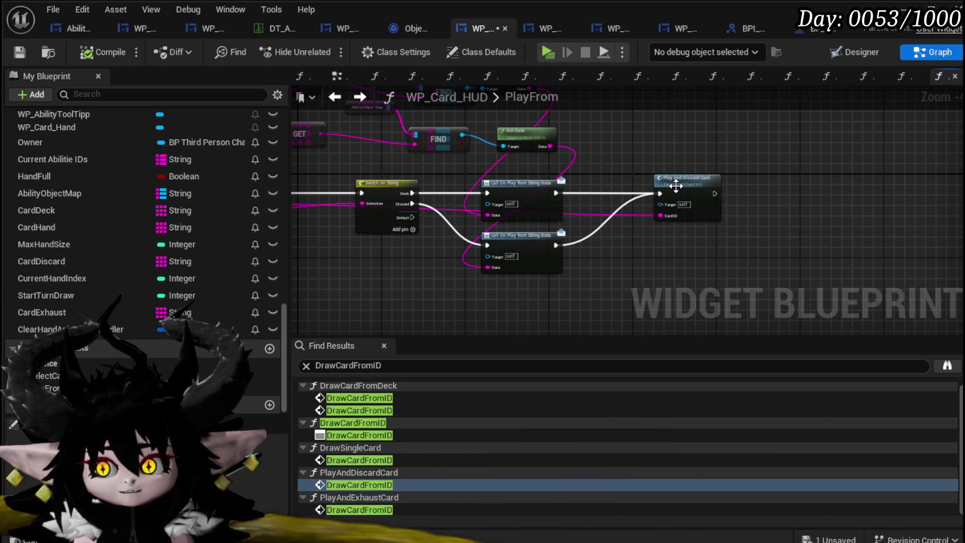
pyautogui.doubleClick(676, 186)
pyautogui.scroll(3, 631, 207)
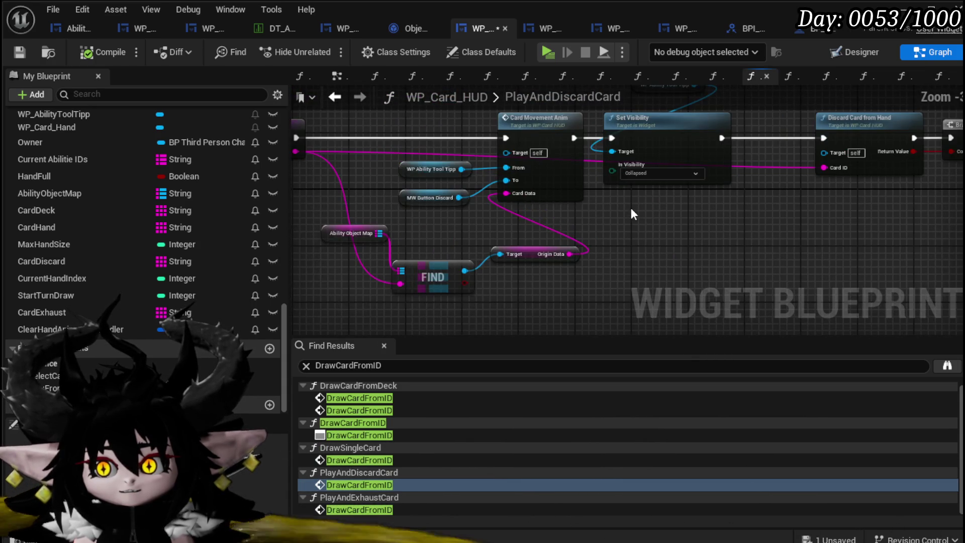
pyautogui.moveTo(632, 204); pyautogui.dragTo(399, 232)
pyautogui.scroll(-3, 399, 232)
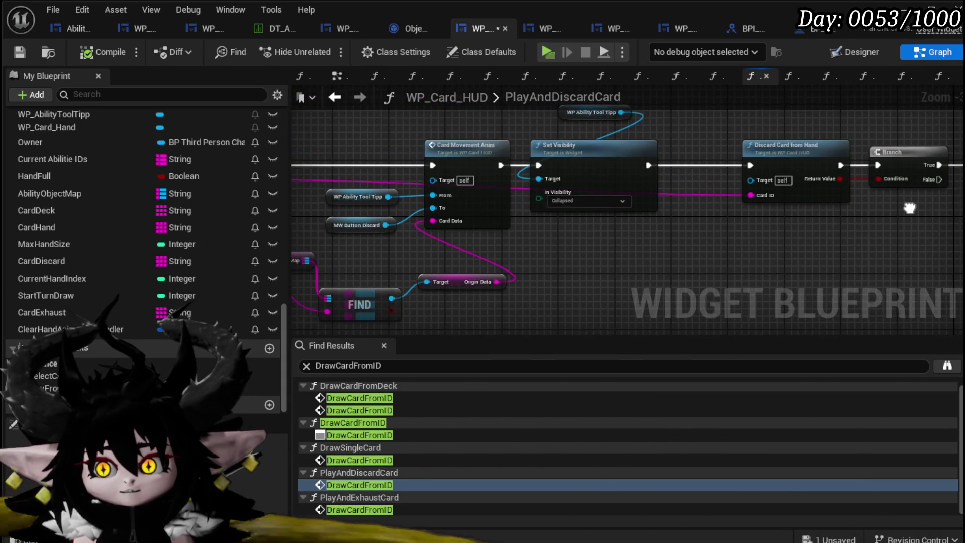
pyautogui.scroll(3, 372, 231)
# Step: Inspect Clear Hand, Draw Card from ID, the card movement and discard nodes, and the entry node
pyautogui.moveTo(372, 231); pyautogui.dragTo(290, 229)
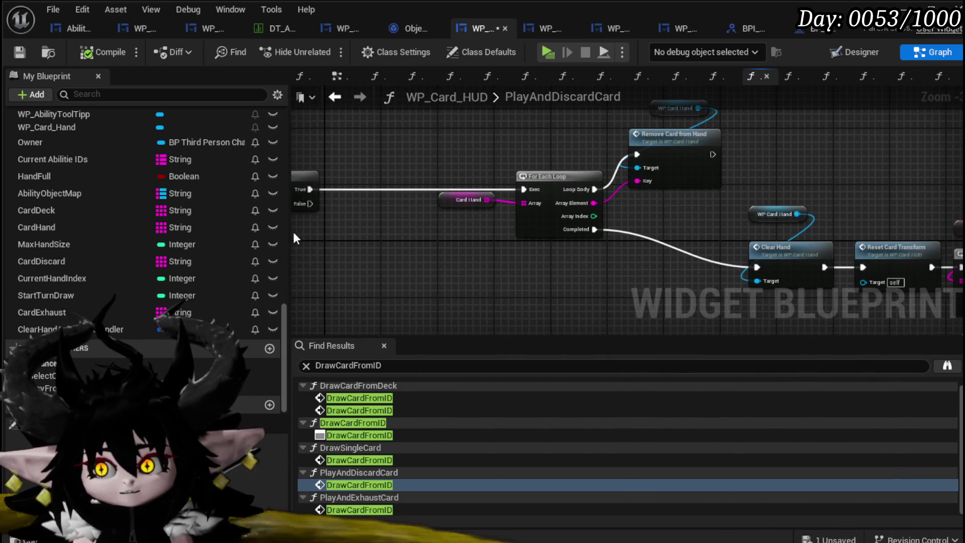
pyautogui.scroll(-3, 290, 229)
pyautogui.scroll(3, 373, 252)
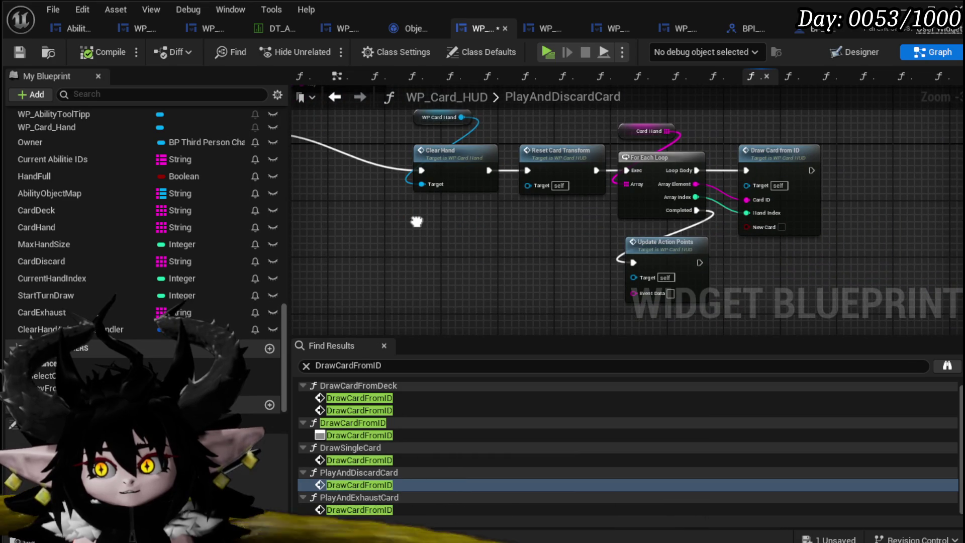
pyautogui.scroll(-3, 596, 189)
pyautogui.scroll(2, 605, 212)
pyautogui.moveTo(513, 217); pyautogui.dragTo(663, 225)
pyautogui.scroll(2, 664, 226)
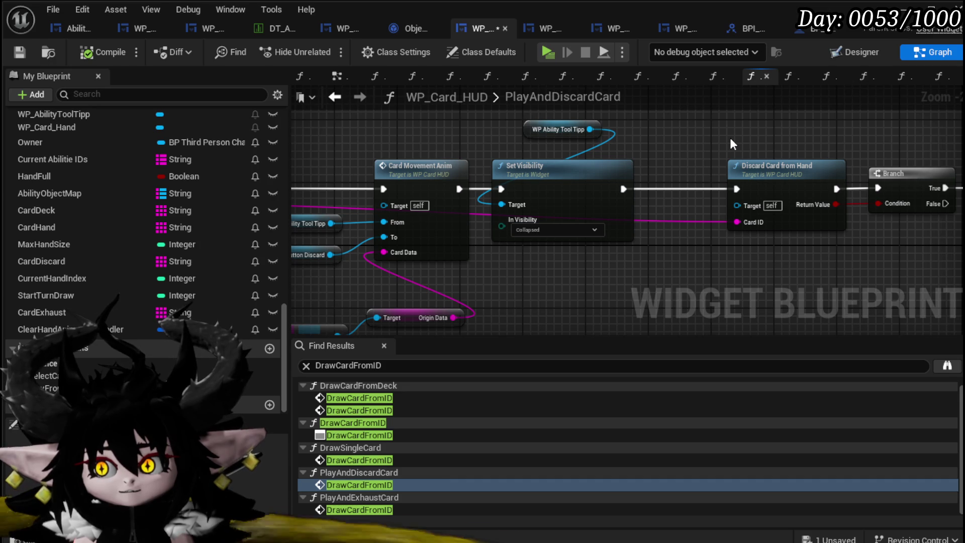
pyautogui.moveTo(730, 140)
pyautogui.mouseDown()
pyautogui.moveTo(964, 140)
pyautogui.moveTo(964, 102)
pyautogui.mouseUp()
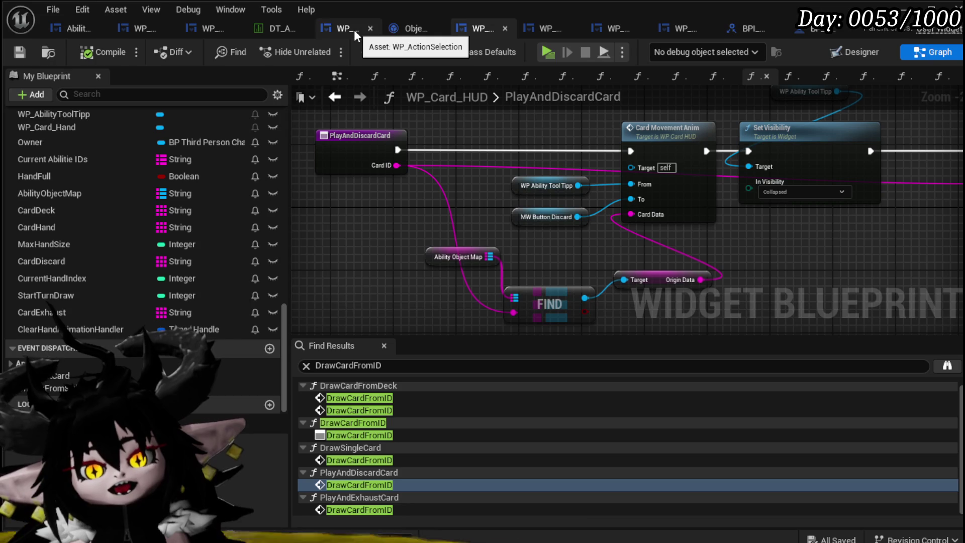
# Step: From WP_ActionSelection's SelectAndPlay graph, open the Select Ability from Card function
pyautogui.click(332, 32)
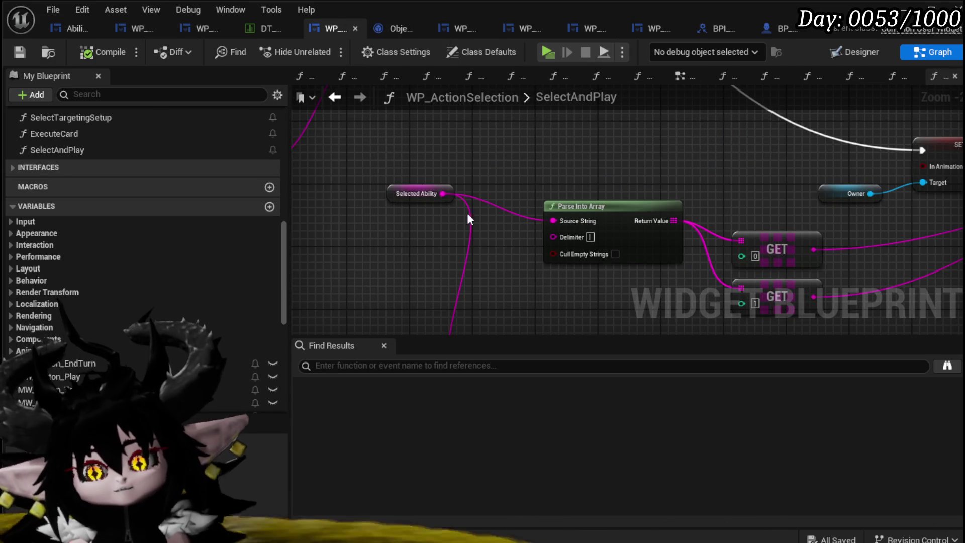
pyautogui.scroll(-5, 422, 185)
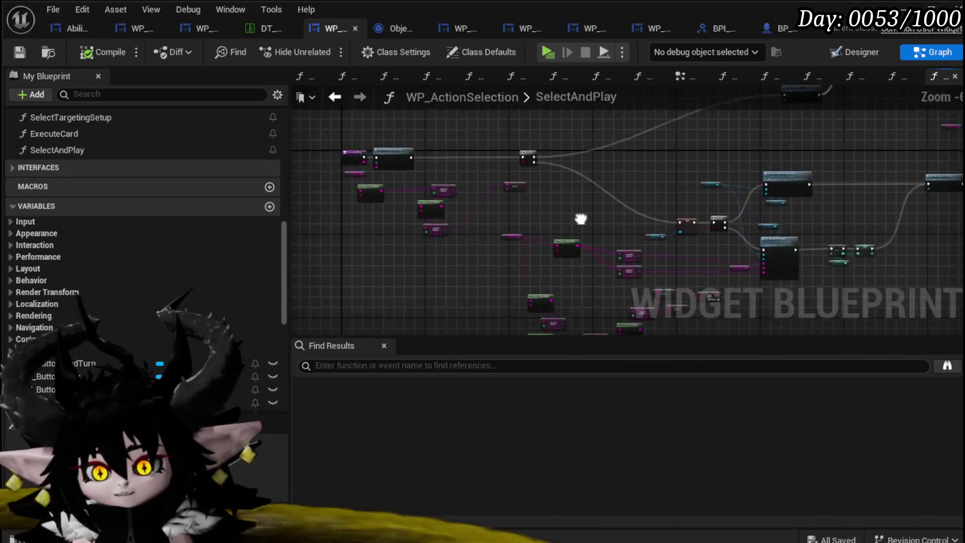
pyautogui.scroll(5, 573, 202)
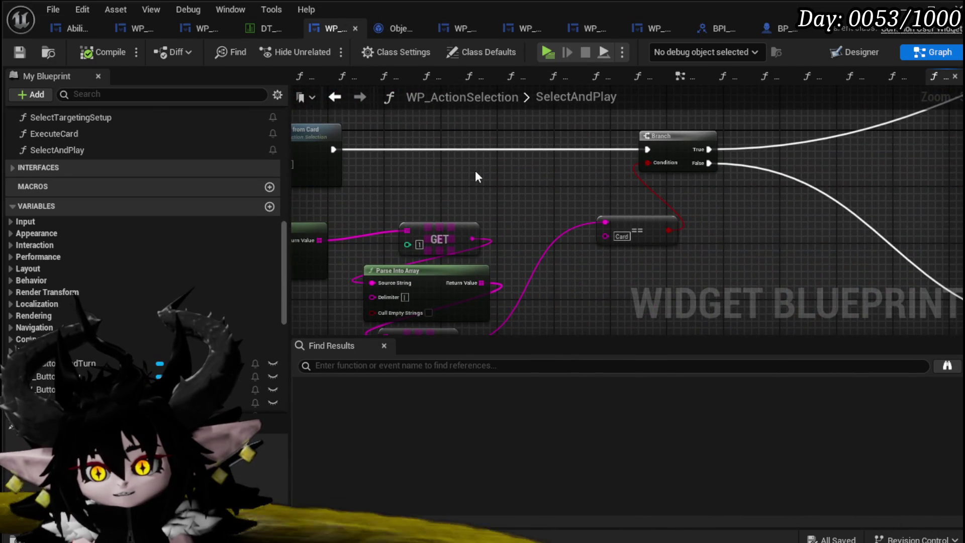
pyautogui.scroll(-4, 379, 145)
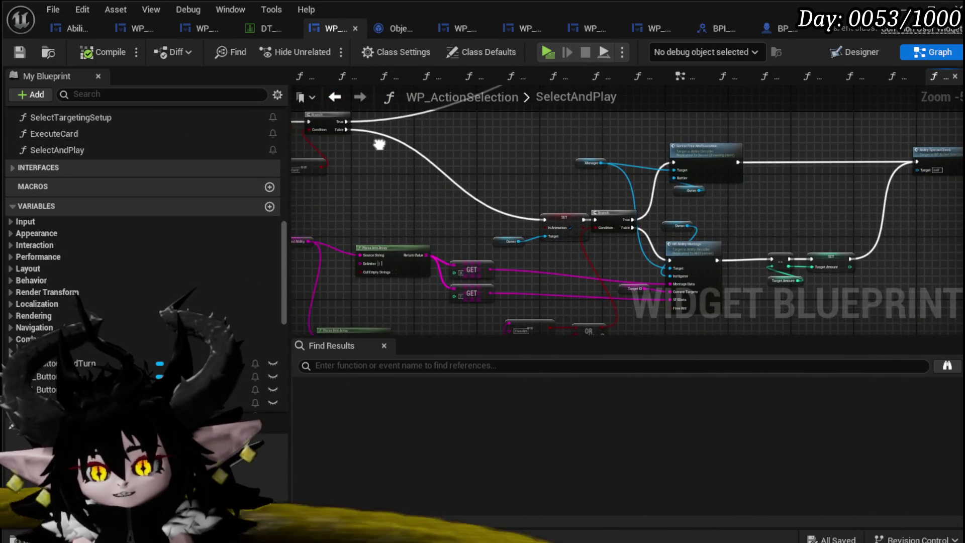
pyautogui.moveTo(381, 146); pyautogui.dragTo(689, 191)
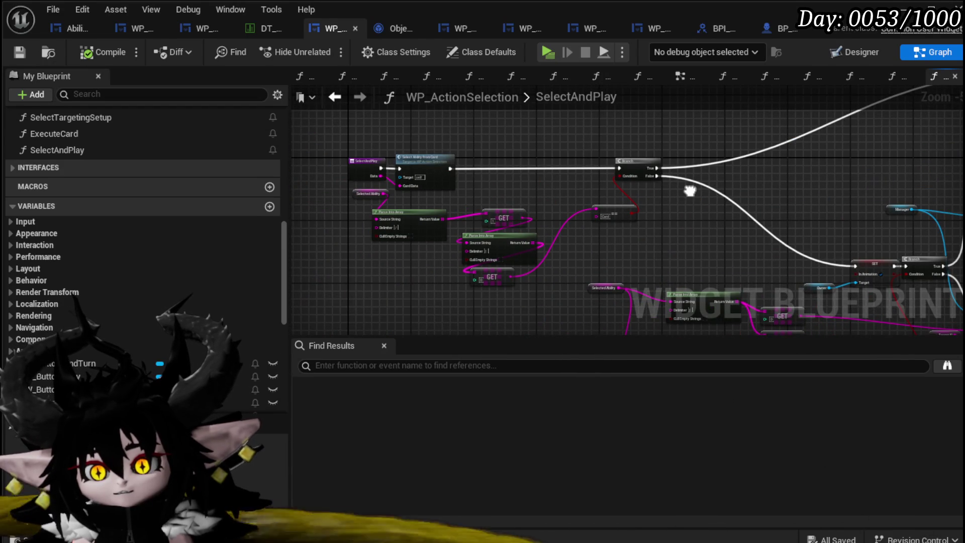
pyautogui.scroll(4, 384, 193)
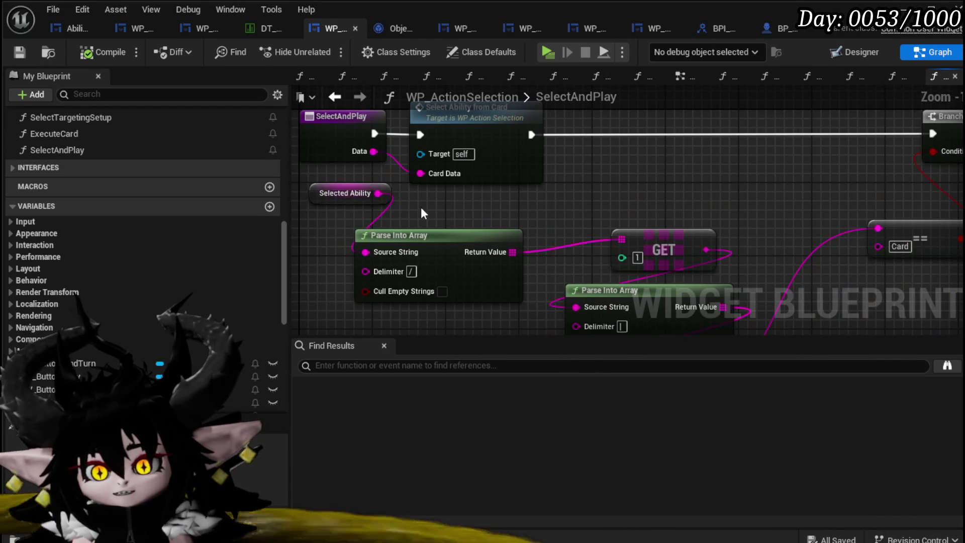
pyautogui.moveTo(313, 191); pyautogui.dragTo(348, 225)
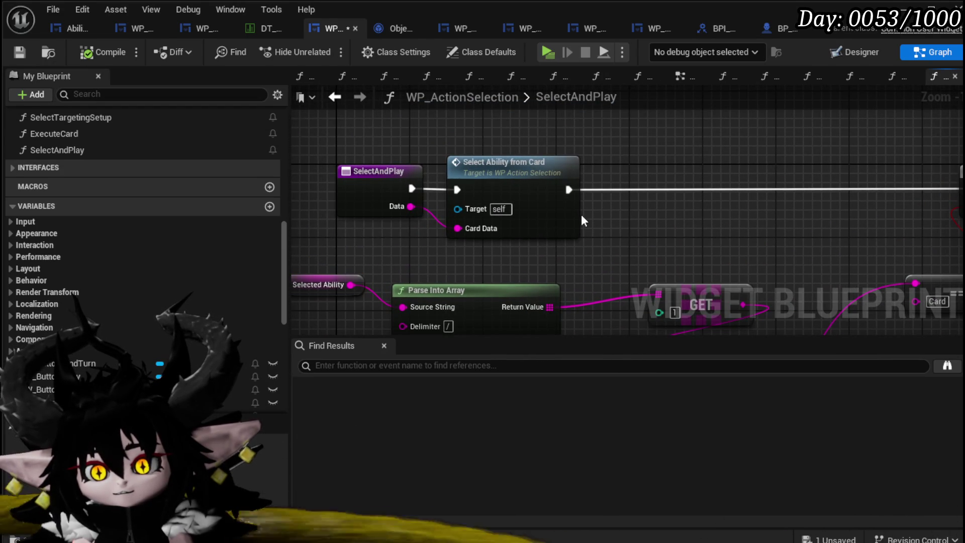
pyautogui.doubleClick(523, 187)
pyautogui.moveTo(545, 232)
pyautogui.mouseDown()
pyautogui.moveTo(553, 162)
pyautogui.moveTo(370, 166)
pyautogui.mouseUp()
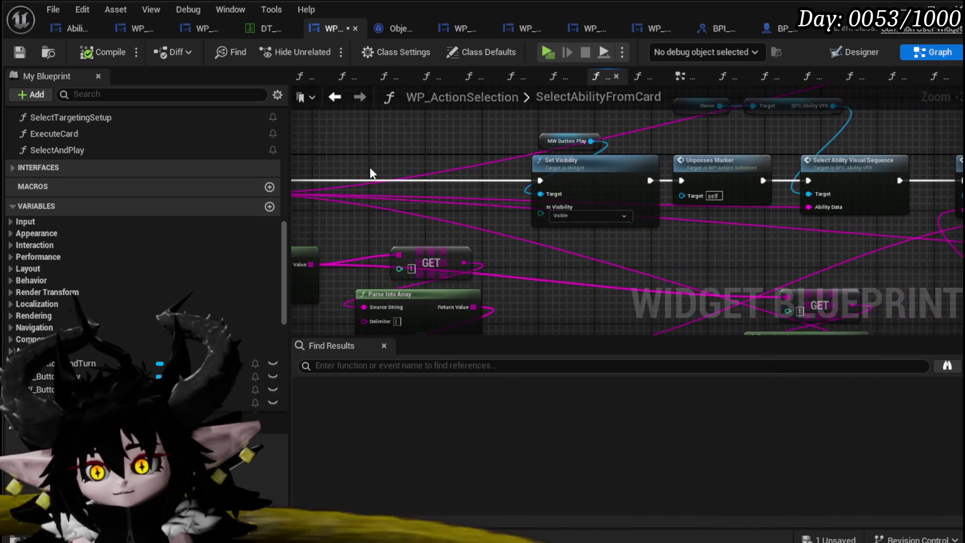
# Step: Follow SelectAbilityFromCard from the entry through Print String and Branch to the Server Set Aim Marker chain
pyautogui.moveTo(440, 153); pyautogui.dragTo(316, 174)
pyautogui.moveTo(739, 158)
pyautogui.mouseDown()
pyautogui.moveTo(331, 158)
pyautogui.moveTo(850, 158)
pyautogui.moveTo(611, 163)
pyautogui.moveTo(311, 111)
pyautogui.mouseUp()
pyautogui.moveTo(536, 166)
pyautogui.mouseDown()
pyautogui.moveTo(400, 197)
pyautogui.moveTo(322, 231)
pyautogui.moveTo(477, 182)
pyautogui.moveTo(302, 277)
pyautogui.mouseUp()
pyautogui.moveTo(962, 171)
pyautogui.mouseDown()
pyautogui.moveTo(703, 258)
pyautogui.moveTo(573, 247)
pyautogui.mouseUp()
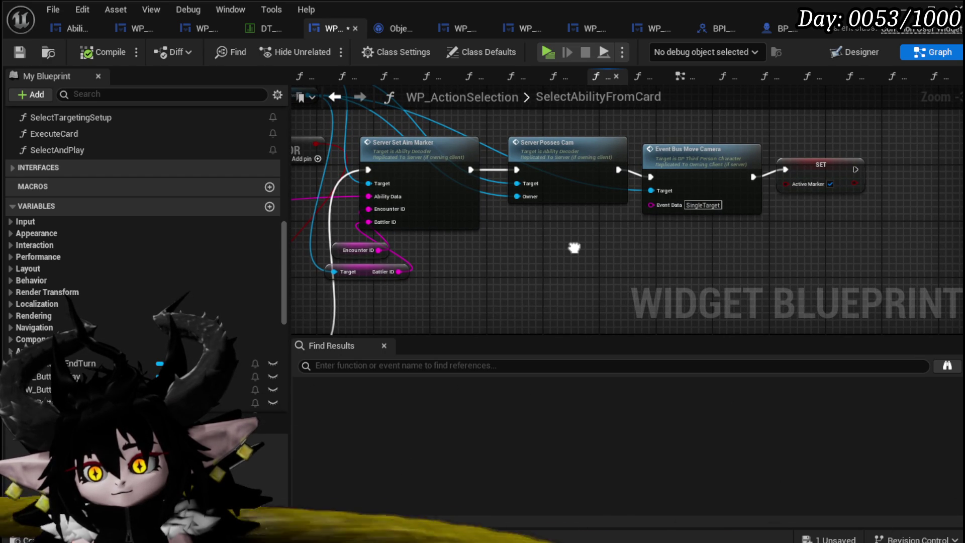
# Step: Zoom out over the whole function, save WP_ActionSelection and switch to the Designer layout
pyautogui.moveTo(574, 248)
pyautogui.mouseDown()
pyautogui.moveTo(601, 128)
pyautogui.moveTo(569, 166)
pyautogui.moveTo(572, 115)
pyautogui.mouseUp()
pyautogui.scroll(-4, 601, 128)
pyautogui.moveTo(581, 210)
pyautogui.mouseDown()
pyautogui.moveTo(549, 138)
pyautogui.moveTo(562, 196)
pyautogui.moveTo(661, 219)
pyautogui.moveTo(545, 166)
pyautogui.moveTo(486, 165)
pyautogui.mouseUp()
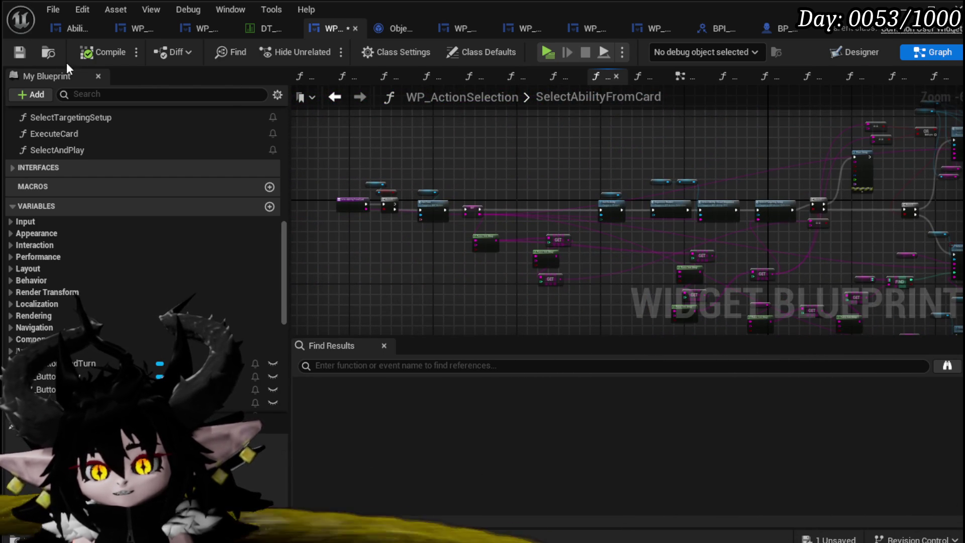
pyautogui.click(26, 52)
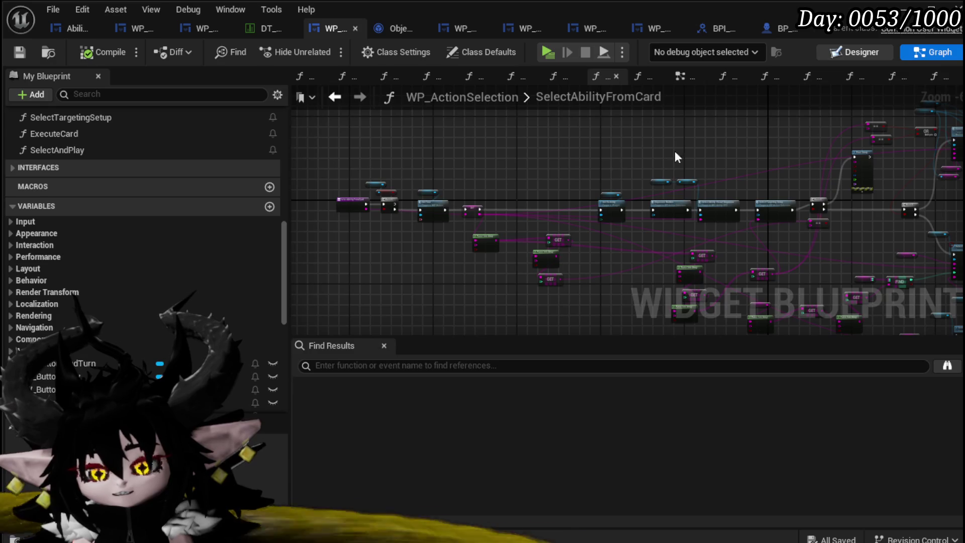
pyautogui.click(854, 52)
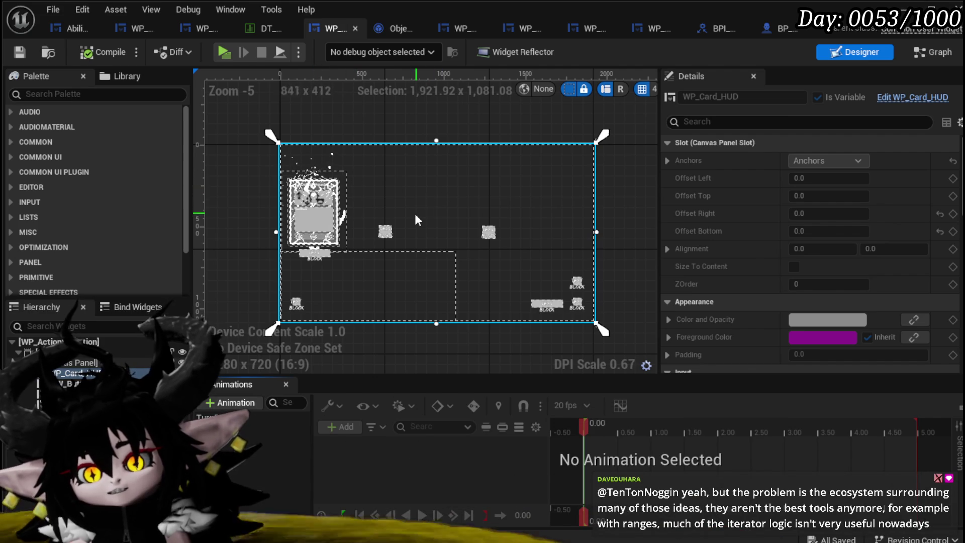
# Step: In PlayAndDiscardCard, select Set Visibility, WP Ability Tool Tipp and the Card Movement Anim node
pyautogui.click(396, 28)
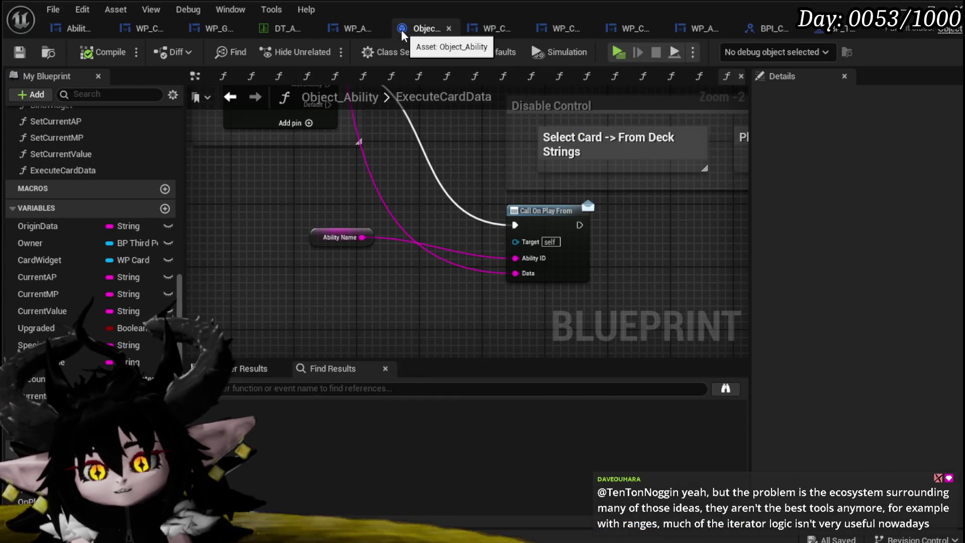
pyautogui.click(483, 29)
pyautogui.moveTo(689, 204); pyautogui.dragTo(379, 233)
pyautogui.moveTo(449, 258)
pyautogui.mouseDown()
pyautogui.moveTo(549, 129)
pyautogui.moveTo(878, 124)
pyautogui.mouseUp()
pyautogui.scroll(-1, 483, 156)
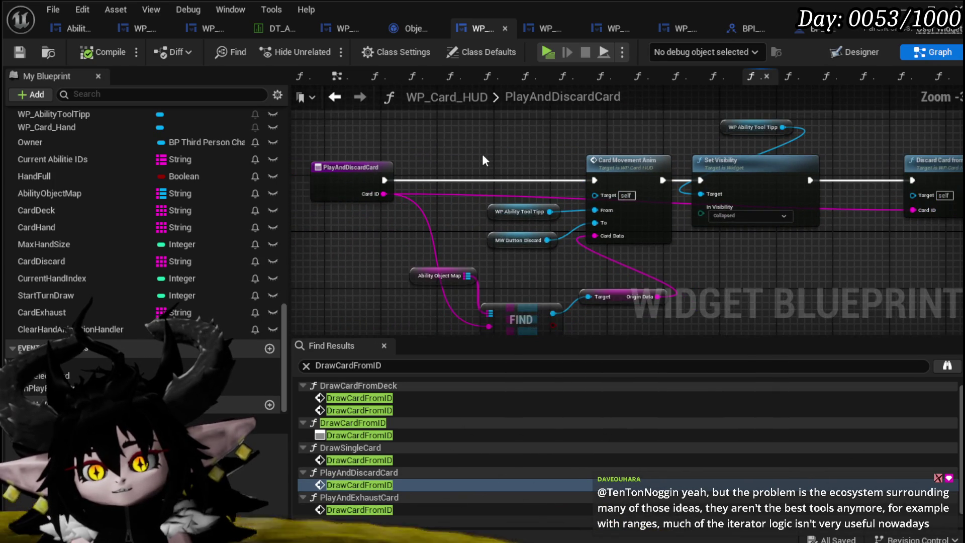
pyautogui.moveTo(581, 279); pyautogui.dragTo(614, 304)
# Step: Review the discard and loop nodes up to the entry, then go back to PlayFrom
pyautogui.moveTo(611, 212); pyautogui.dragTo(234, 180)
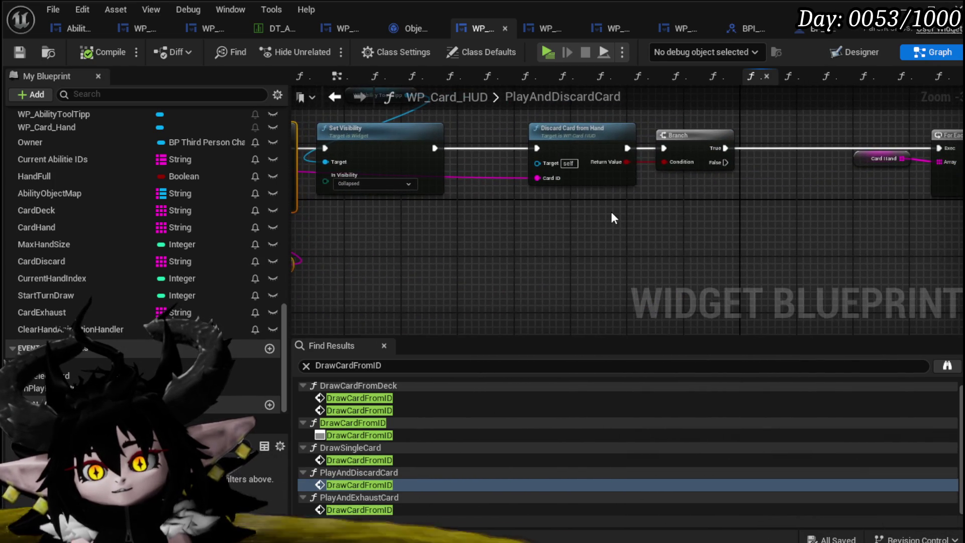
pyautogui.scroll(-3, 611, 212)
pyautogui.moveTo(607, 190); pyautogui.dragTo(370, 168)
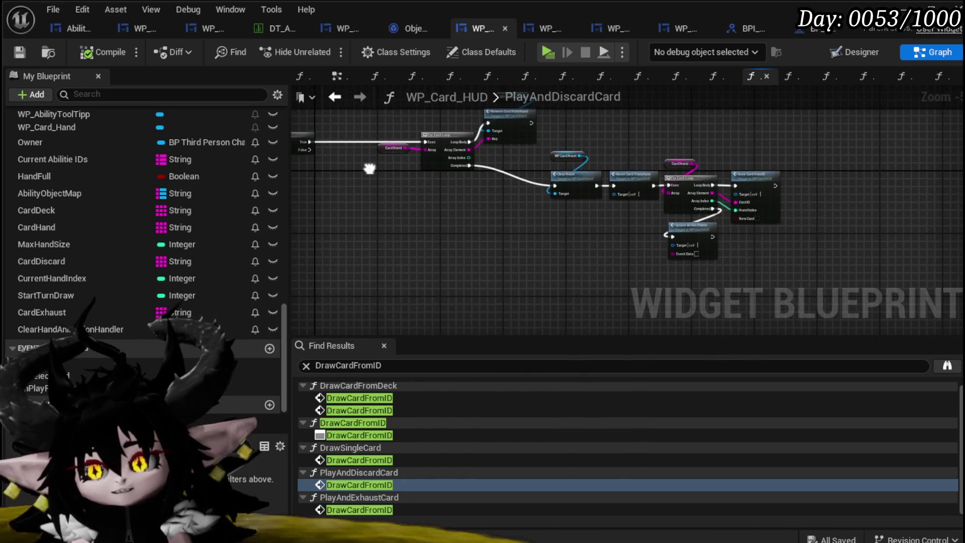
pyautogui.scroll(2, 608, 186)
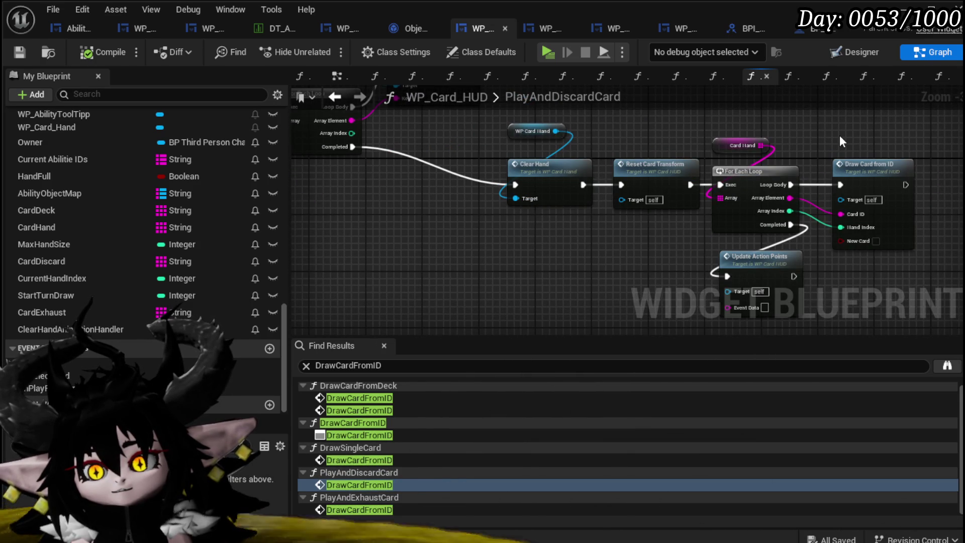
pyautogui.scroll(-2, 839, 135)
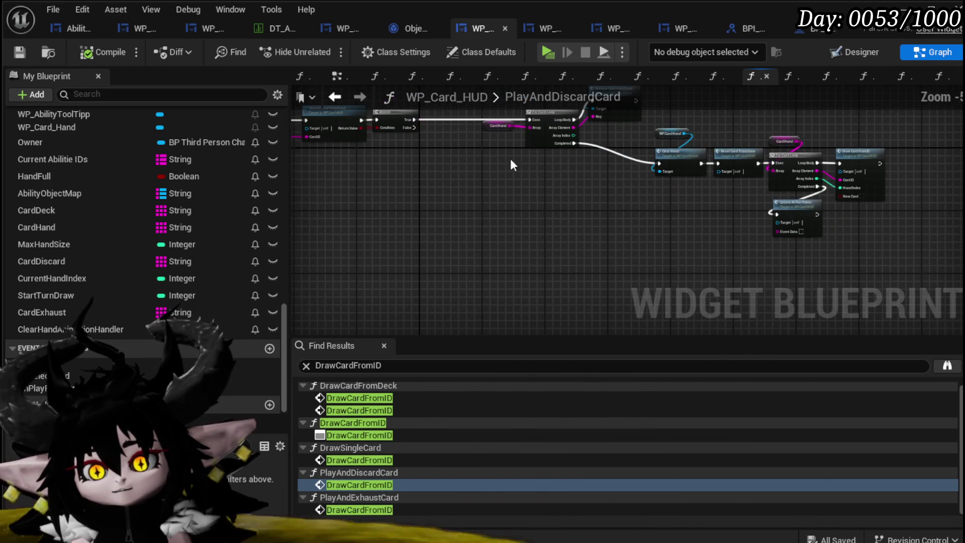
pyautogui.moveTo(457, 161)
pyautogui.mouseDown()
pyautogui.moveTo(442, 189)
pyautogui.moveTo(463, 224)
pyautogui.moveTo(424, 201)
pyautogui.moveTo(484, 186)
pyautogui.moveTo(739, 181)
pyautogui.moveTo(506, 182)
pyautogui.mouseUp()
pyautogui.scroll(-1, 506, 182)
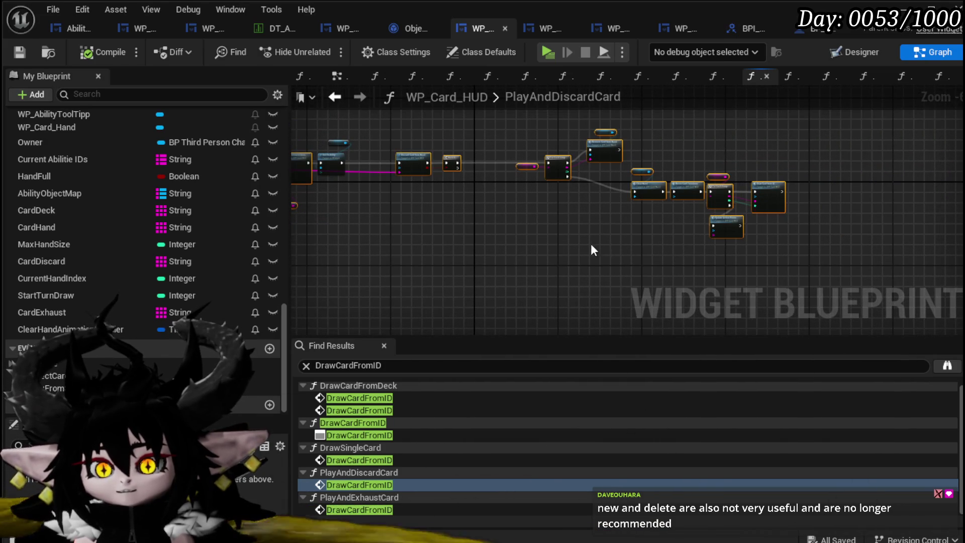
pyautogui.moveTo(598, 250); pyautogui.dragTo(814, 270)
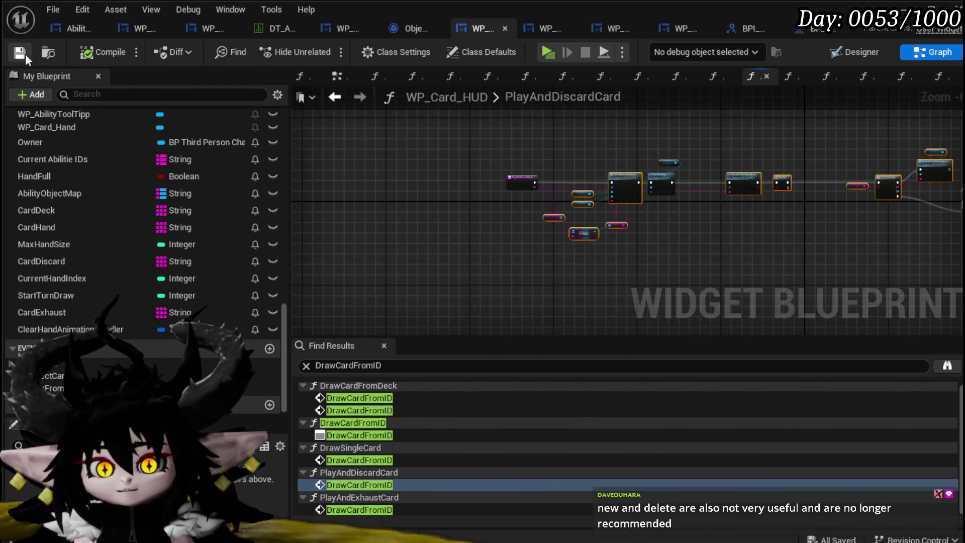
pyautogui.scroll(3, 740, 187)
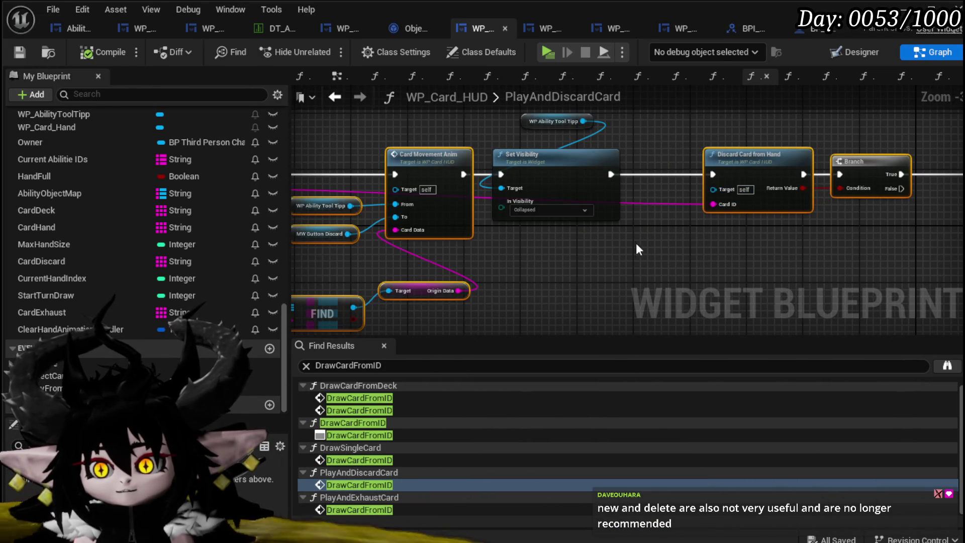
pyautogui.click(335, 99)
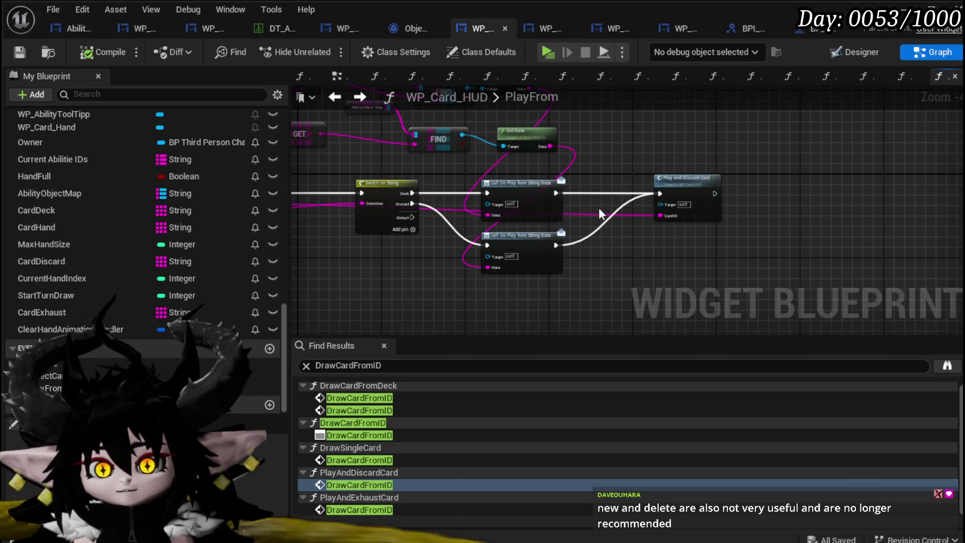
# Step: Paste the discard nodes into PlayFrom and feed the card ID and exec into Discard Card from Hand
pyautogui.scroll(-3, 593, 151)
pyautogui.scroll(2, 578, 176)
pyautogui.moveTo(760, 186)
pyautogui.mouseDown()
pyautogui.moveTo(577, 181)
pyautogui.moveTo(863, 194)
pyautogui.moveTo(853, 192)
pyautogui.mouseUp()
pyautogui.hotkey('ctrl', 'v')
pyautogui.click(575, 169)
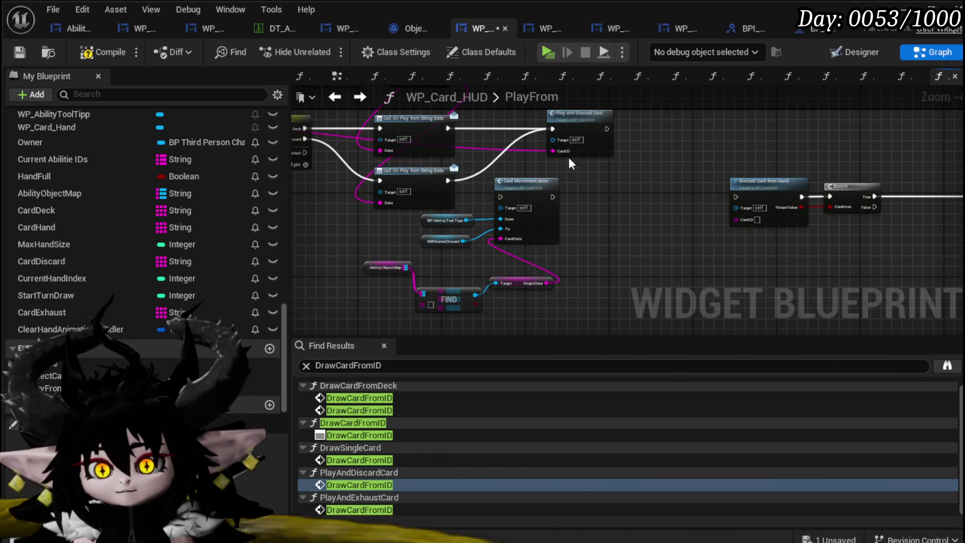
pyautogui.moveTo(553, 151)
pyautogui.mouseDown()
pyautogui.moveTo(746, 225)
pyautogui.moveTo(736, 219)
pyautogui.mouseUp()
pyautogui.moveTo(553, 196)
pyautogui.mouseDown()
pyautogui.moveTo(749, 201)
pyautogui.moveTo(735, 197)
pyautogui.mouseUp()
# Step: Shift the FIND group and Card Movement Anim right, then connect the exec wire into Card Movement Anim
pyautogui.moveTo(401, 309); pyautogui.dragTo(593, 210)
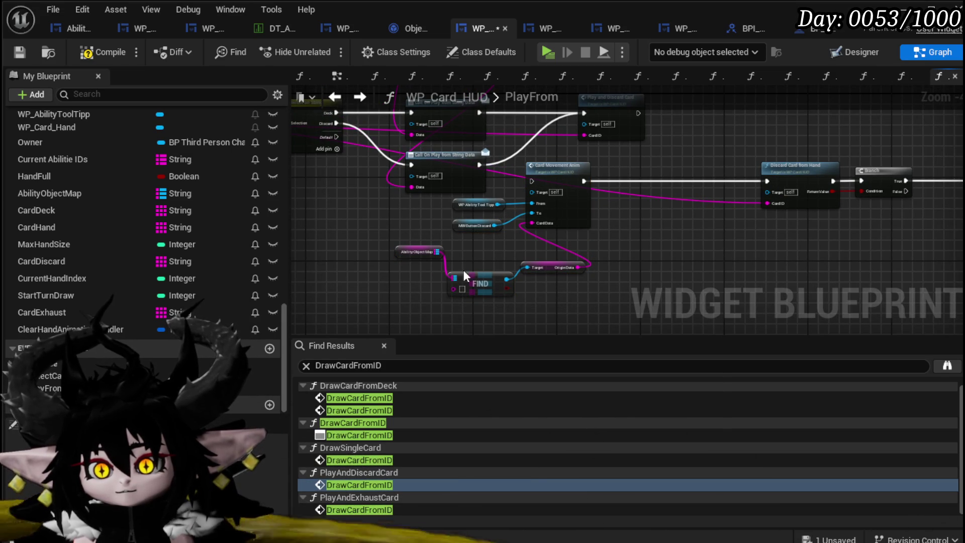
pyautogui.moveTo(387, 297)
pyautogui.mouseDown()
pyautogui.moveTo(582, 209)
pyautogui.moveTo(752, 216)
pyautogui.moveTo(553, 302)
pyautogui.moveTo(532, 304)
pyautogui.moveTo(529, 262)
pyautogui.mouseUp()
pyautogui.scroll(2, 533, 304)
pyautogui.scroll(-1, 515, 147)
pyautogui.hotkey('alt', 'Right')
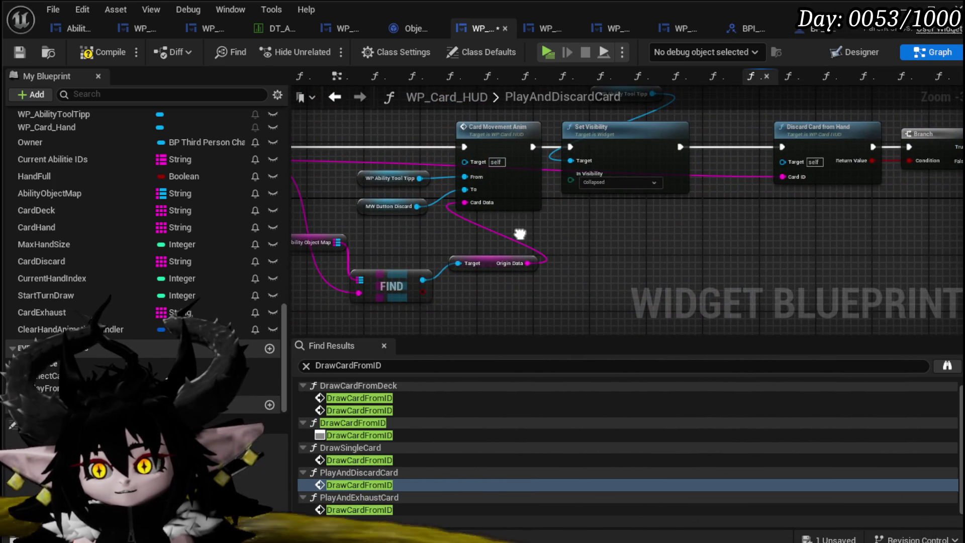
pyautogui.moveTo(519, 234); pyautogui.dragTo(602, 231)
pyautogui.click(335, 97)
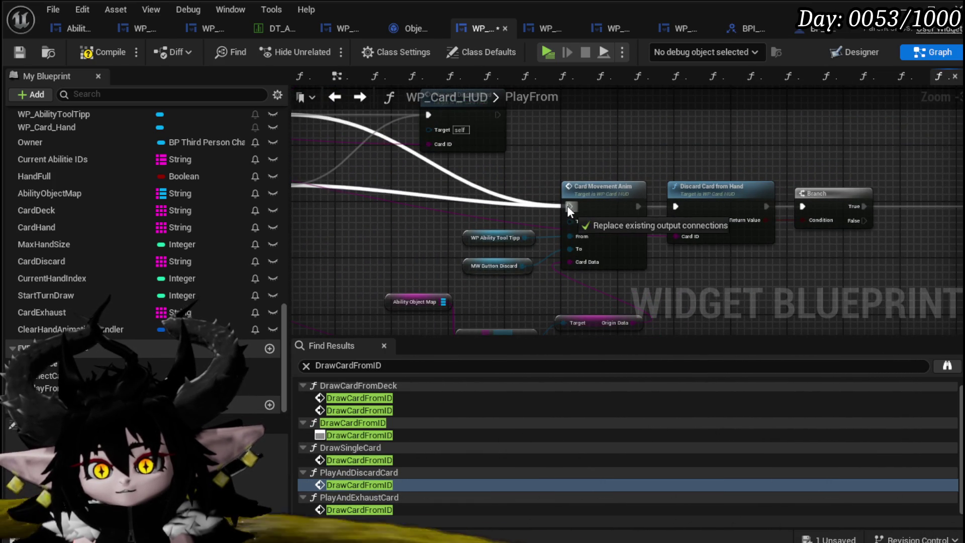
pyautogui.moveTo(566, 206); pyautogui.dragTo(567, 206)
# Step: Compile and save with Ctrl+S, then tidy the Clear Hand and For Each Loop nodes
pyautogui.scroll(-3, 578, 158)
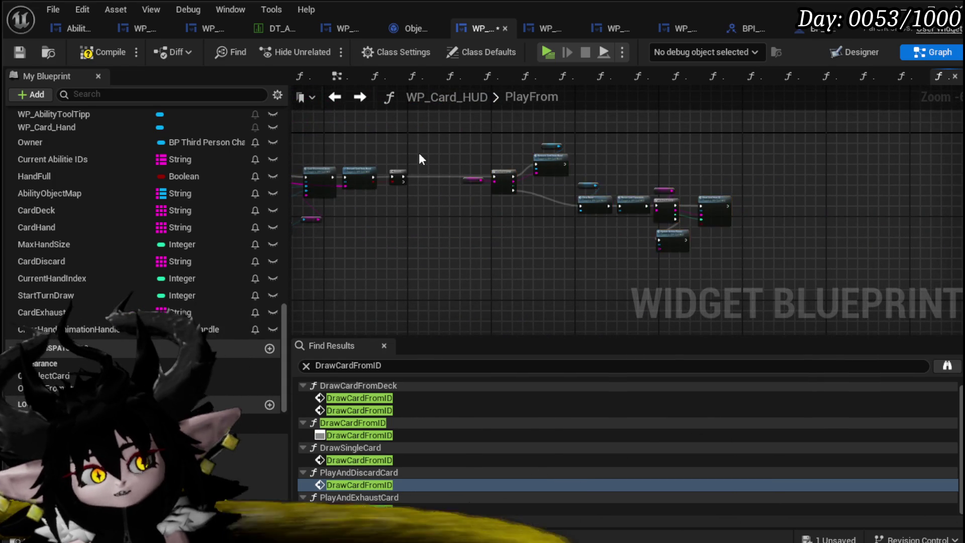
pyautogui.scroll(2, 449, 220)
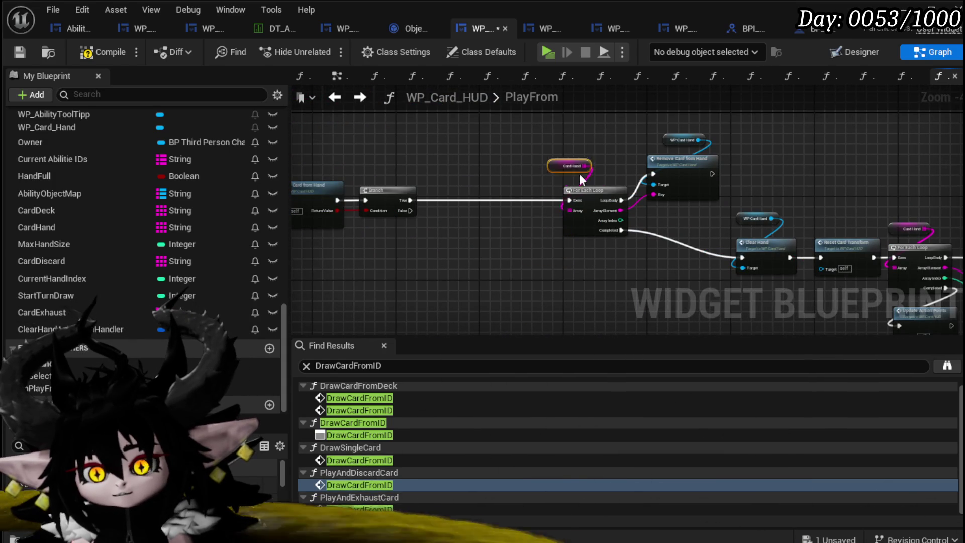
pyautogui.scroll(-3, 494, 175)
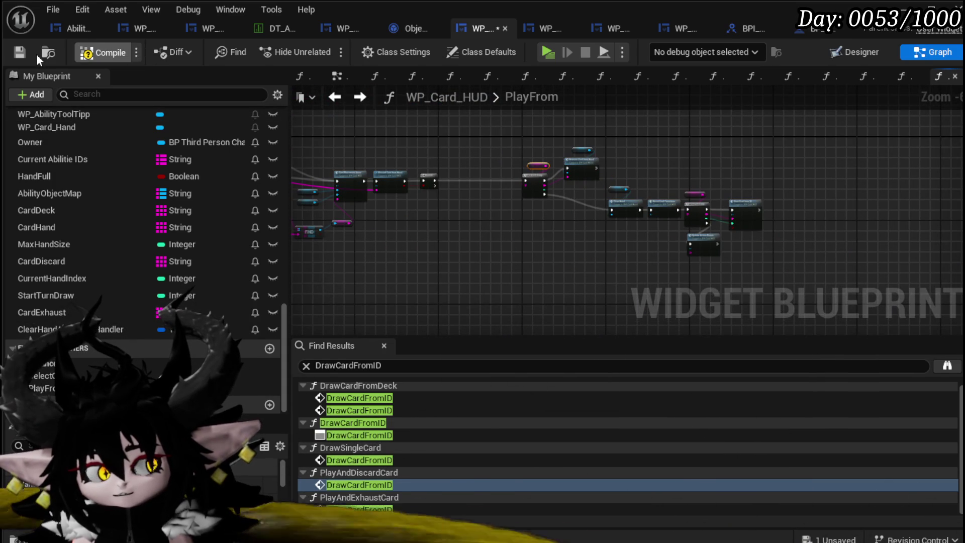
pyautogui.hotkey('ctrl', 's')
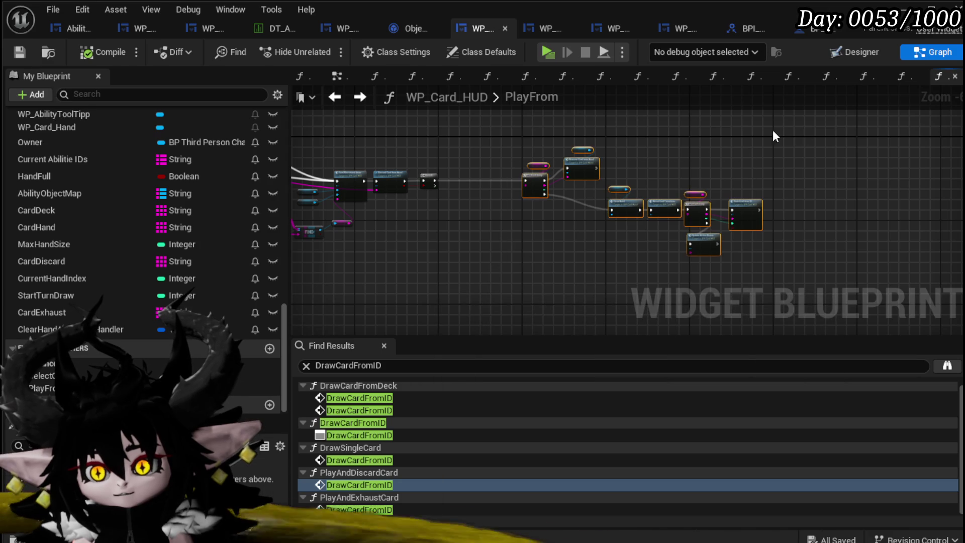
pyautogui.moveTo(479, 177); pyautogui.dragTo(456, 173)
pyautogui.scroll(3, 432, 157)
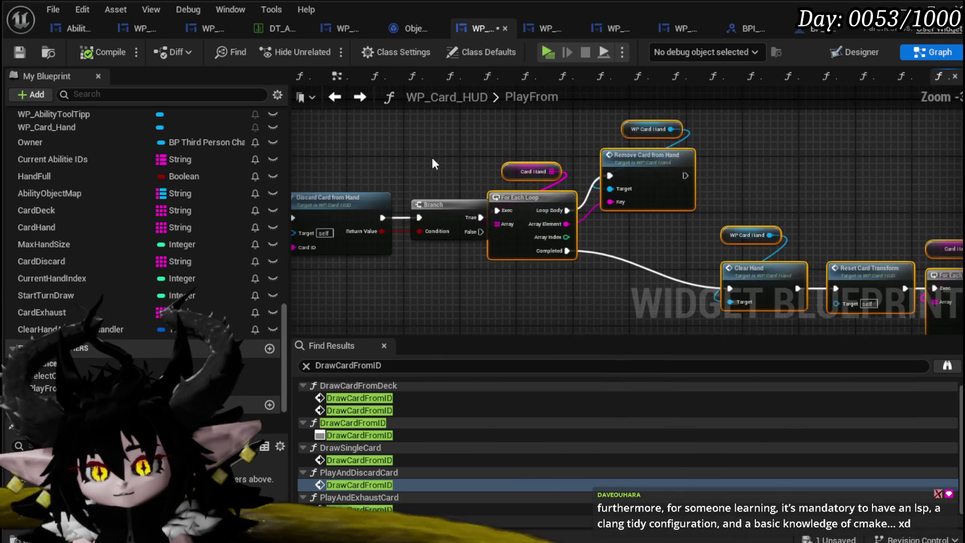
pyautogui.scroll(-2, 553, 140)
pyautogui.moveTo(668, 158); pyautogui.dragTo(465, 126)
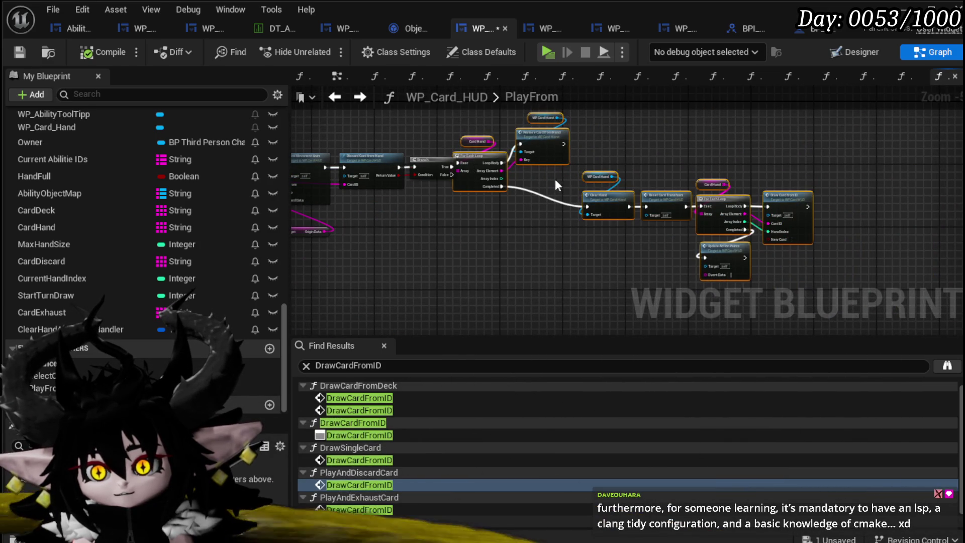
pyautogui.moveTo(498, 165); pyautogui.dragTo(506, 165)
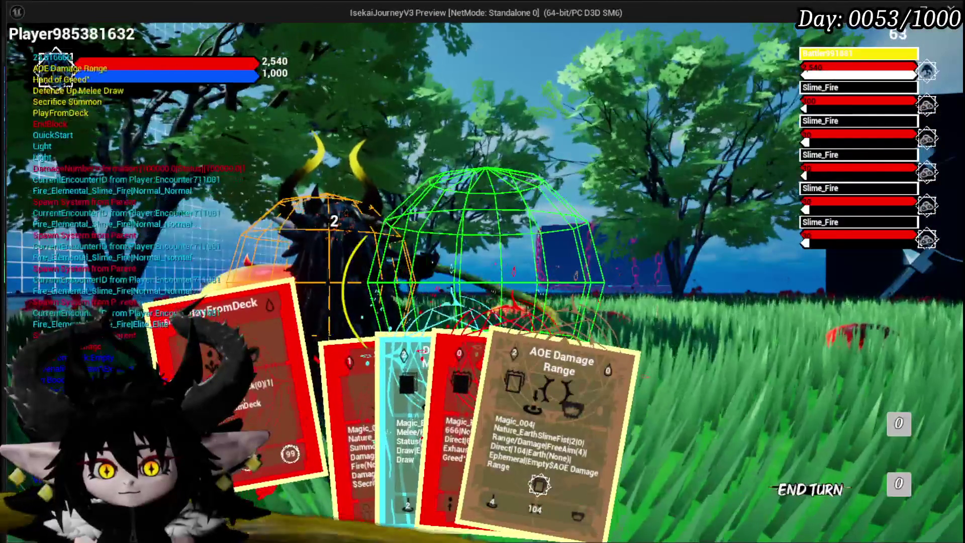
# Step: Play PlayFromDeck, restart, then cast Splash Move on a Slime_Fire and play Melee AOE
pyautogui.click(216, 382)
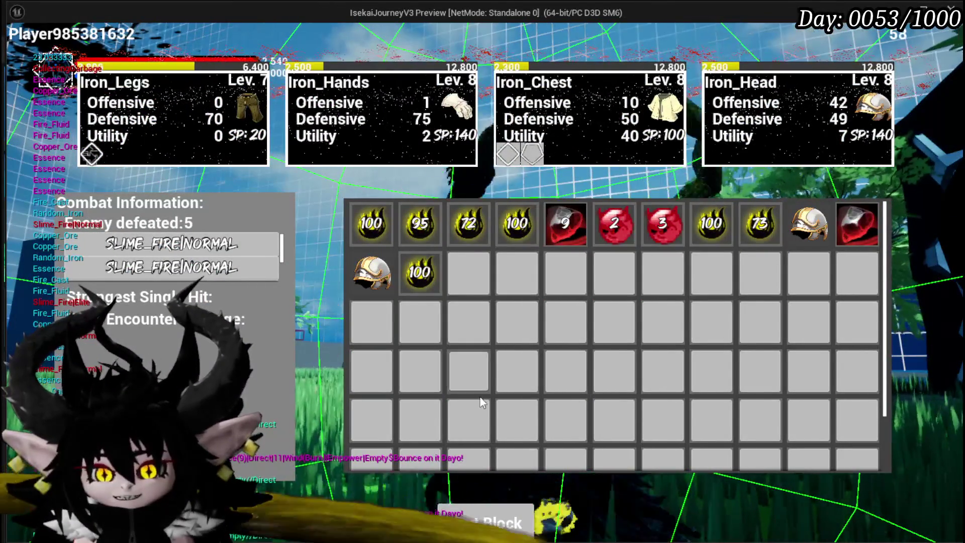
pyautogui.press('Escape')
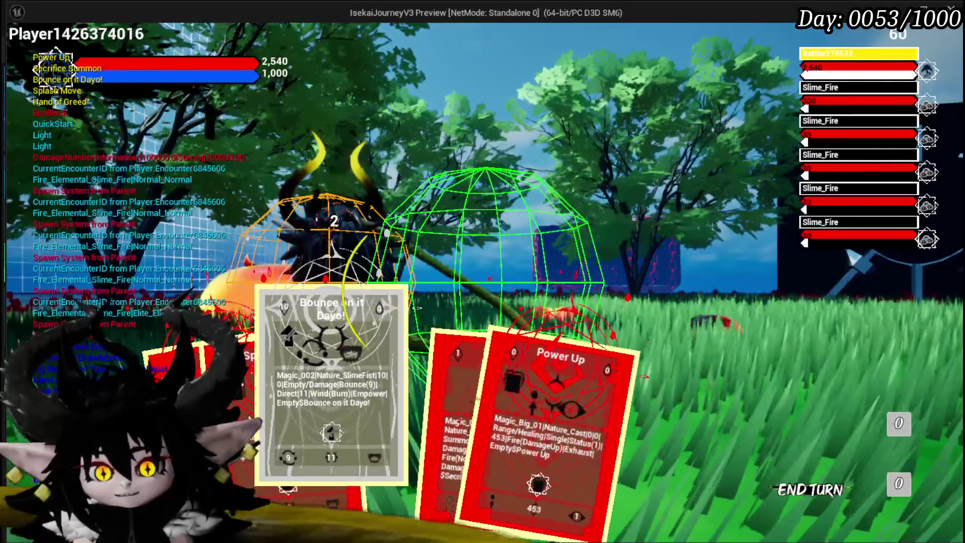
pyautogui.click(281, 382)
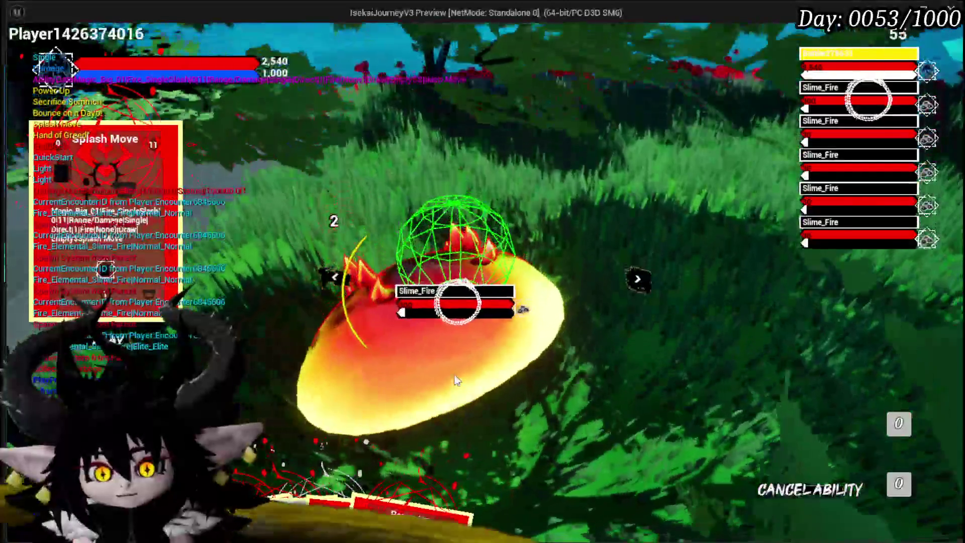
pyautogui.click(457, 381)
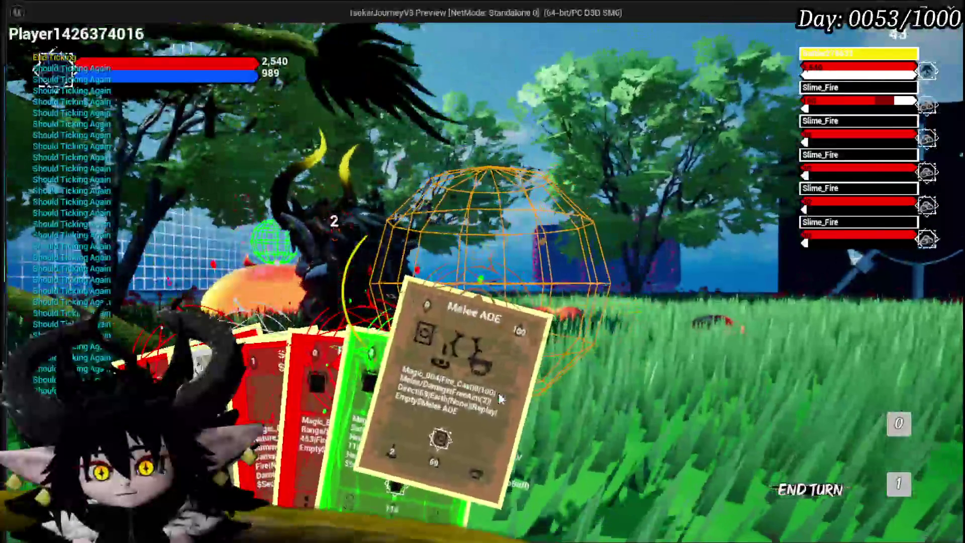
pyautogui.click(500, 398)
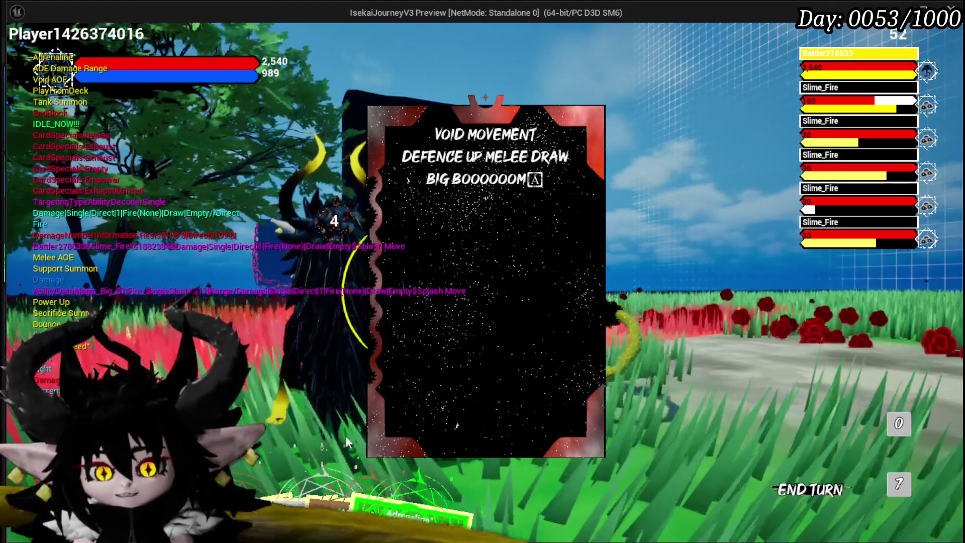
# Step: Play PlayFromDeck, pull Void Movement from the deck and play it, then stop the preview
pyautogui.rightClick(711, 252)
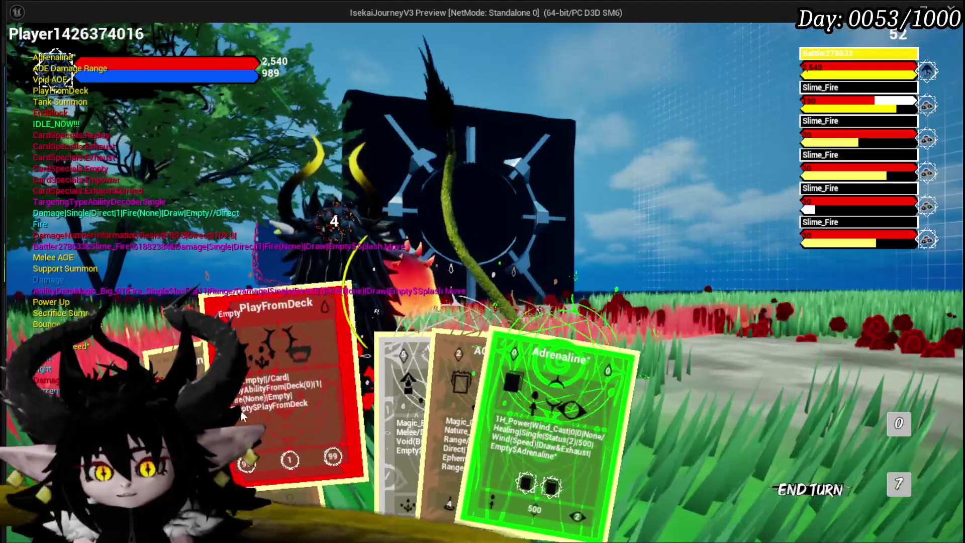
pyautogui.click(241, 415)
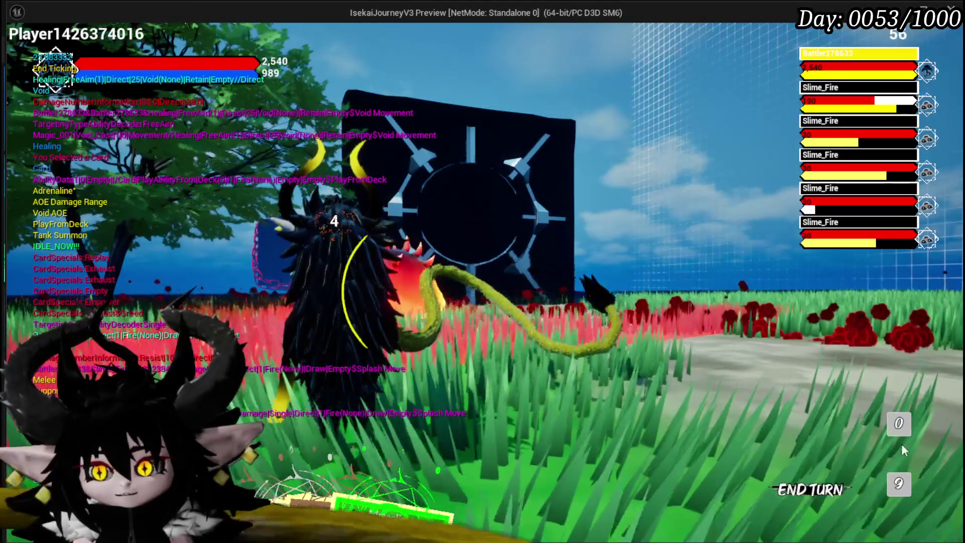
pyautogui.moveTo(333, 462)
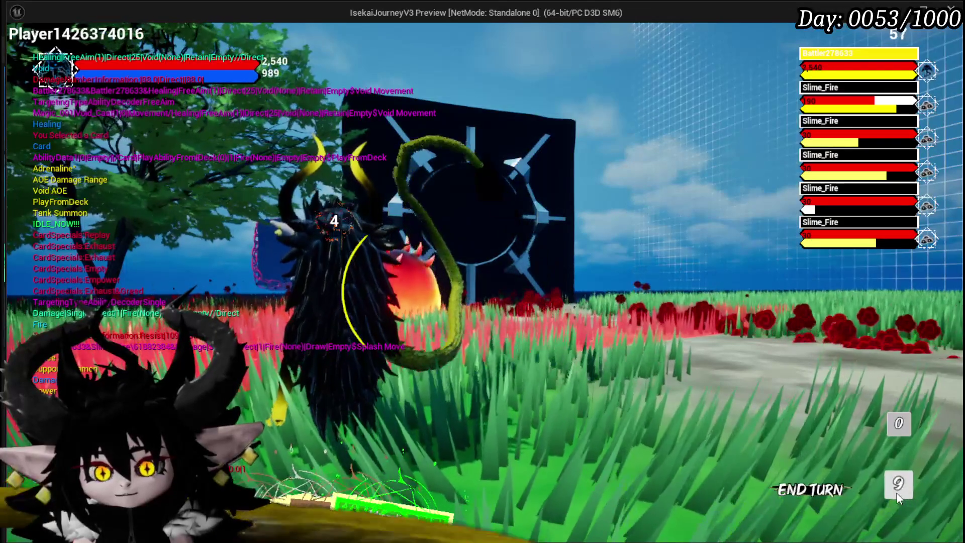
pyautogui.click(896, 493)
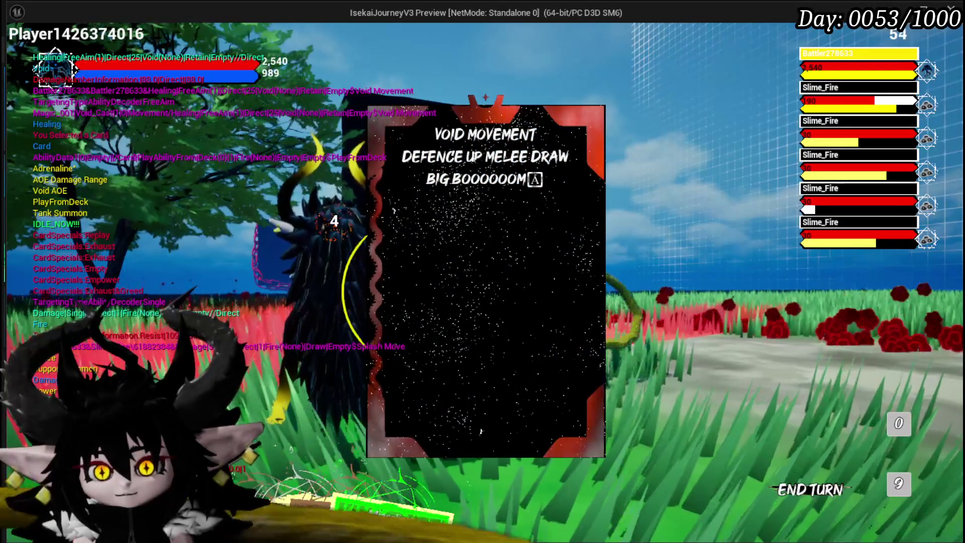
pyautogui.moveTo(487, 135)
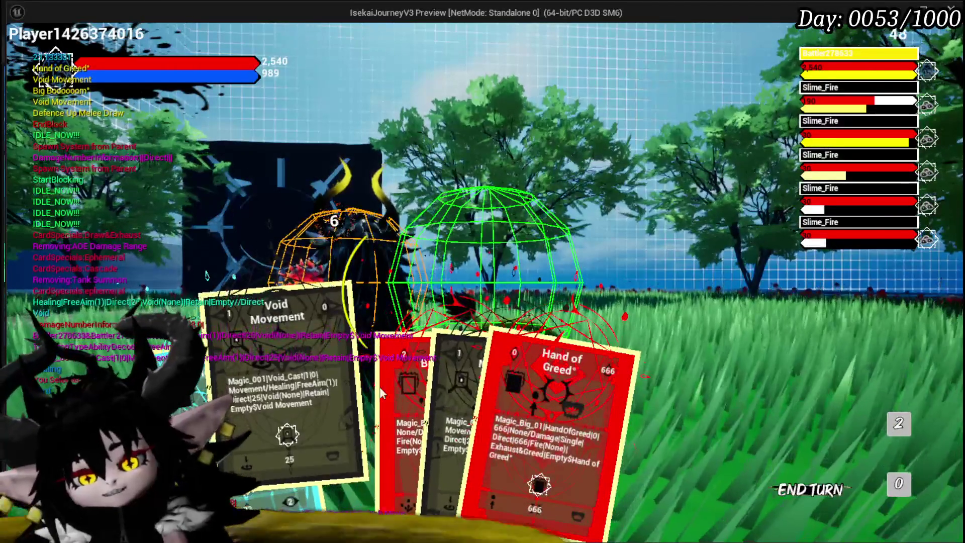
pyautogui.click(303, 397)
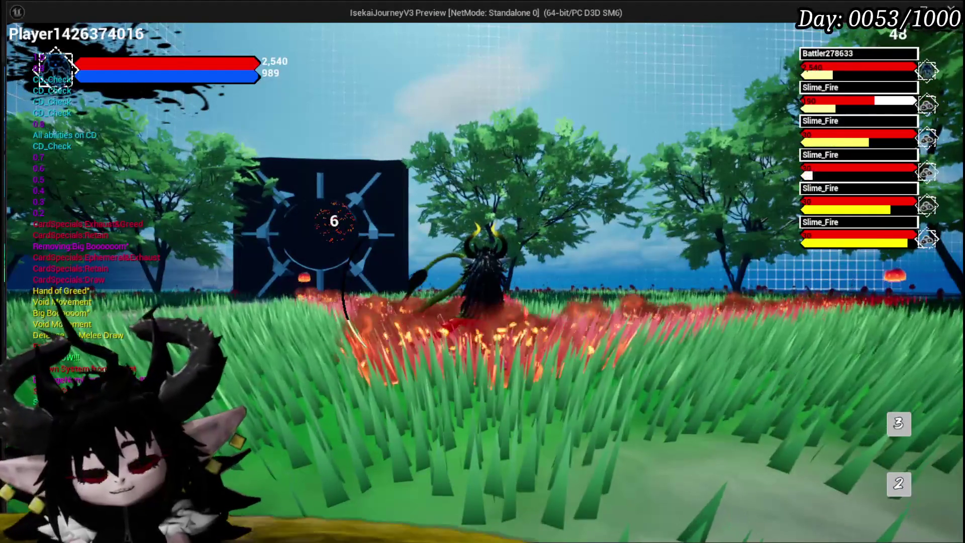
pyautogui.press('Escape')
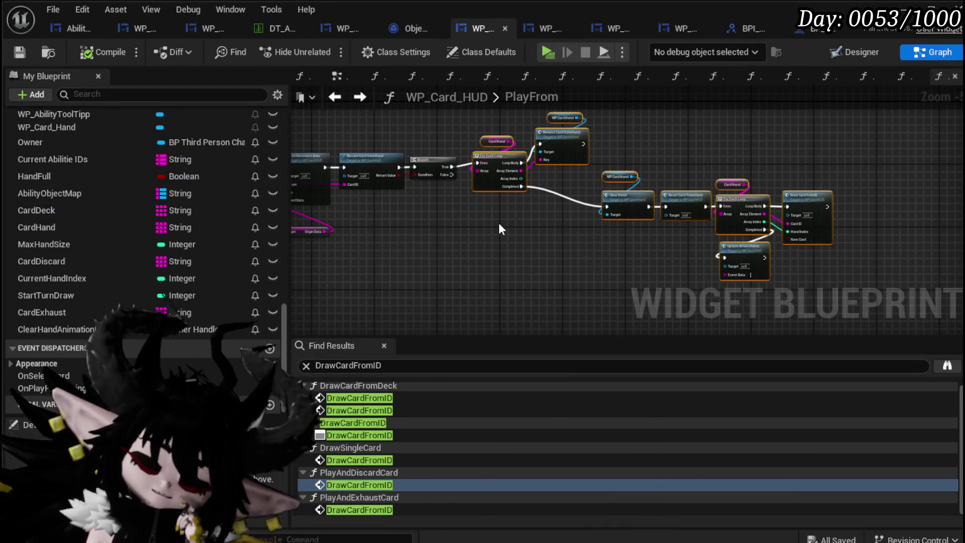
# Step: Move the two Call On Play from String Data nodes aside near GET, FIND and Get Data
pyautogui.scroll(-3, 497, 216)
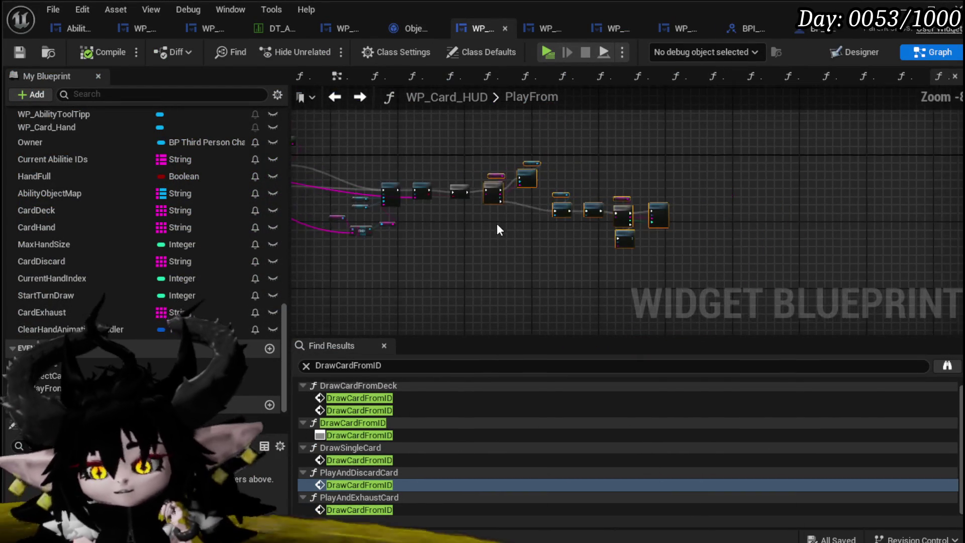
pyautogui.scroll(5, 613, 158)
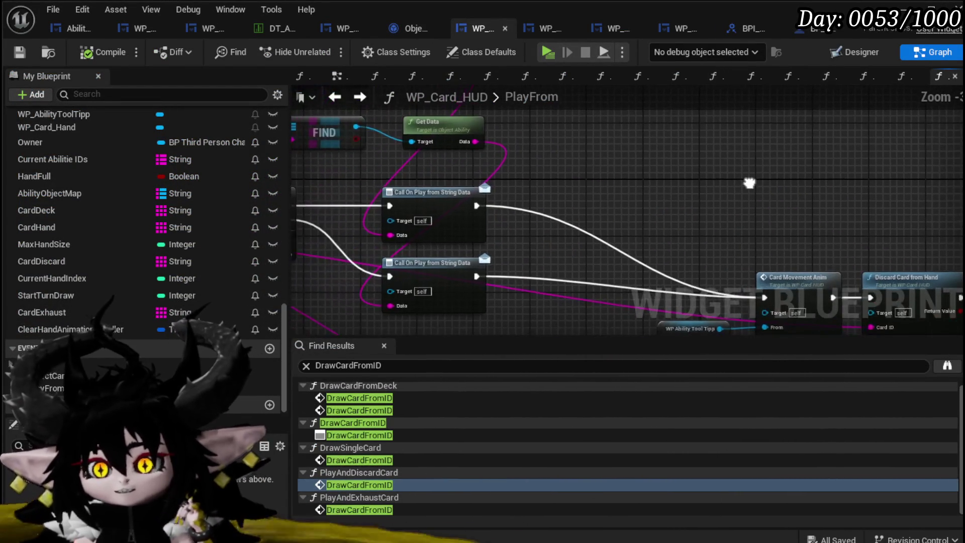
pyautogui.moveTo(751, 187)
pyautogui.mouseDown()
pyautogui.moveTo(448, 146)
pyautogui.moveTo(407, 151)
pyautogui.mouseUp()
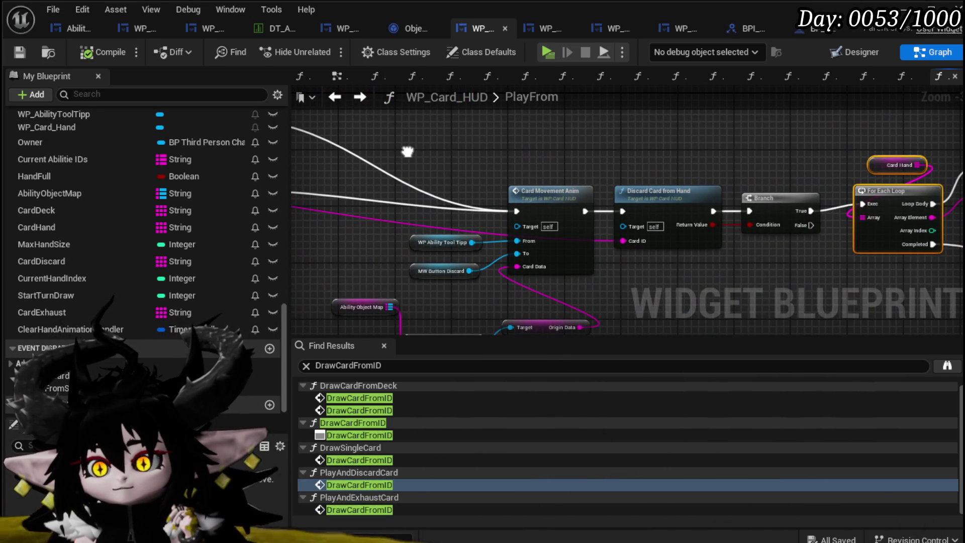
pyautogui.moveTo(407, 151)
pyautogui.mouseDown()
pyautogui.moveTo(728, 168)
pyautogui.moveTo(652, 174)
pyautogui.mouseUp()
pyautogui.scroll(-1, 729, 167)
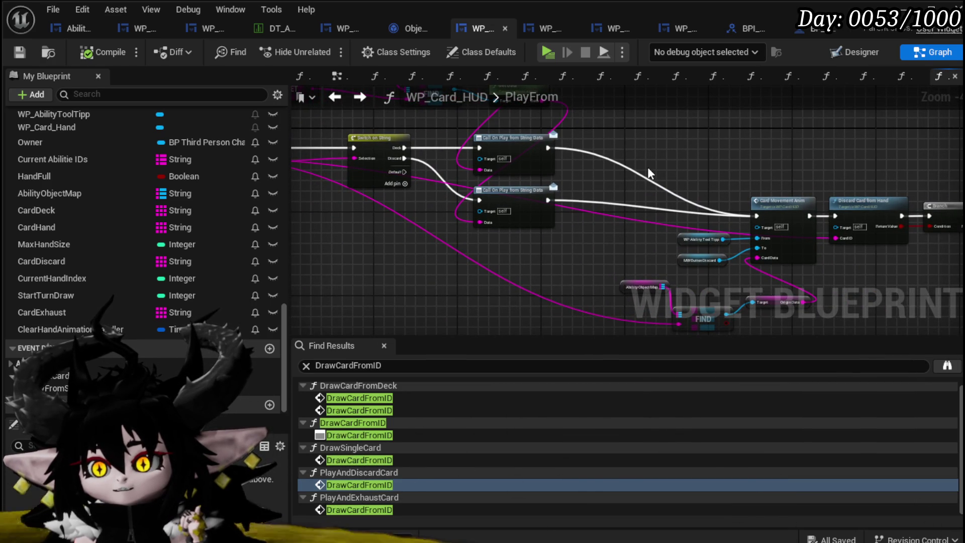
pyautogui.moveTo(527, 138); pyautogui.dragTo(541, 169)
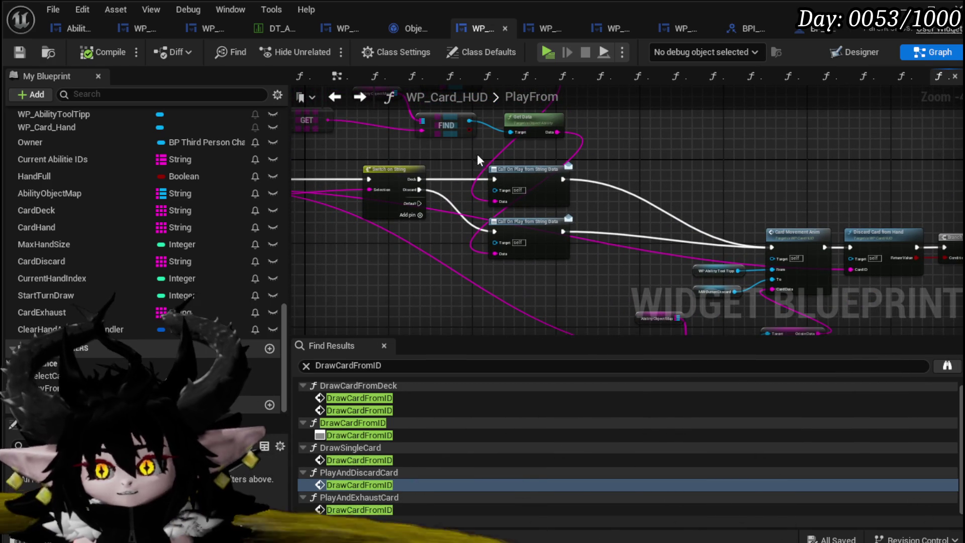
pyautogui.moveTo(529, 230); pyautogui.dragTo(764, 187)
# Step: Route the Switch on String Deck branch straight into Card Movement Anim
pyautogui.moveTo(418, 179)
pyautogui.mouseDown()
pyautogui.moveTo(734, 251)
pyautogui.moveTo(777, 249)
pyautogui.mouseUp()
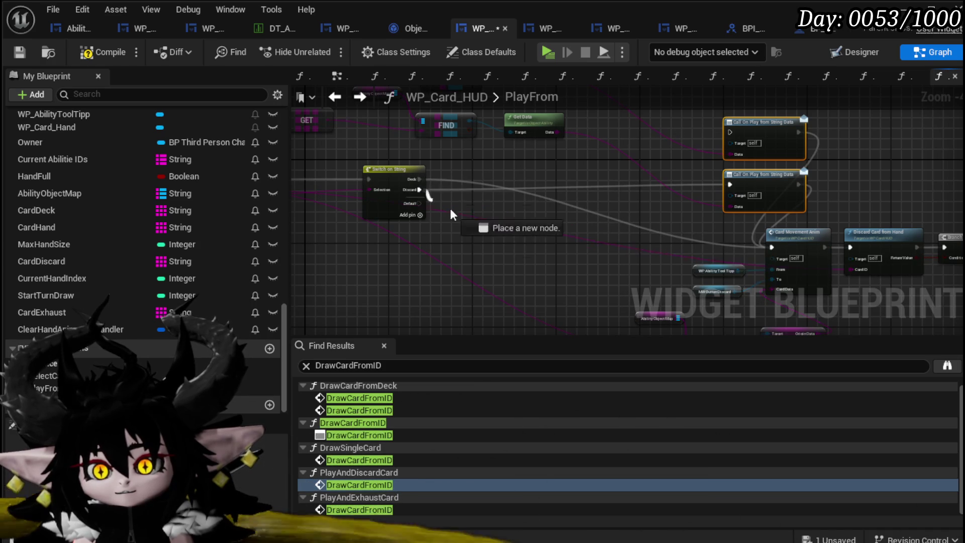
pyautogui.moveTo(527, 200)
pyautogui.mouseDown()
pyautogui.moveTo(563, 231)
pyautogui.moveTo(629, 241)
pyautogui.moveTo(698, 293)
pyautogui.mouseUp()
pyautogui.scroll(2, 496, 198)
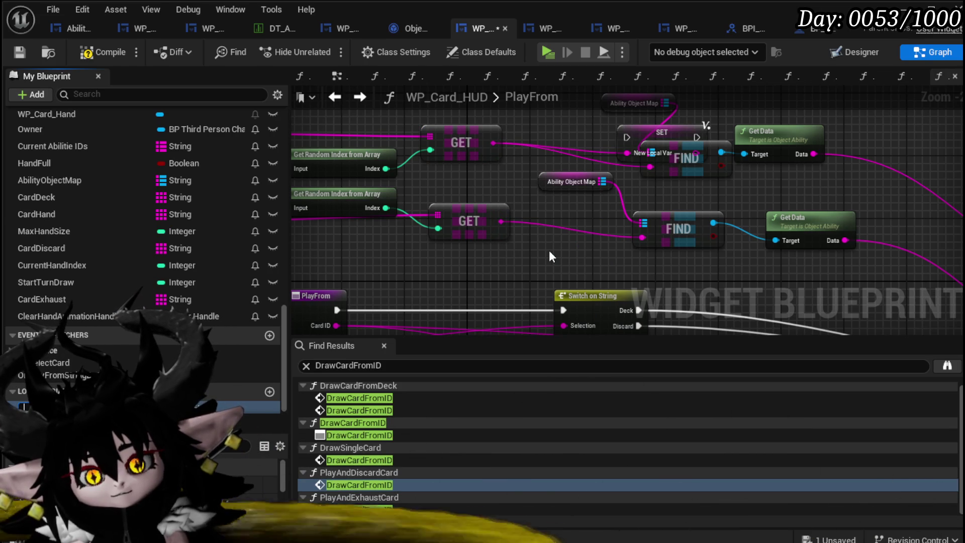
# Step: Add a SET Selected Ability node and run it from Switch on String's Deck branch
pyautogui.write('S')
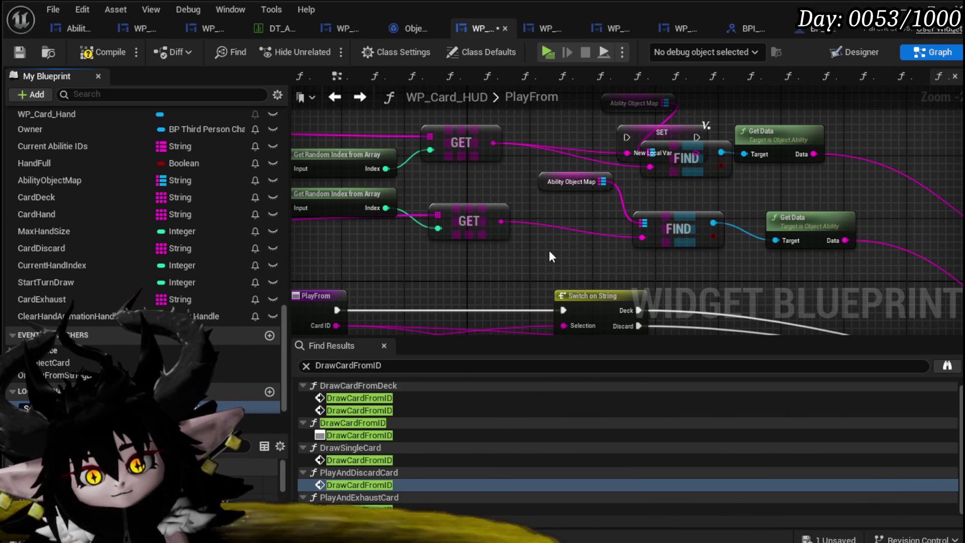
pyautogui.write('elected Ability')
pyautogui.press('Return')
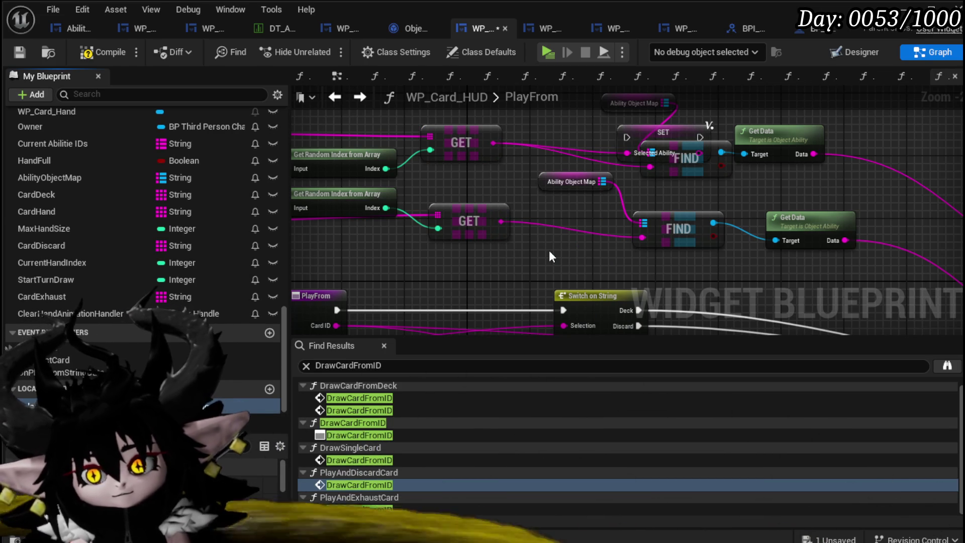
pyautogui.moveTo(641, 125)
pyautogui.mouseDown()
pyautogui.moveTo(605, 349)
pyautogui.moveTo(743, 162)
pyautogui.mouseUp()
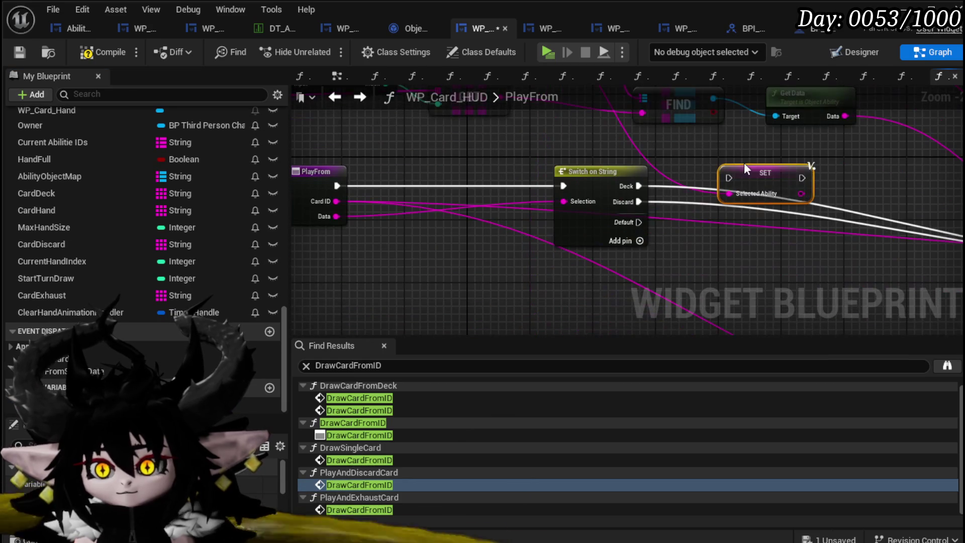
pyautogui.moveTo(638, 186); pyautogui.dragTo(733, 182)
pyautogui.moveTo(749, 173); pyautogui.dragTo(741, 166)
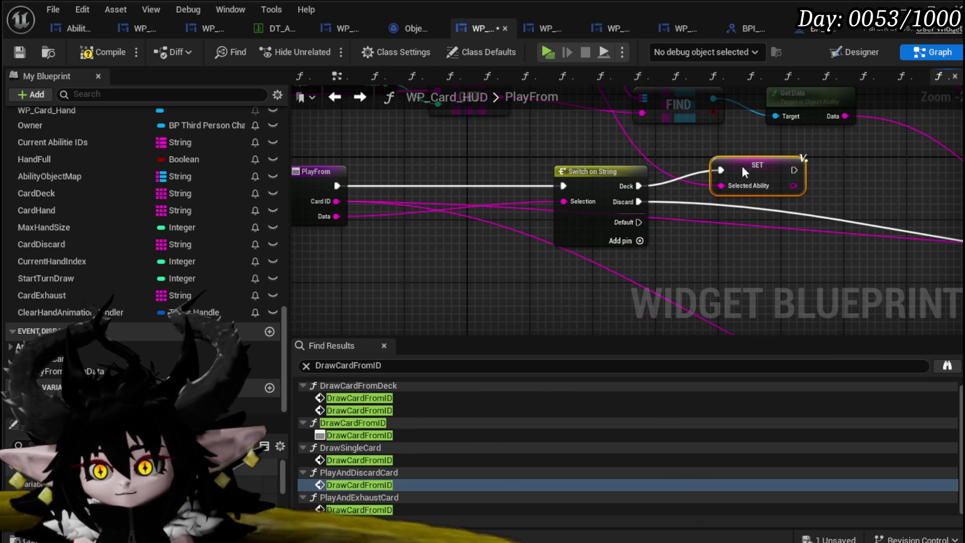
pyautogui.scroll(-2, 617, 227)
pyautogui.scroll(3, 505, 242)
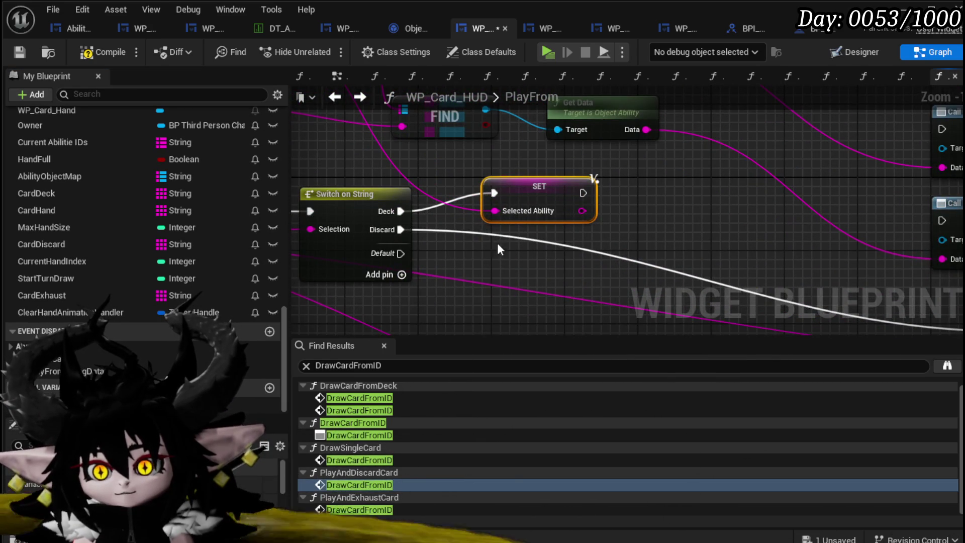
# Step: Duplicate the setter for the Discard branch and feed Get Data into both setters
pyautogui.hotkey('ctrl', 'w')
pyautogui.moveTo(401, 229); pyautogui.dragTo(539, 261)
pyautogui.scroll(-3, 483, 246)
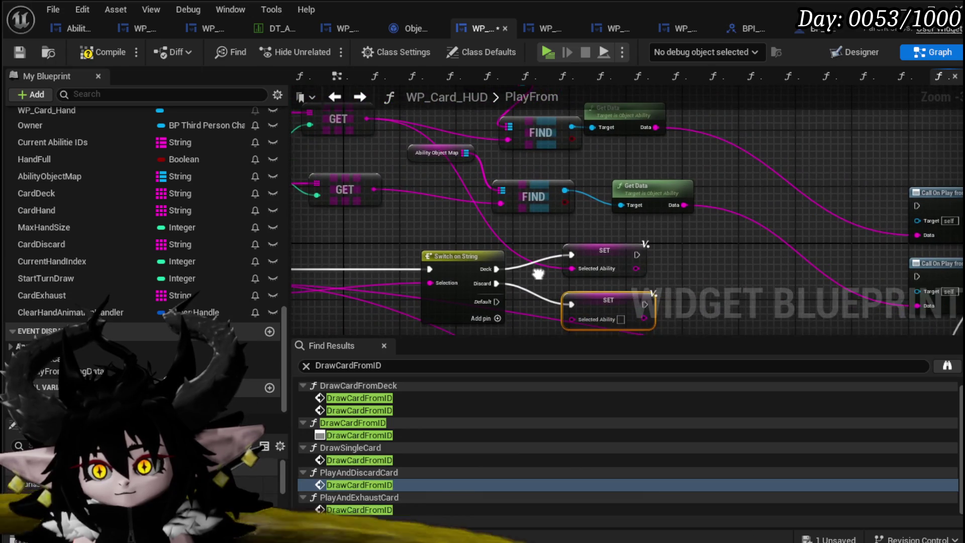
pyautogui.moveTo(652, 123)
pyautogui.mouseDown()
pyautogui.moveTo(551, 267)
pyautogui.moveTo(569, 264)
pyautogui.mouseUp()
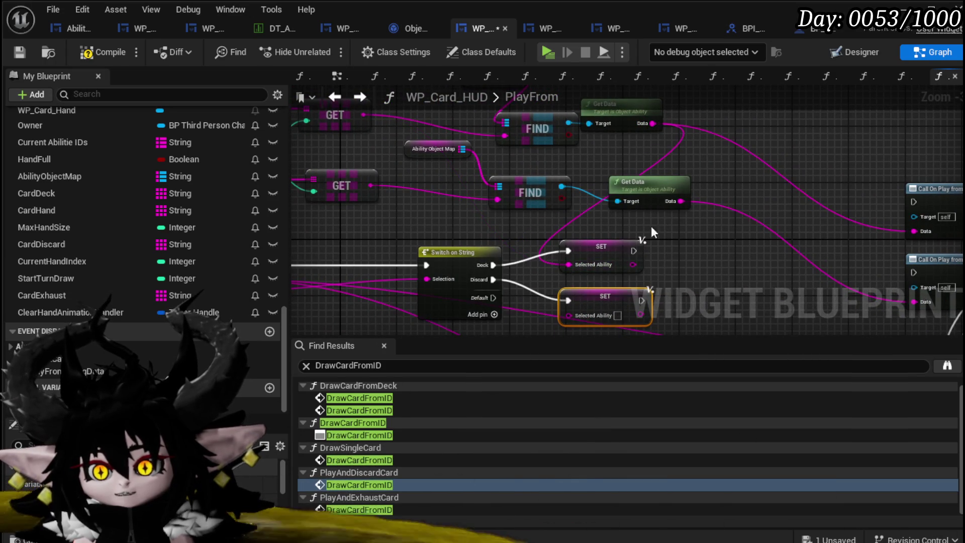
pyautogui.moveTo(681, 201); pyautogui.dragTo(568, 314)
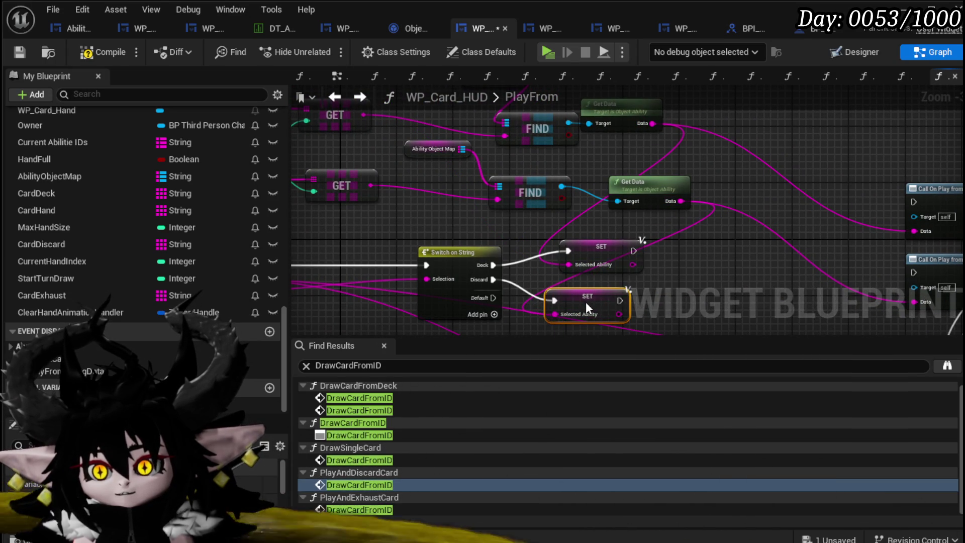
# Step: Continue both Selected Ability setters' execution into Card Movement Anim
pyautogui.moveTo(762, 316); pyautogui.dragTo(531, 219)
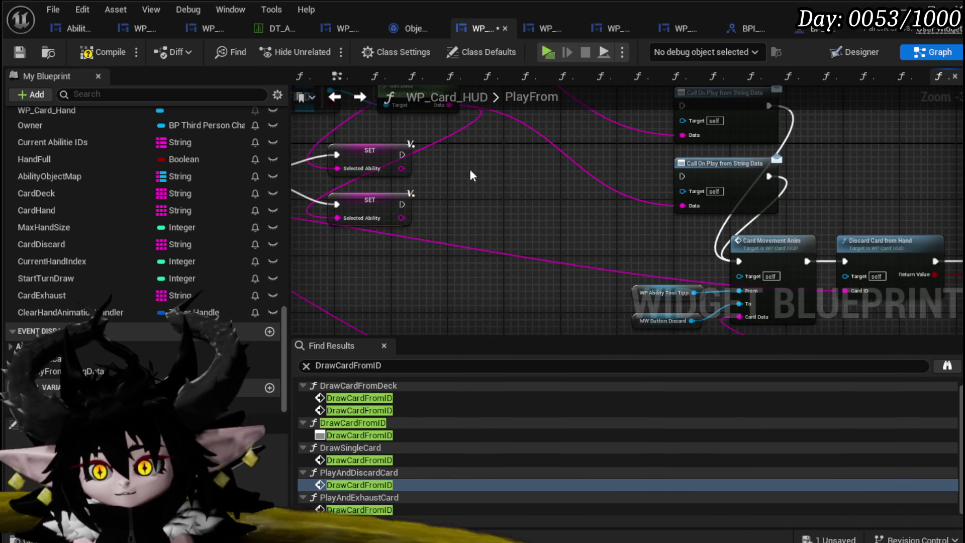
pyautogui.moveTo(402, 154); pyautogui.dragTo(641, 236)
pyautogui.moveTo(732, 258)
pyautogui.mouseDown()
pyautogui.moveTo(741, 261)
pyautogui.moveTo(724, 249)
pyautogui.moveTo(737, 260)
pyautogui.mouseUp()
pyautogui.moveTo(819, 233); pyautogui.dragTo(556, 157)
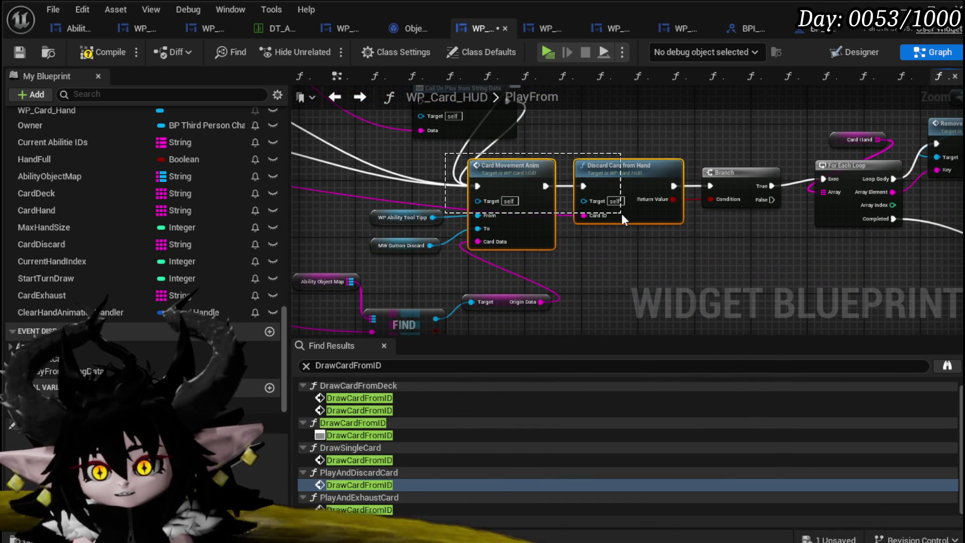
pyautogui.moveTo(454, 207); pyautogui.dragTo(453, 140)
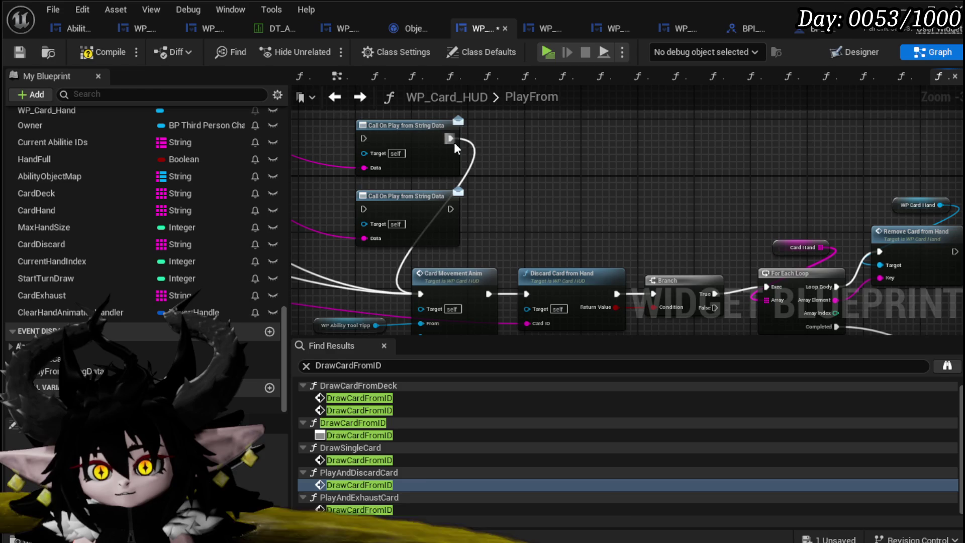
pyautogui.scroll(-6, 626, 179)
pyautogui.scroll(4, 864, 285)
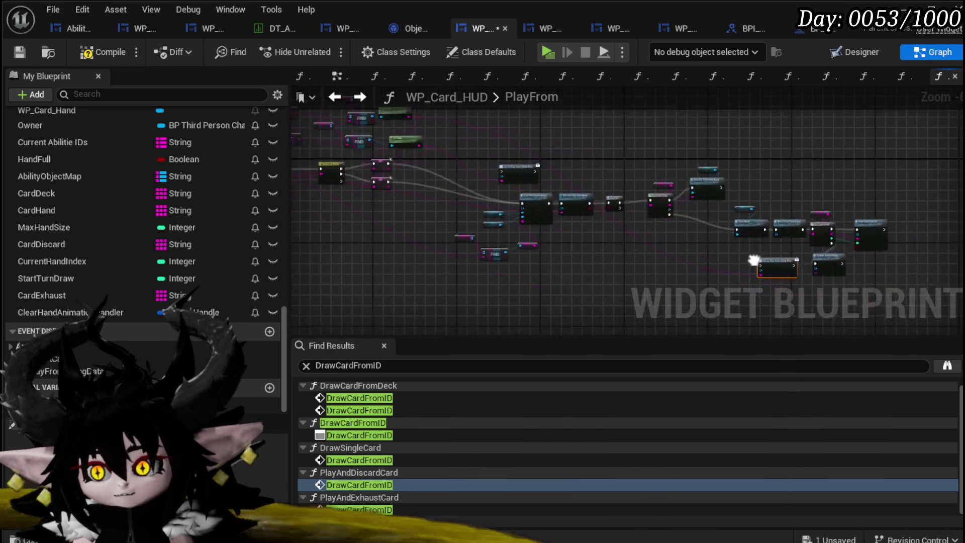
# Step: Chain Update Action Points into Call On Play with Selected Ability as Data, then compile
pyautogui.moveTo(608, 222); pyautogui.dragTo(872, 288)
pyautogui.moveTo(752, 214)
pyautogui.mouseDown()
pyautogui.moveTo(674, 253)
pyautogui.moveTo(844, 293)
pyautogui.moveTo(825, 284)
pyautogui.mouseUp()
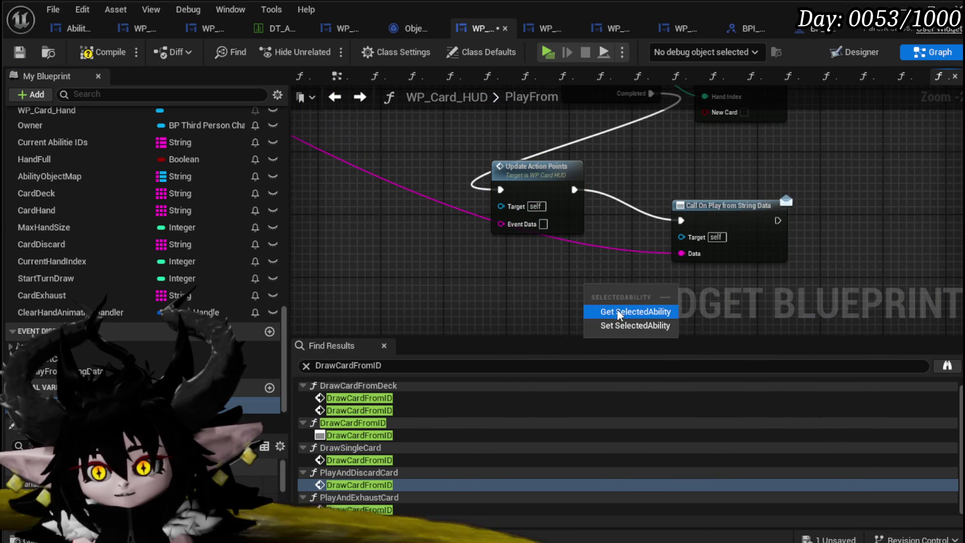
pyautogui.click(619, 313)
pyautogui.moveTo(642, 287)
pyautogui.mouseDown()
pyautogui.moveTo(675, 270)
pyautogui.moveTo(682, 253)
pyautogui.mouseUp()
pyautogui.scroll(-2, 653, 272)
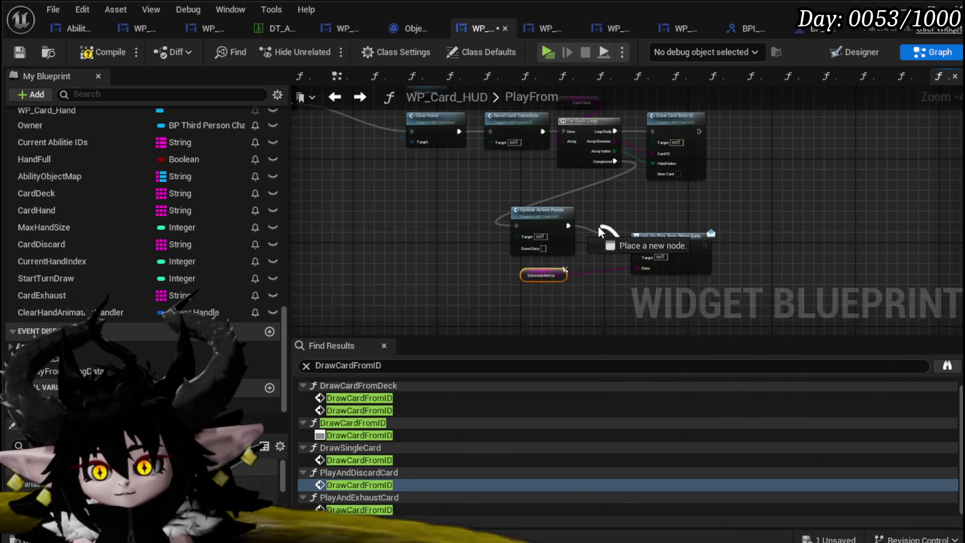
pyautogui.moveTo(604, 231); pyautogui.dragTo(622, 240)
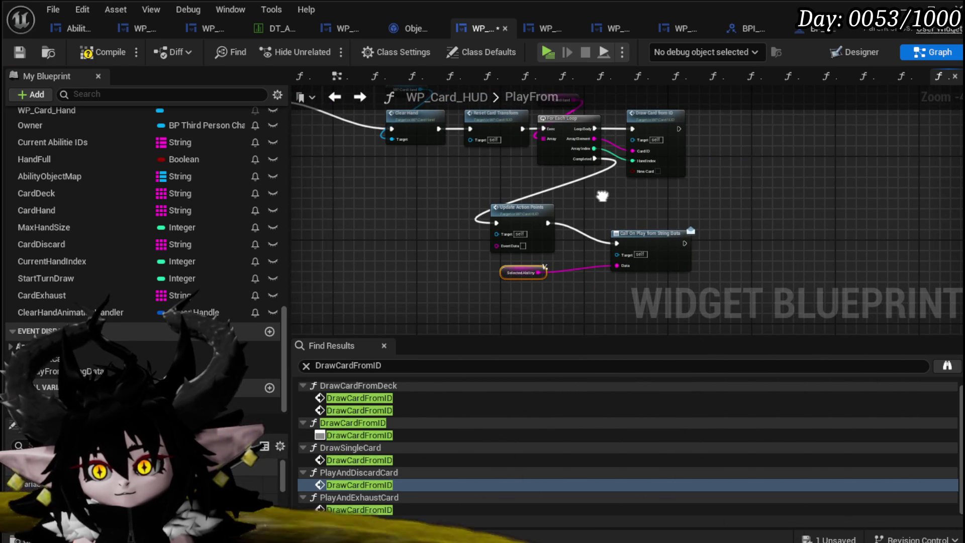
pyautogui.moveTo(602, 196); pyautogui.dragTo(595, 198)
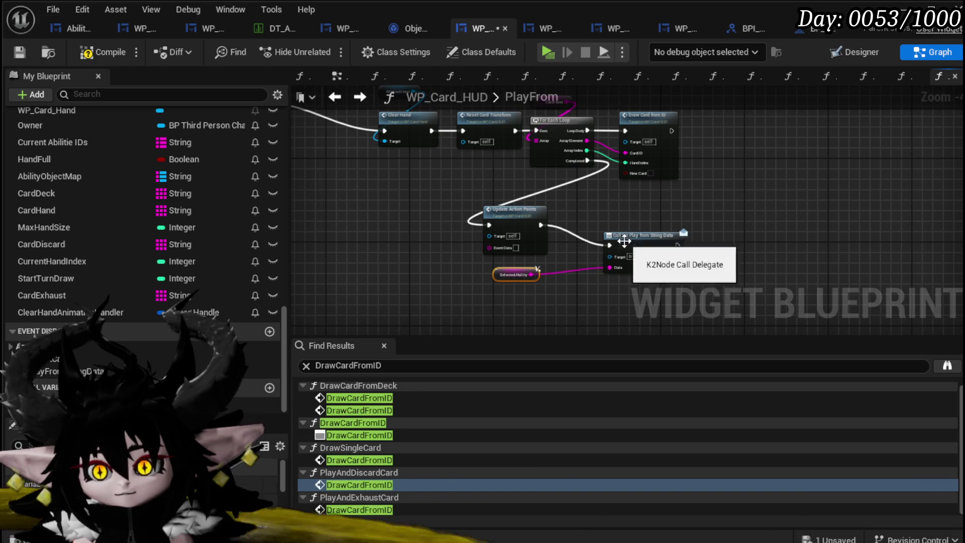
pyautogui.scroll(-5, 561, 273)
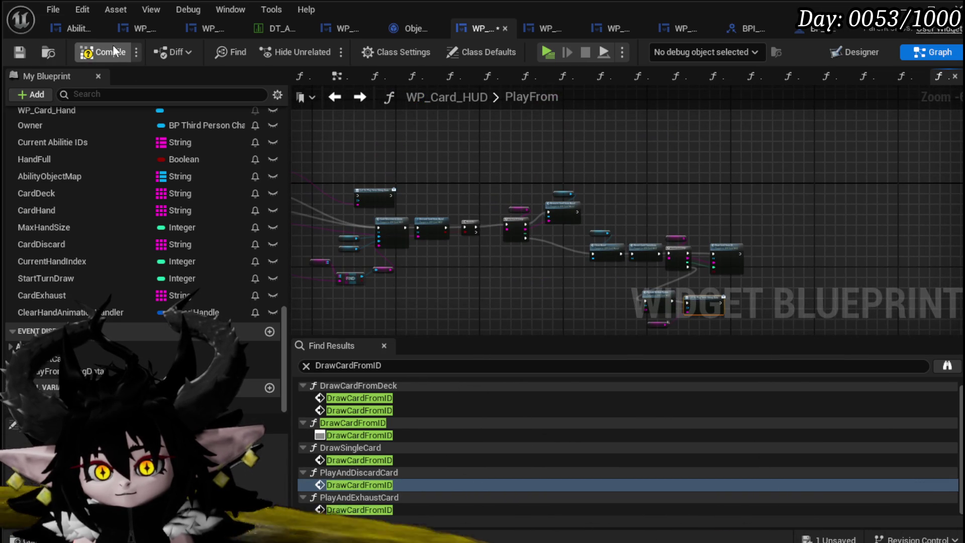
pyautogui.click(102, 51)
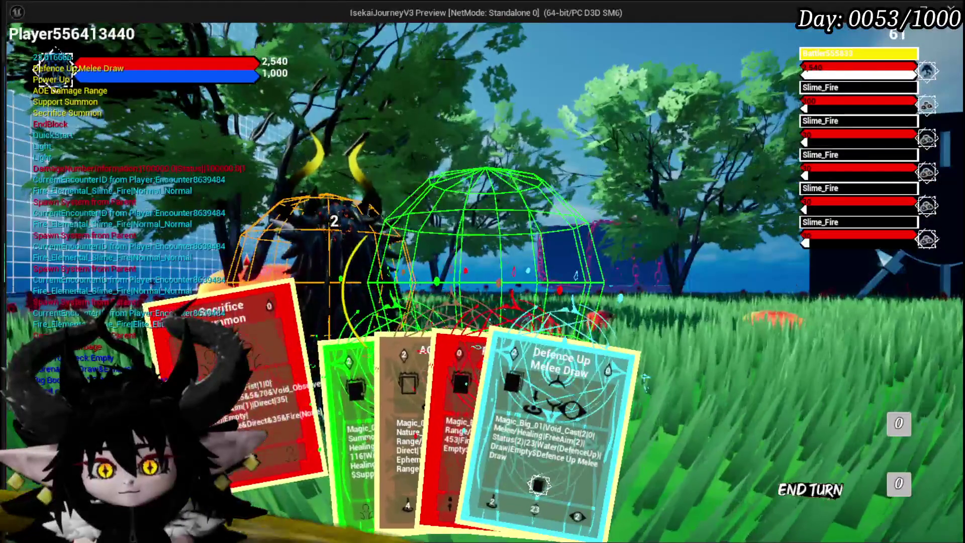
# Step: In the preview battle, play a summon card and the Defence Up Melee Draw card
pyautogui.click(336, 421)
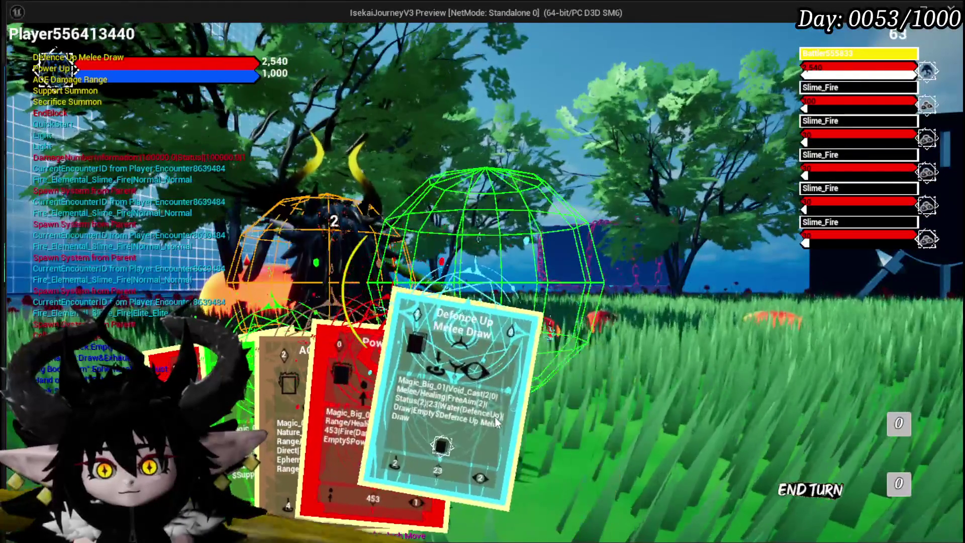
pyautogui.click(462, 417)
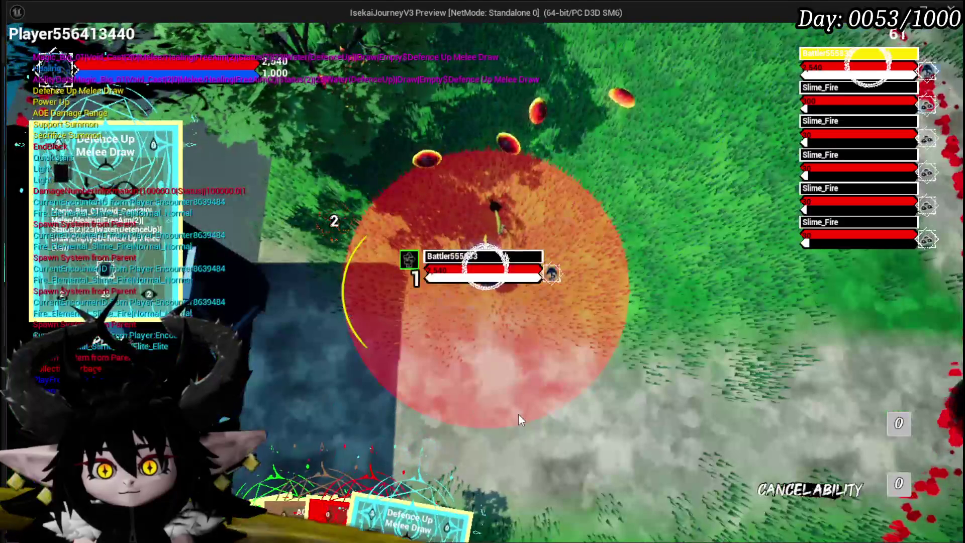
pyautogui.click(518, 417)
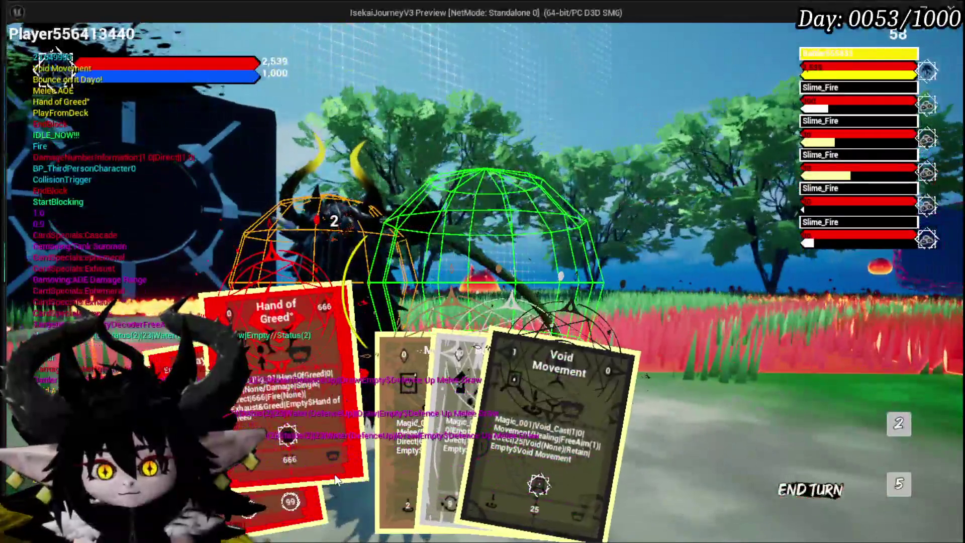
# Step: Play PlayFromDeck, pick Adrenaline from the deck list, then stop the preview and save
pyautogui.click(287, 490)
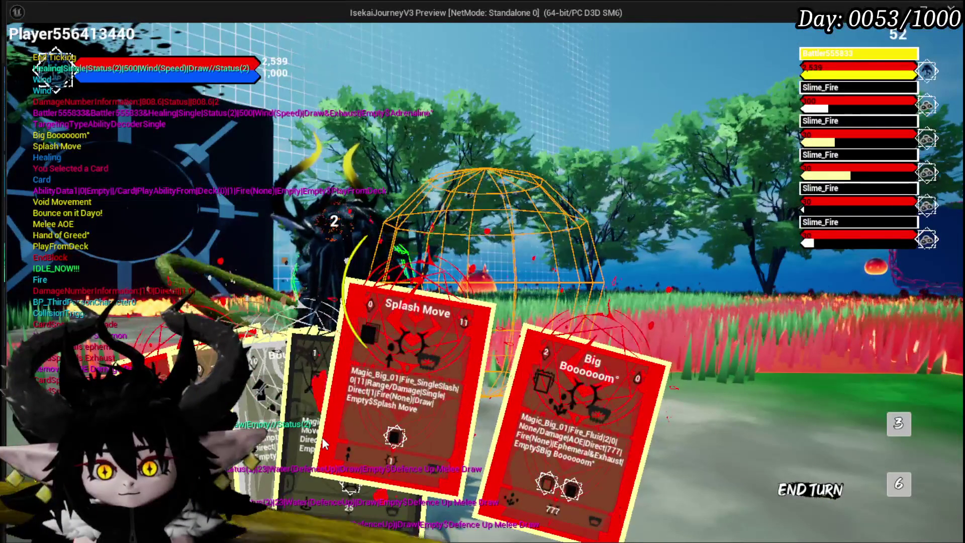
pyautogui.click(893, 424)
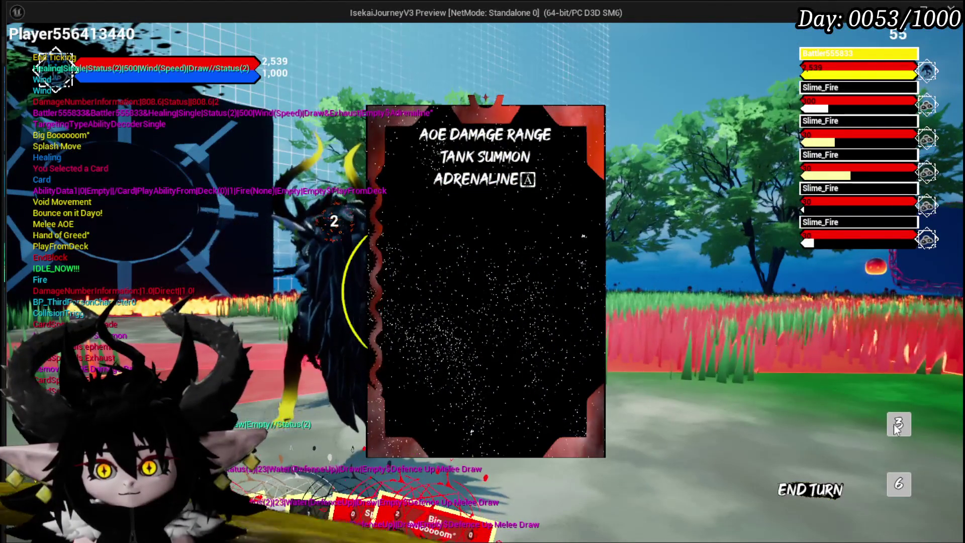
pyautogui.click(899, 484)
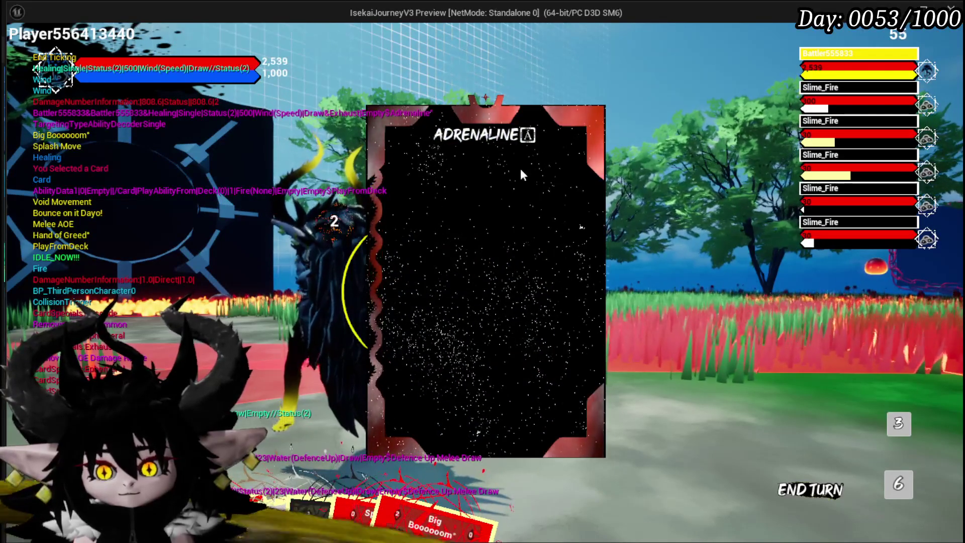
pyautogui.click(475, 135)
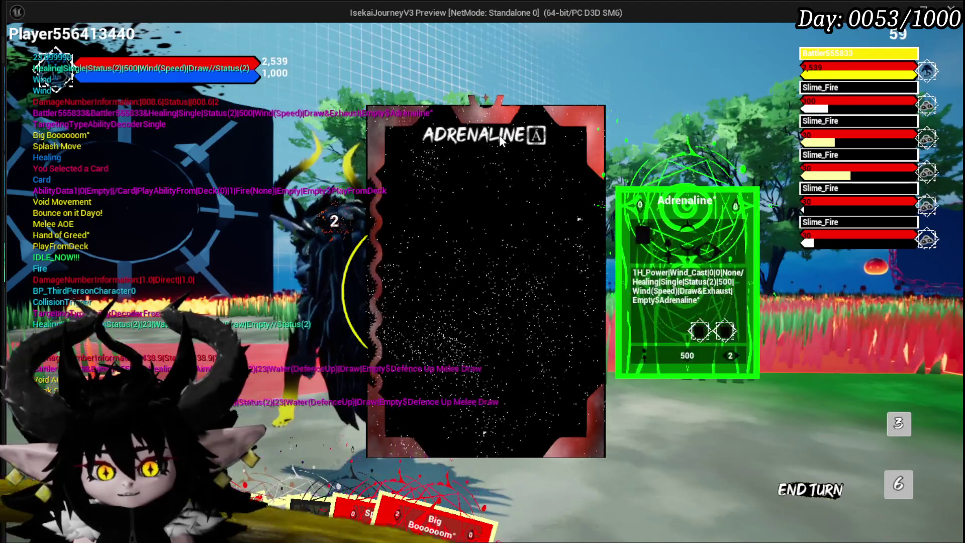
pyautogui.press('Escape')
pyautogui.click(9, 50)
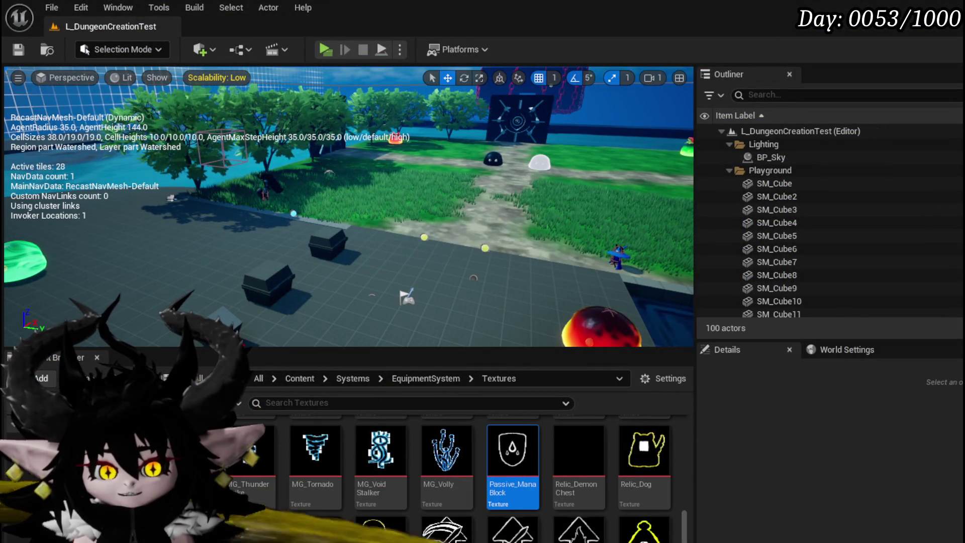
# Step: Back in PlayFrom, move the Selected Ability getter above Update Action Points
pyautogui.hotkey('alt', 'Tab')
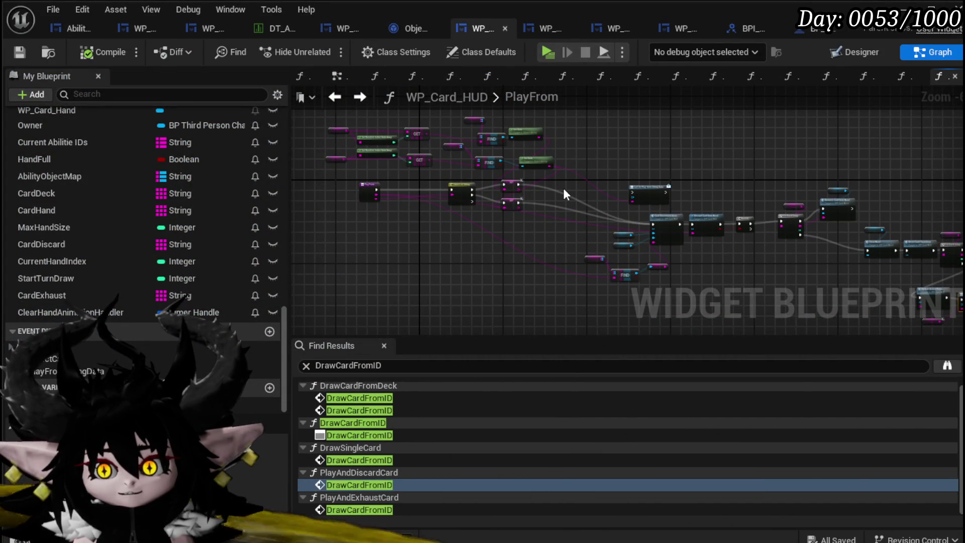
pyautogui.moveTo(562, 187)
pyautogui.mouseDown()
pyautogui.moveTo(369, 170)
pyautogui.moveTo(412, 170)
pyautogui.mouseUp()
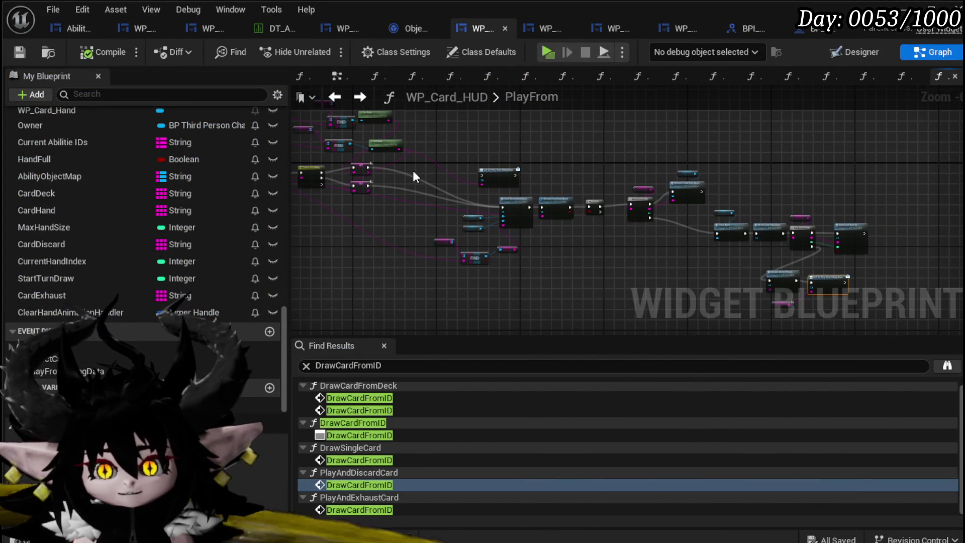
pyautogui.scroll(5, 573, 202)
pyautogui.moveTo(573, 202); pyautogui.dragTo(513, 207)
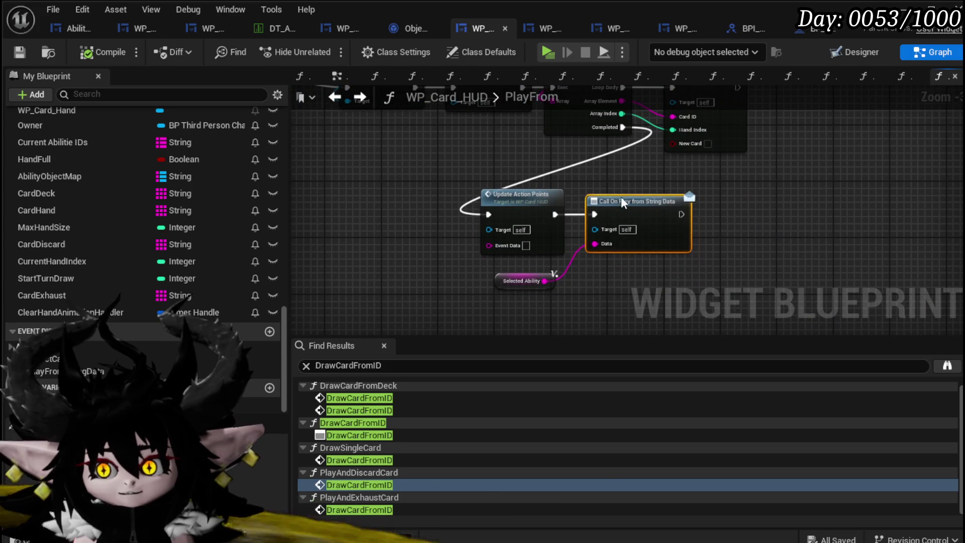
pyautogui.moveTo(616, 197); pyautogui.dragTo(602, 197)
pyautogui.moveTo(515, 283)
pyautogui.mouseDown()
pyautogui.moveTo(613, 168)
pyautogui.moveTo(709, 266)
pyautogui.mouseUp()
# Step: Shift the broadcast call node right, near the Clear Hand to Draw Card from ID chain
pyautogui.moveTo(546, 234)
pyautogui.mouseDown()
pyautogui.moveTo(523, 261)
pyautogui.moveTo(612, 308)
pyautogui.moveTo(589, 304)
pyautogui.mouseUp()
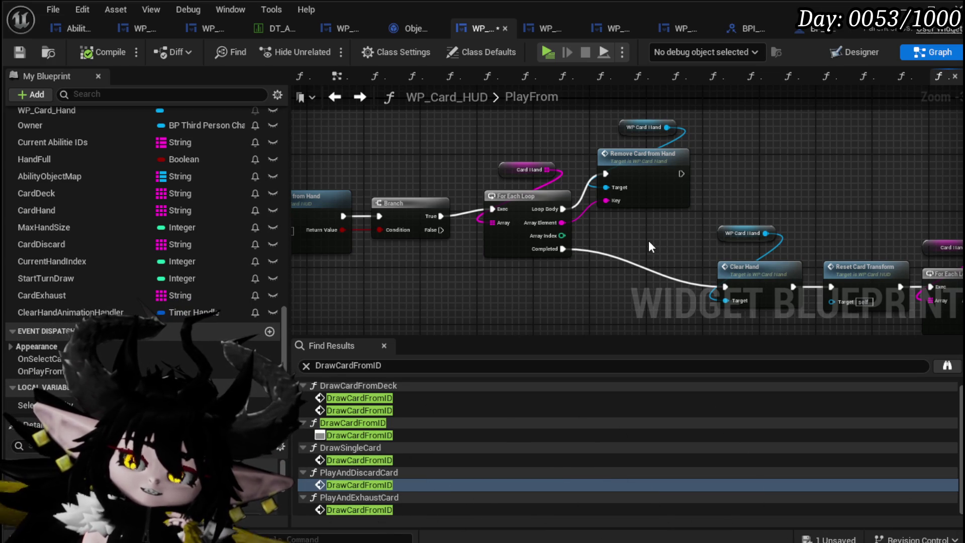
pyautogui.moveTo(648, 240)
pyautogui.mouseDown()
pyautogui.moveTo(713, 156)
pyautogui.moveTo(645, 260)
pyautogui.mouseUp()
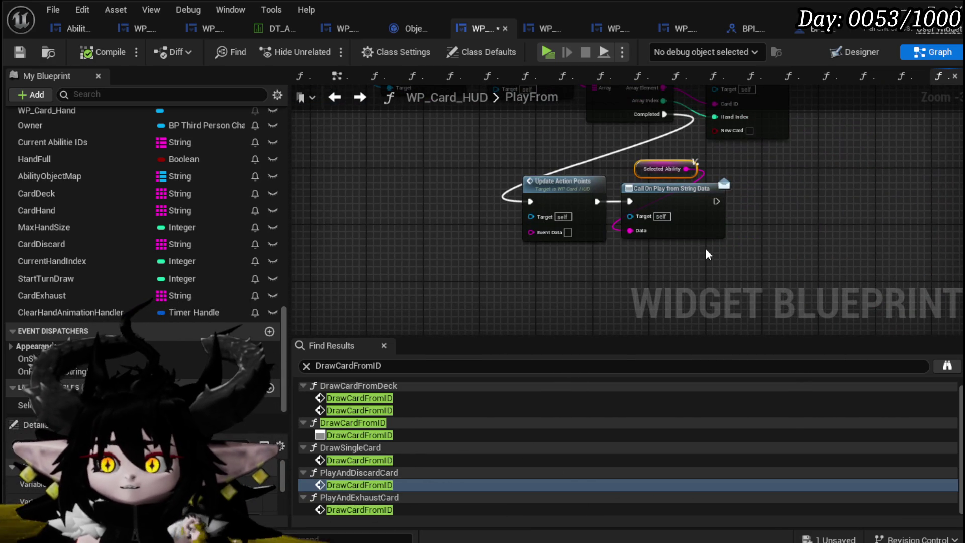
pyautogui.moveTo(706, 247); pyautogui.dragTo(586, 283)
pyautogui.moveTo(569, 242); pyautogui.dragTo(646, 243)
pyautogui.moveTo(516, 258); pyautogui.dragTo(538, 271)
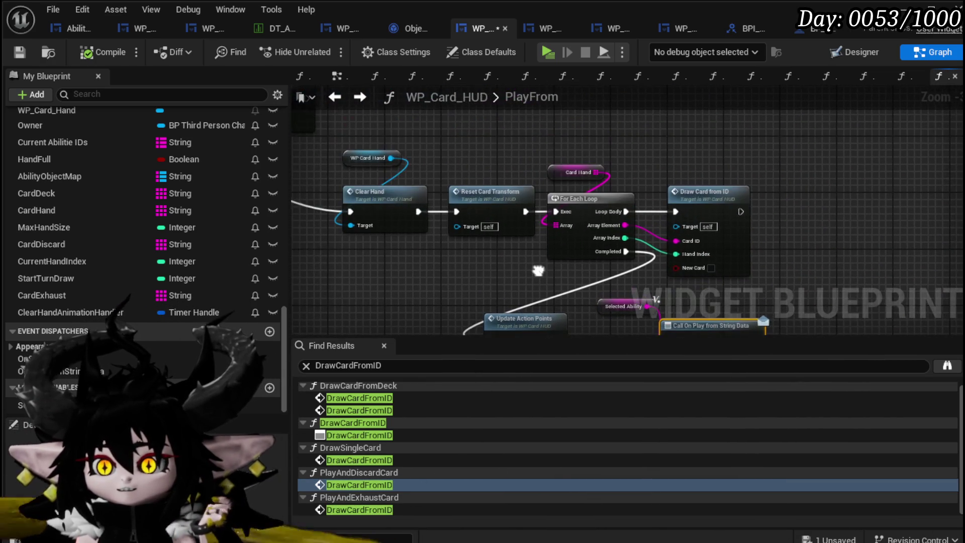
pyautogui.scroll(2, 540, 256)
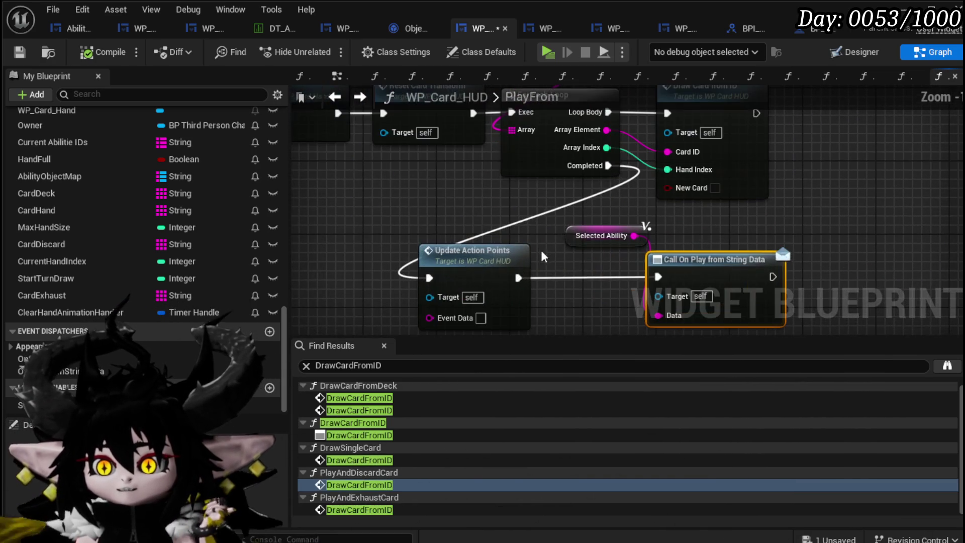
pyautogui.click(568, 250)
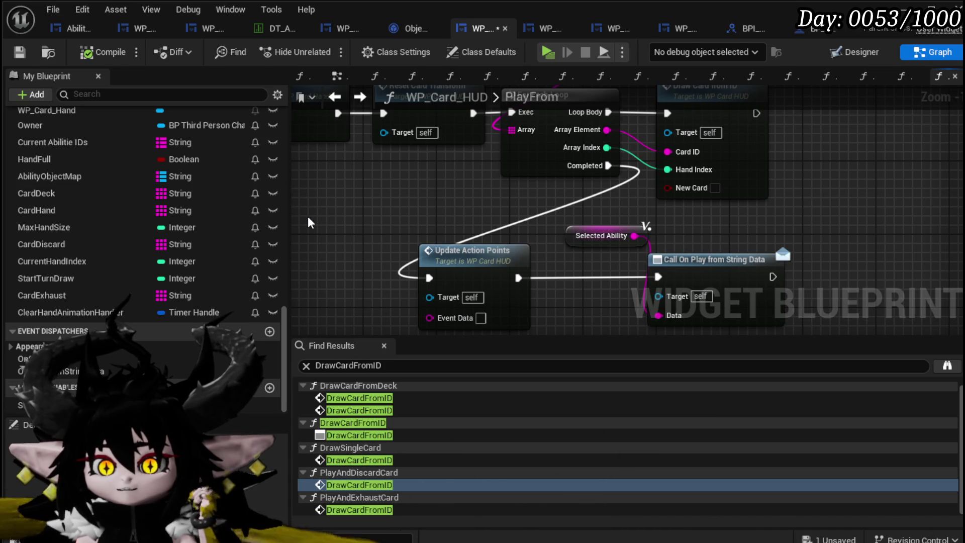
# Step: Place a CardDeck getter in the PlayFrom graph beside the SET nodes
pyautogui.moveTo(64, 191)
pyautogui.mouseDown()
pyautogui.moveTo(392, 202)
pyautogui.moveTo(344, 202)
pyautogui.mouseUp()
pyautogui.click(364, 246)
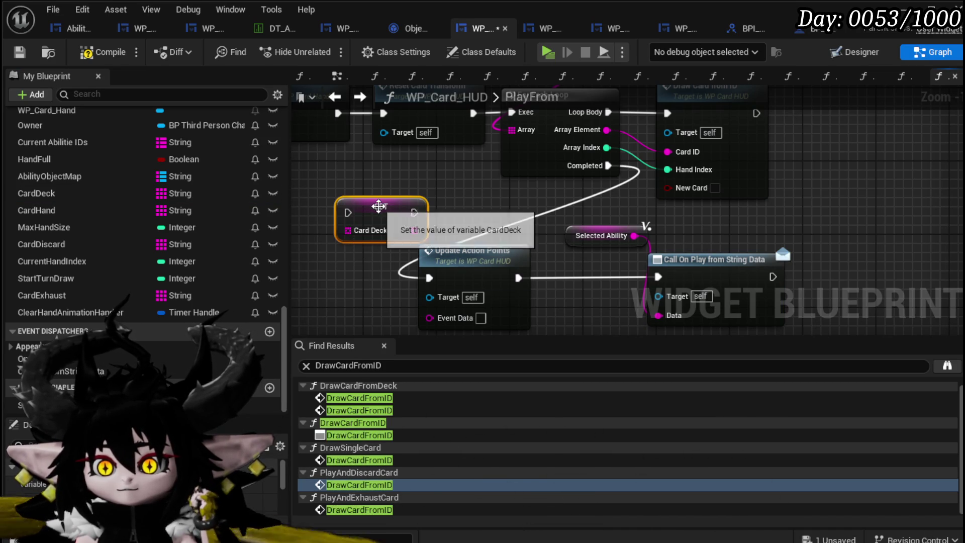
pyautogui.scroll(-6, 607, 215)
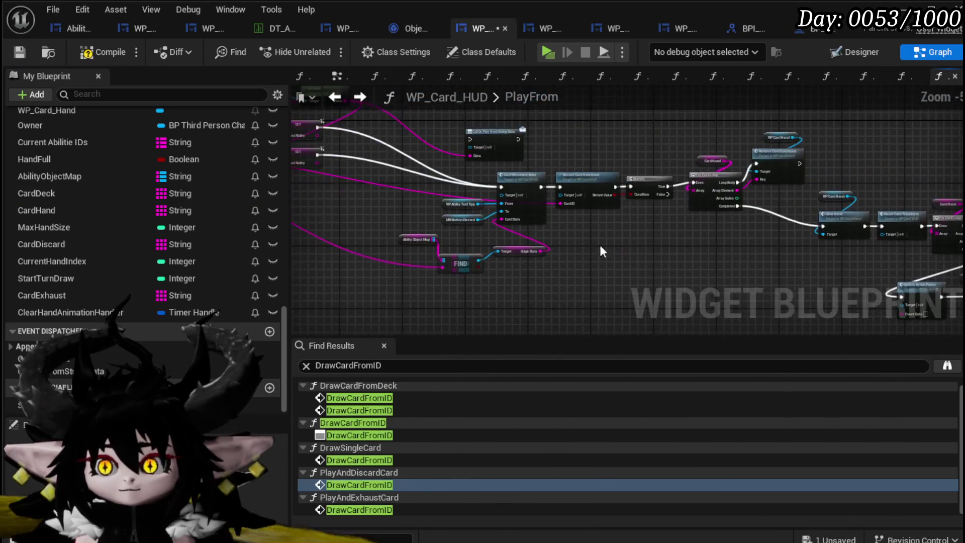
pyautogui.scroll(5, 511, 227)
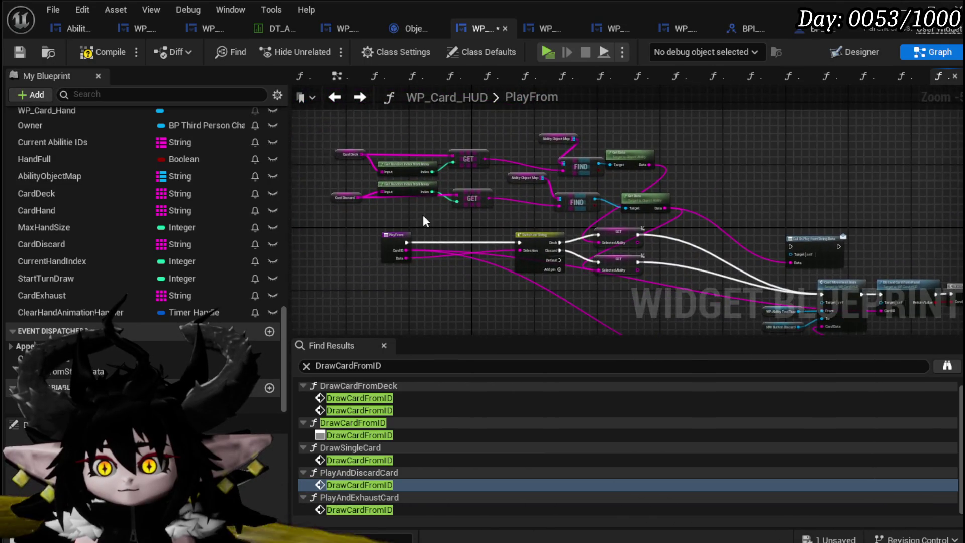
pyautogui.moveTo(372, 295)
pyautogui.mouseDown()
pyautogui.moveTo(686, 206)
pyautogui.moveTo(503, 227)
pyautogui.mouseUp()
pyautogui.click(554, 219)
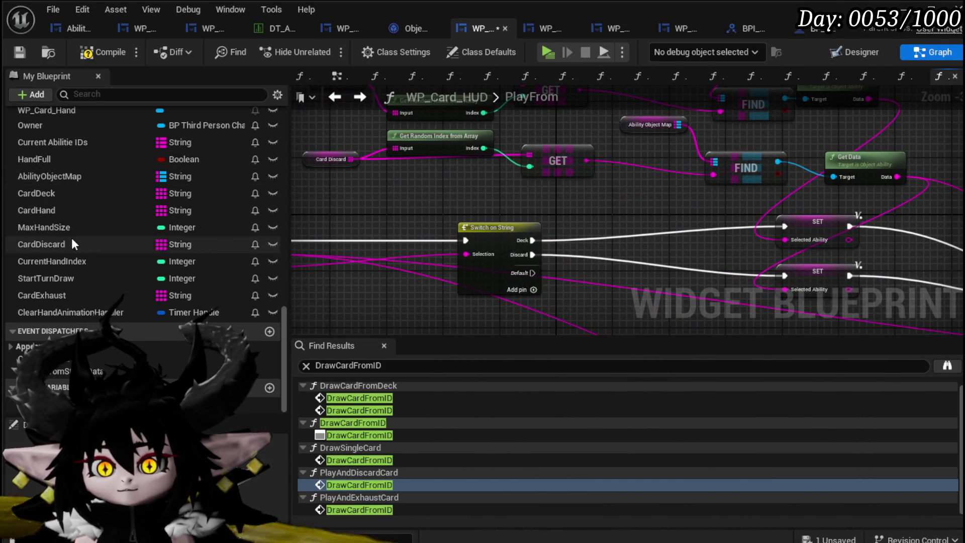
pyautogui.moveTo(53, 191)
pyautogui.mouseDown()
pyautogui.moveTo(610, 199)
pyautogui.moveTo(628, 218)
pyautogui.moveTo(347, 178)
pyautogui.mouseUp()
pyautogui.click(629, 221)
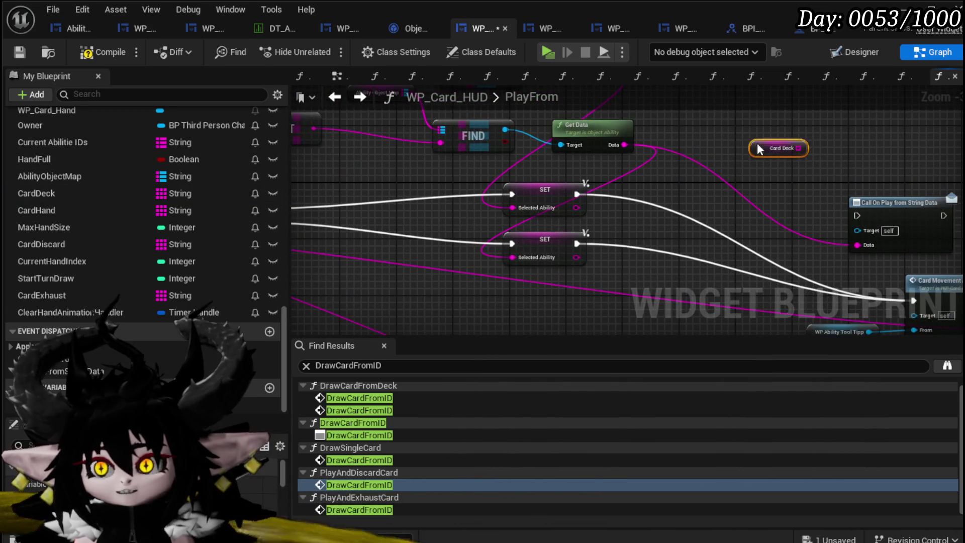
pyautogui.moveTo(766, 160); pyautogui.dragTo(523, 150)
pyautogui.moveTo(671, 185); pyautogui.dragTo(616, 161)
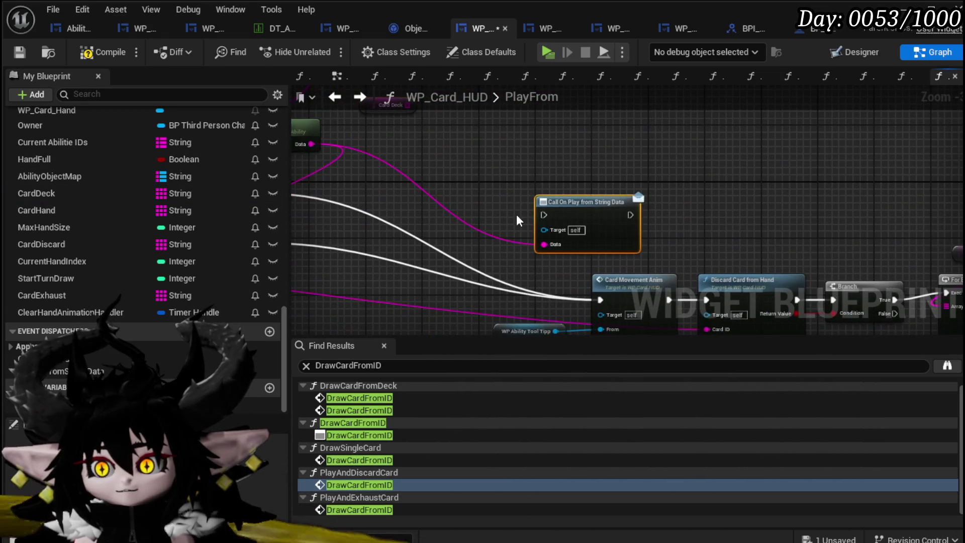
# Step: Delete the Call On Play from String Data node and search 'Parse' from Selected Ability
pyautogui.press('Delete')
pyautogui.moveTo(514, 219); pyautogui.dragTo(641, 259)
pyautogui.moveTo(526, 144)
pyautogui.mouseDown()
pyautogui.moveTo(538, 168)
pyautogui.moveTo(583, 179)
pyautogui.moveTo(562, 173)
pyautogui.moveTo(698, 74)
pyautogui.mouseUp()
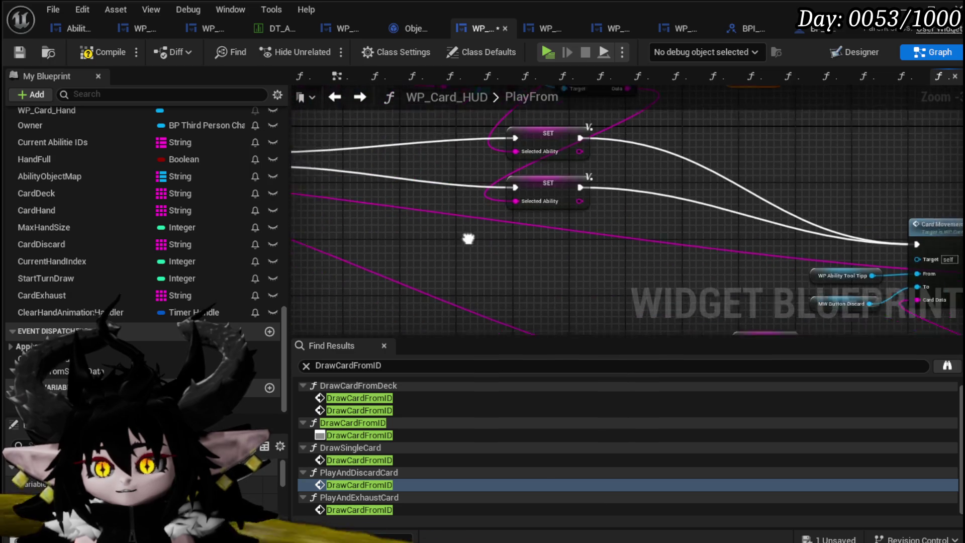
pyautogui.moveTo(585, 146); pyautogui.dragTo(411, 155)
pyautogui.moveTo(432, 211)
pyautogui.mouseDown()
pyautogui.moveTo(431, 223)
pyautogui.moveTo(372, 247)
pyautogui.mouseUp()
pyautogui.write('Parse')
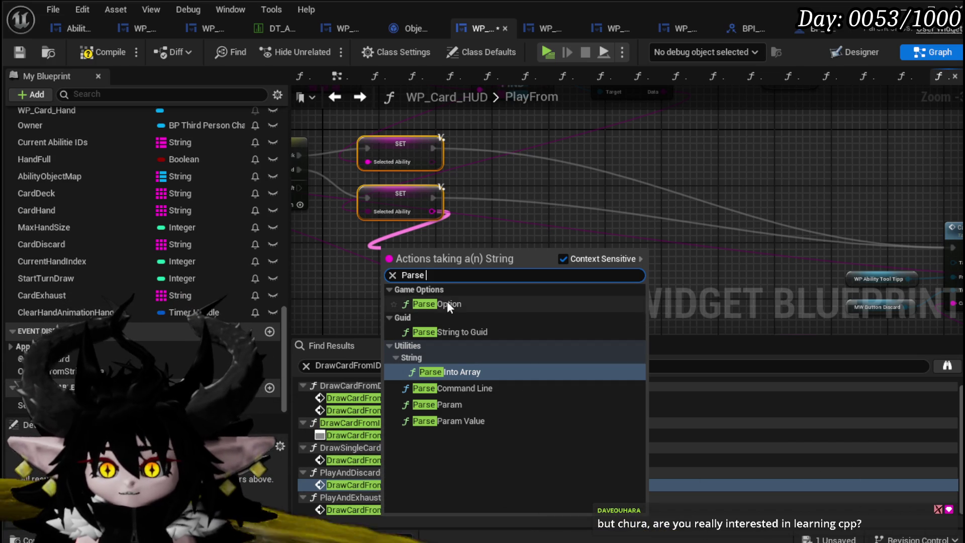
# Step: Add a Parse Into Array node for Selected Ability with '$' as the delimiter
pyautogui.click(442, 372)
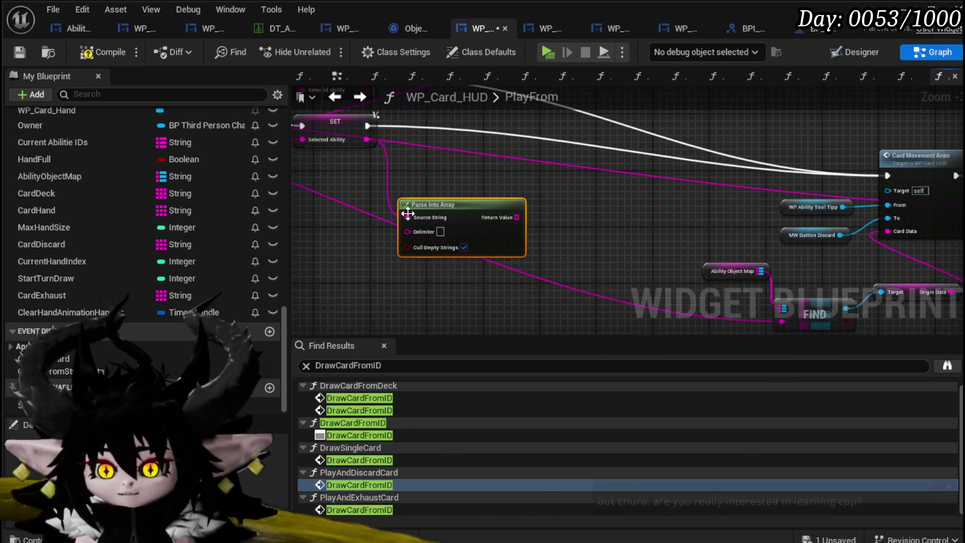
pyautogui.keyDown('alt'); pyautogui.click(409, 219); pyautogui.keyUp('alt')
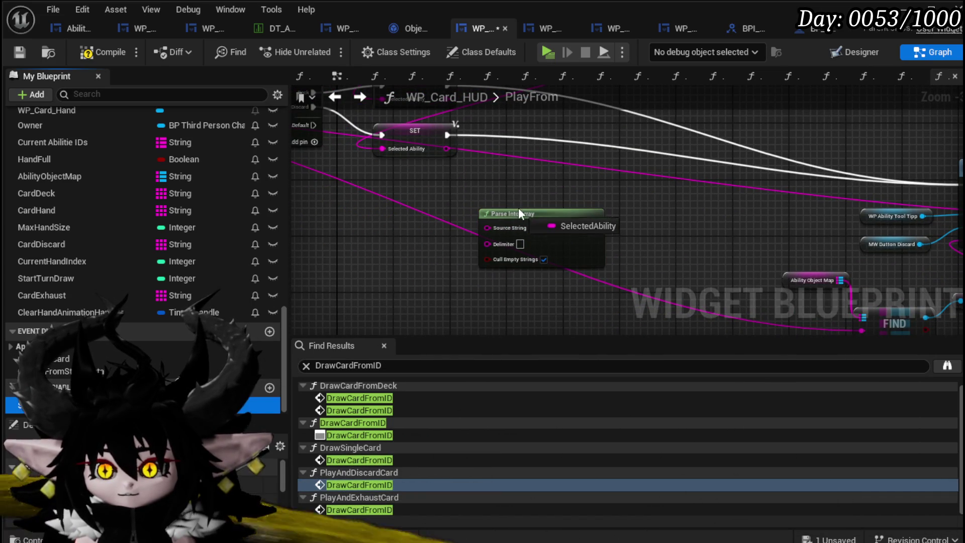
pyautogui.moveTo(521, 235)
pyautogui.mouseDown()
pyautogui.moveTo(510, 260)
pyautogui.moveTo(429, 267)
pyautogui.mouseUp()
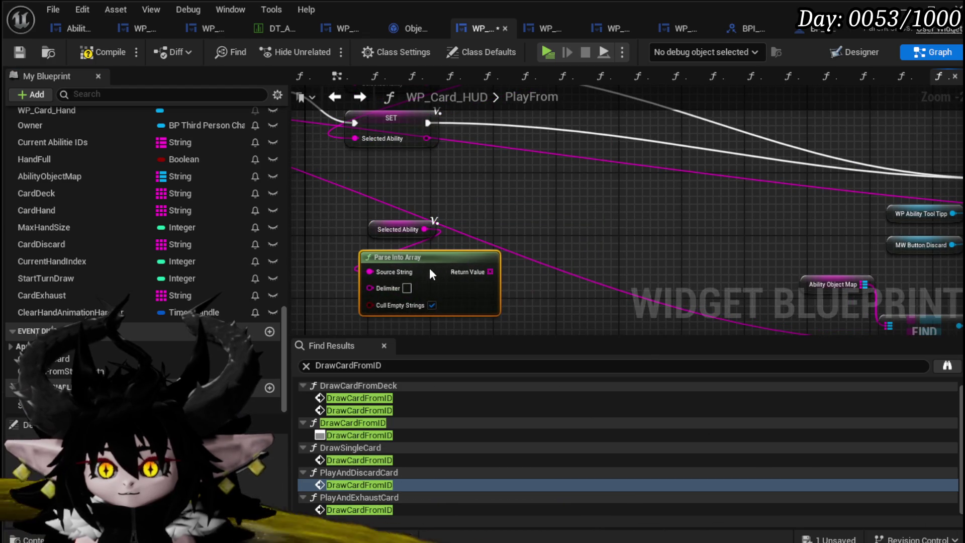
pyautogui.moveTo(487, 227); pyautogui.dragTo(538, 242)
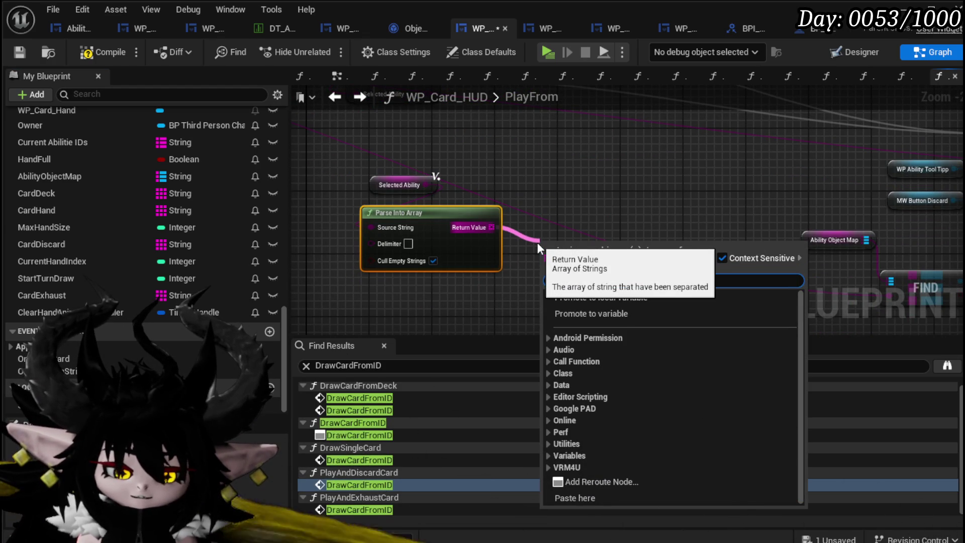
pyautogui.write('$')
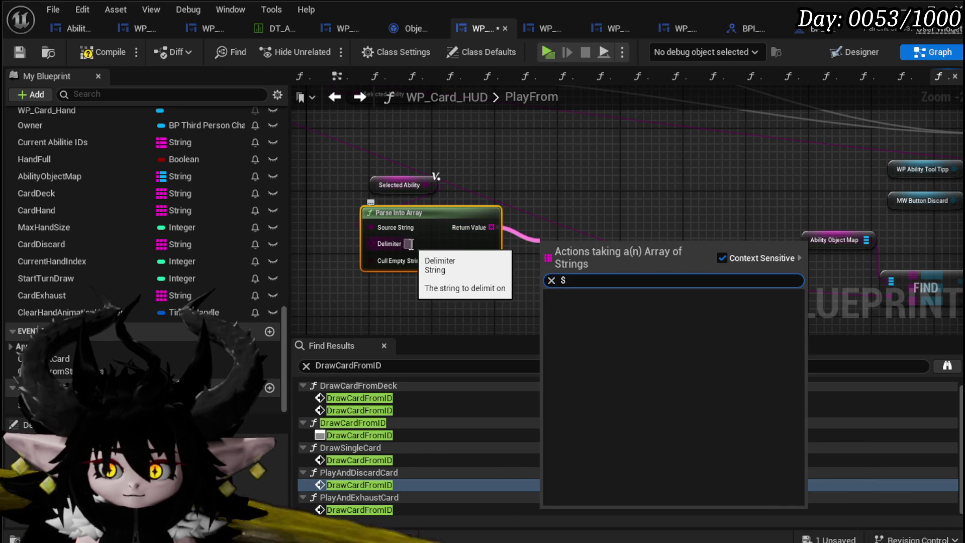
pyautogui.click(675, 195)
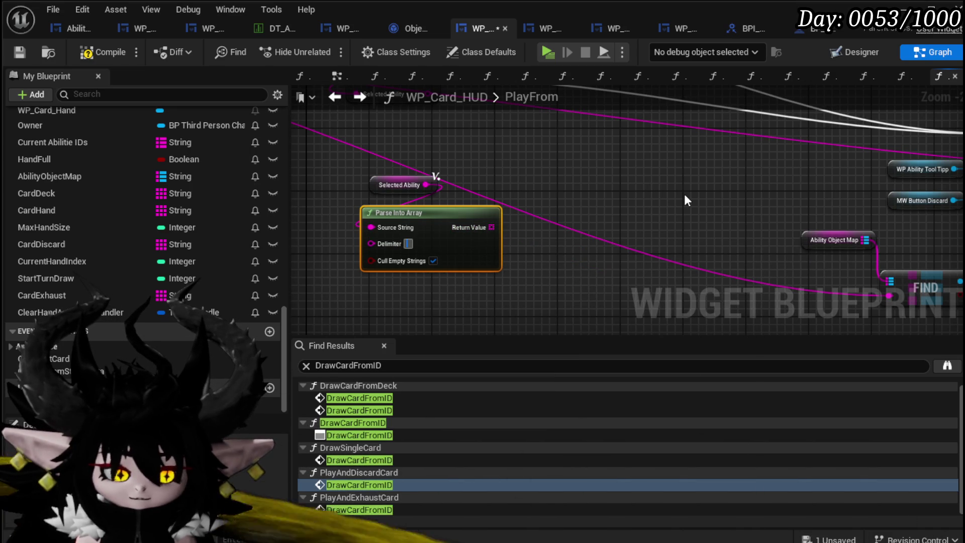
pyautogui.scroll(2, 568, 215)
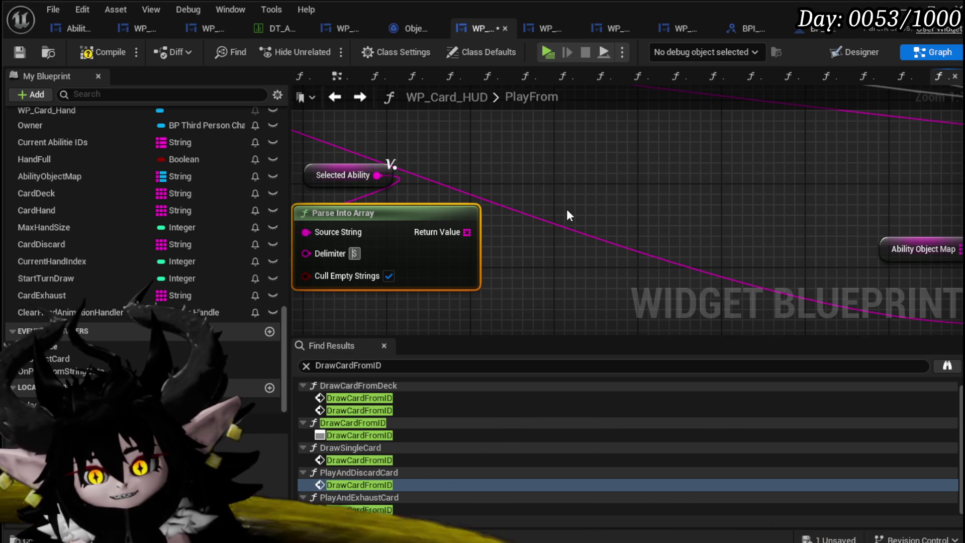
# Step: Add a GET (a ref) node on the parsed array and a CardDeck Remove Item node
pyautogui.moveTo(467, 232); pyautogui.dragTo(520, 230)
pyautogui.write('get')
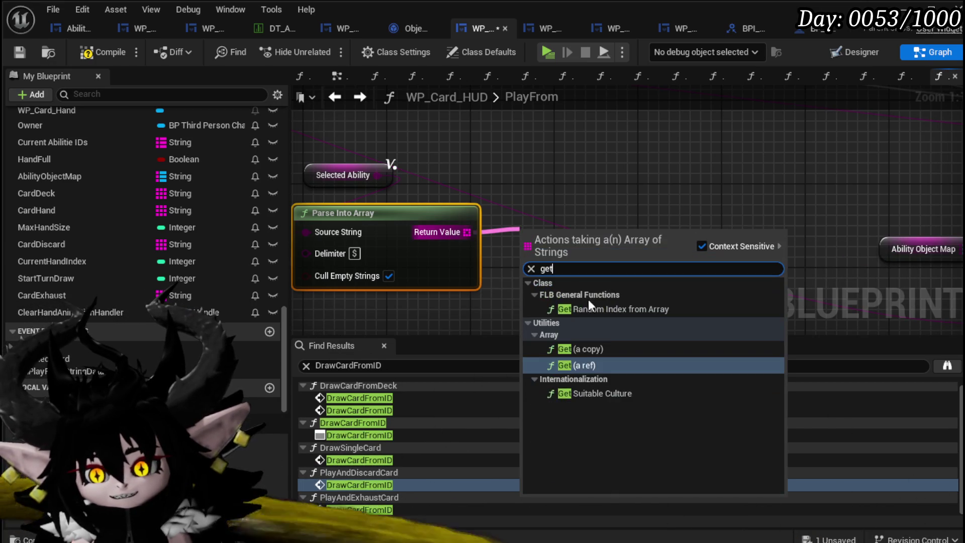
pyautogui.click(582, 364)
pyautogui.scroll(-3, 571, 172)
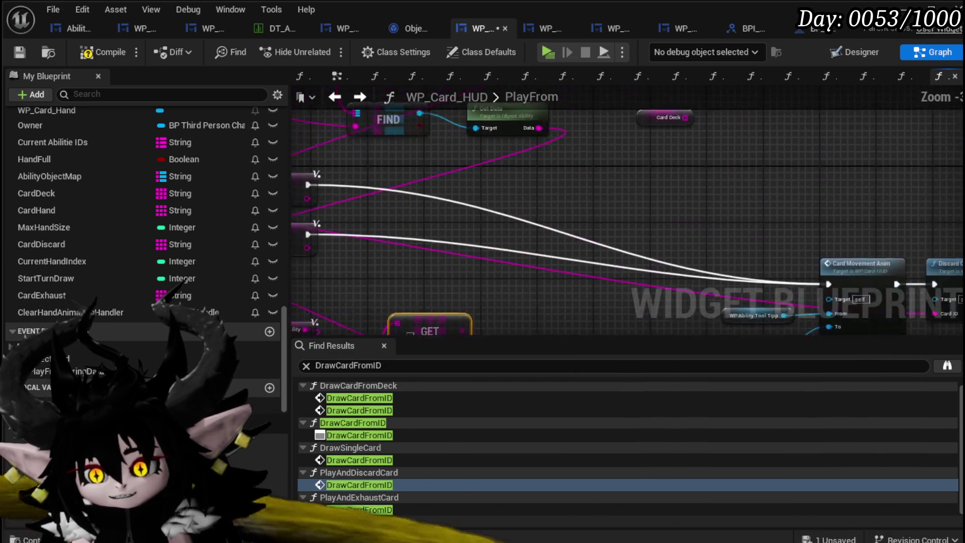
pyautogui.click(332, 317)
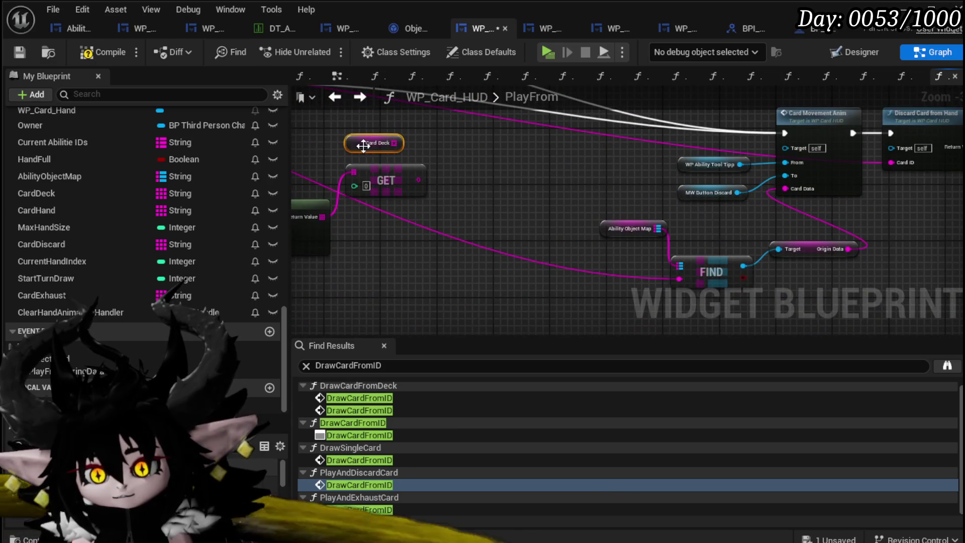
pyautogui.moveTo(394, 143); pyautogui.dragTo(483, 159)
pyautogui.write('Re')
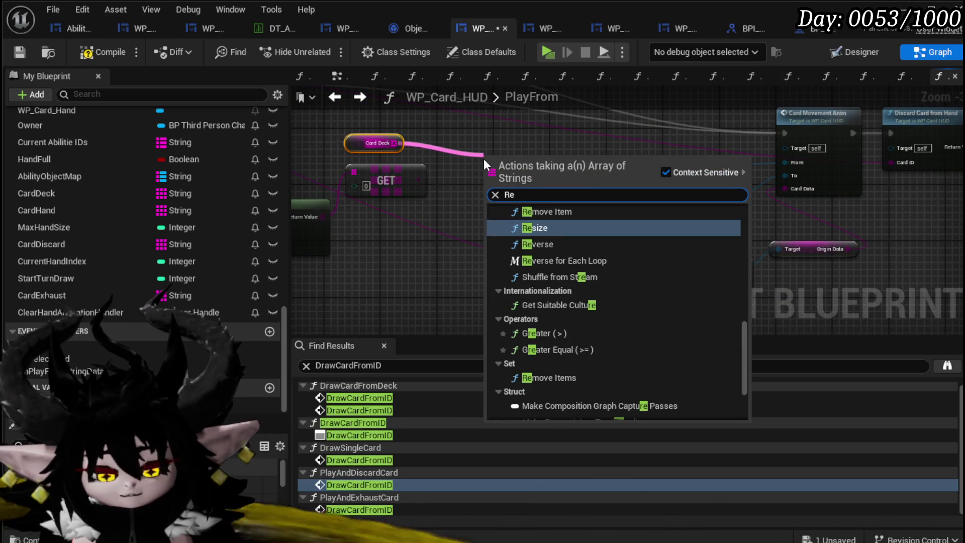
pyautogui.write('move')
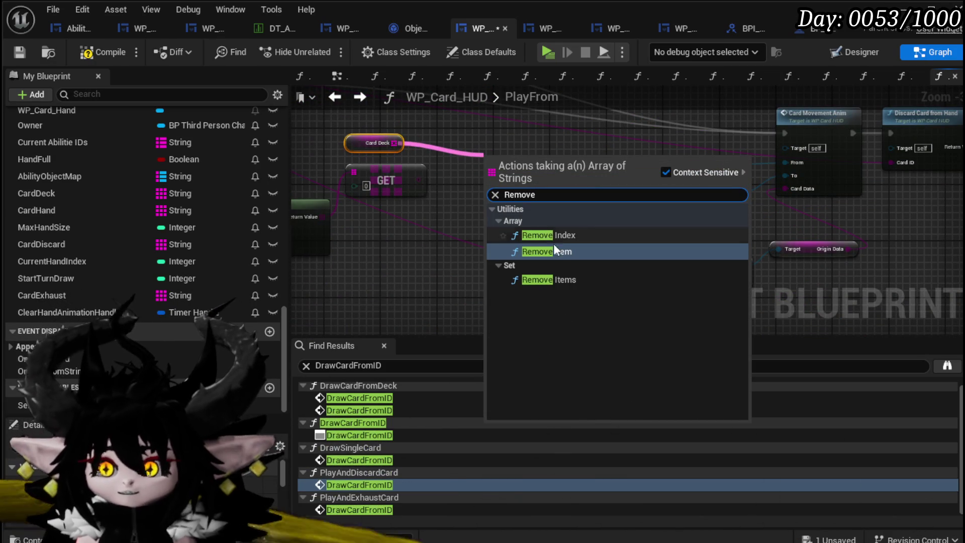
pyautogui.press('Return')
# Step: Feed index 1 into REMOVE, disable Cull Empty Strings, and run REMOVE before Card Movement Anim
pyautogui.moveTo(417, 180); pyautogui.dragTo(488, 187)
pyautogui.moveTo(410, 230); pyautogui.dragTo(511, 231)
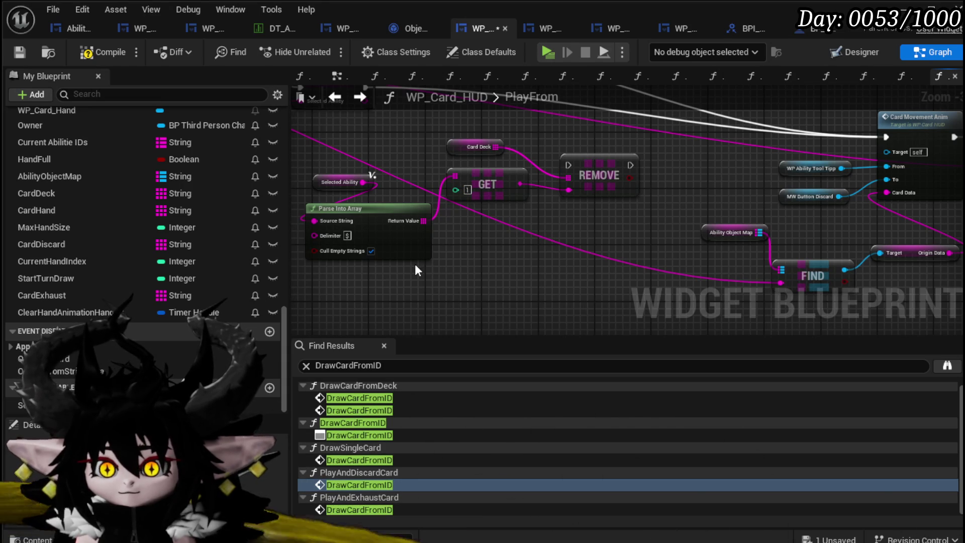
pyautogui.click(20, 51)
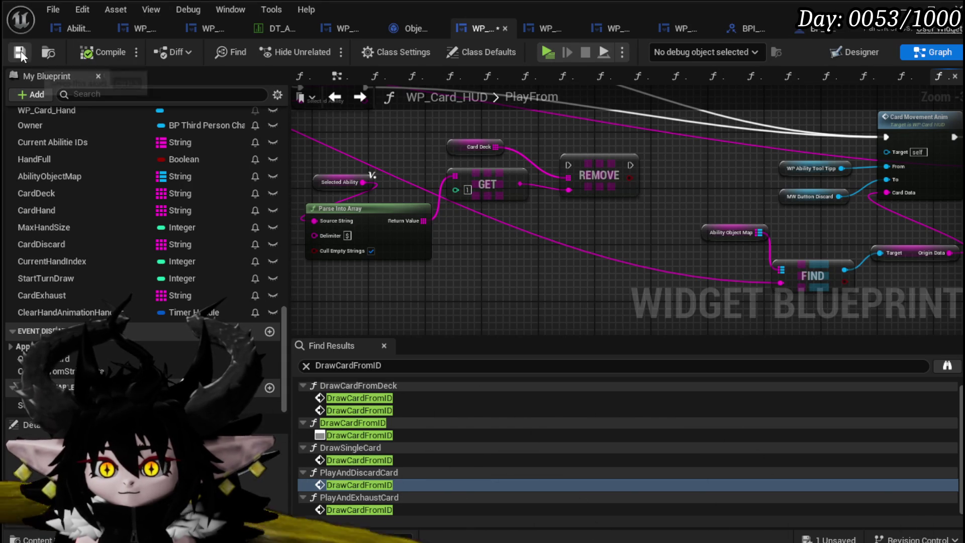
pyautogui.click(370, 251)
pyautogui.moveTo(764, 301)
pyautogui.mouseDown()
pyautogui.moveTo(694, 267)
pyautogui.moveTo(625, 259)
pyautogui.moveTo(524, 283)
pyautogui.moveTo(504, 311)
pyautogui.moveTo(498, 241)
pyautogui.moveTo(430, 153)
pyautogui.moveTo(415, 144)
pyautogui.moveTo(394, 161)
pyautogui.mouseUp()
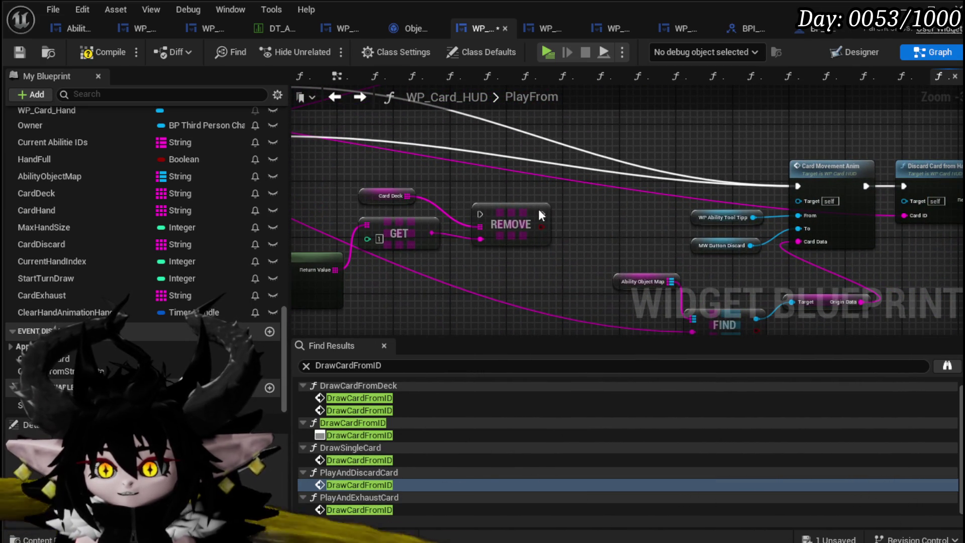
pyautogui.moveTo(531, 217); pyautogui.dragTo(643, 181)
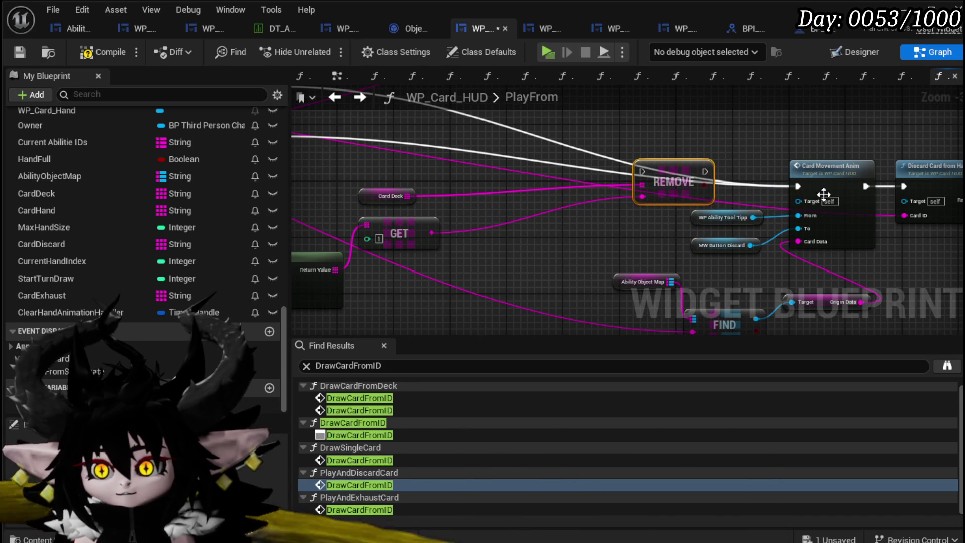
pyautogui.moveTo(799, 187)
pyautogui.mouseDown()
pyautogui.moveTo(614, 170)
pyautogui.moveTo(639, 171)
pyautogui.moveTo(625, 186)
pyautogui.moveTo(798, 186)
pyautogui.mouseUp()
pyautogui.moveTo(637, 165); pyautogui.dragTo(631, 177)
pyautogui.click(636, 137)
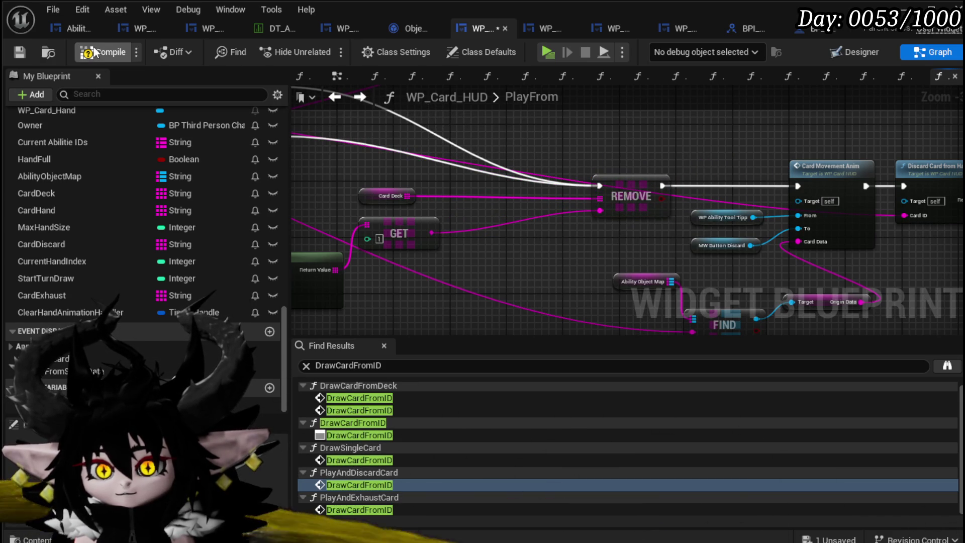
# Step: Compile, start a fire-slime battle, and play PlayFromDeck to cast Splash Move at a Slime_Fire
pyautogui.click(16, 49)
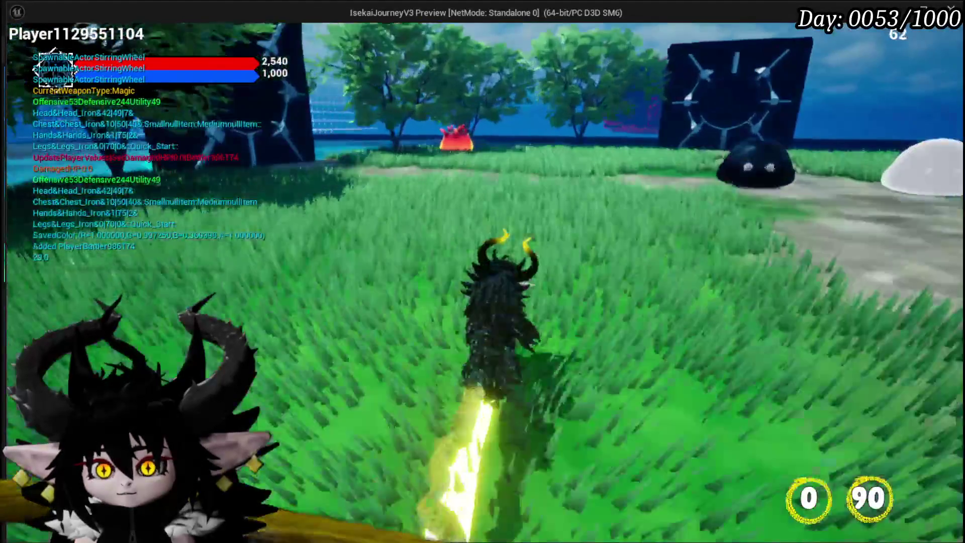
pyautogui.press('w')
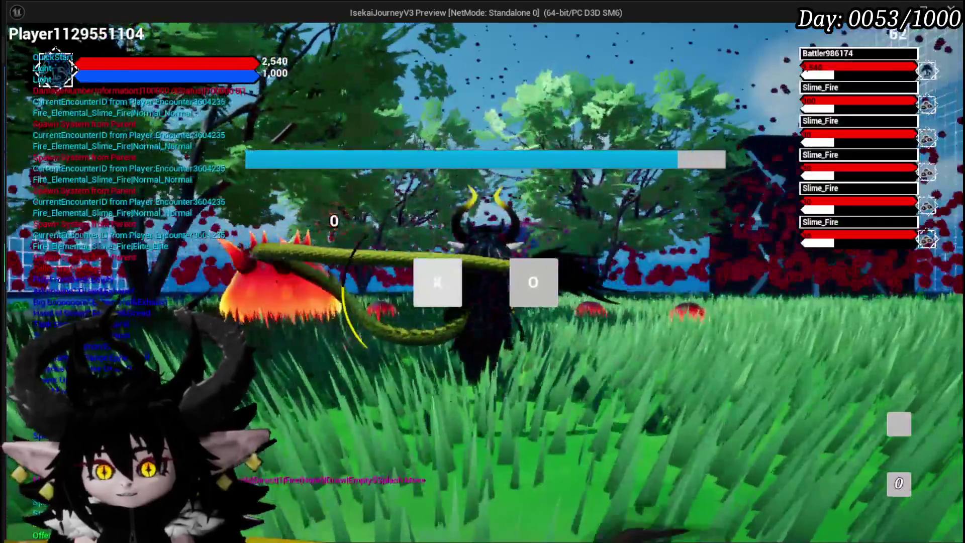
pyautogui.click(532, 282)
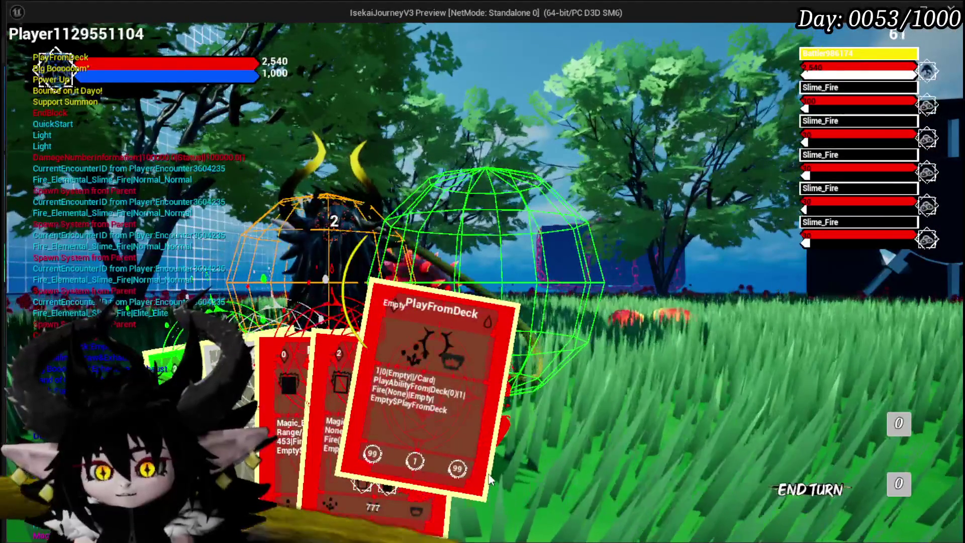
pyautogui.click(402, 423)
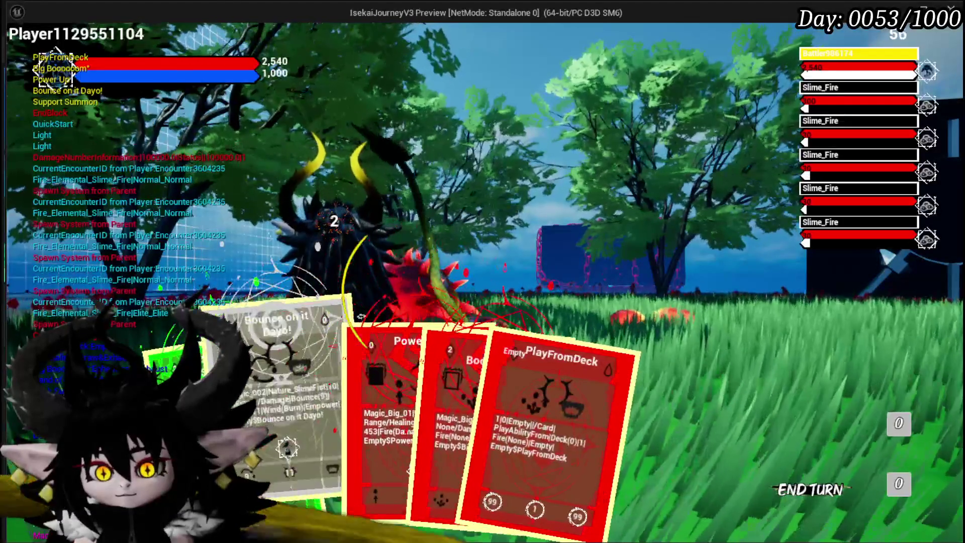
pyautogui.click(512, 460)
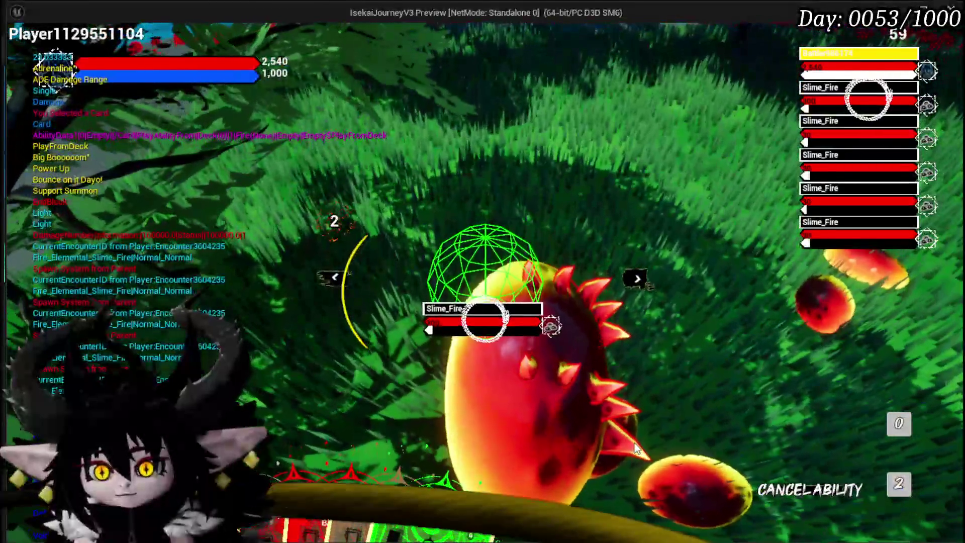
pyautogui.click(634, 447)
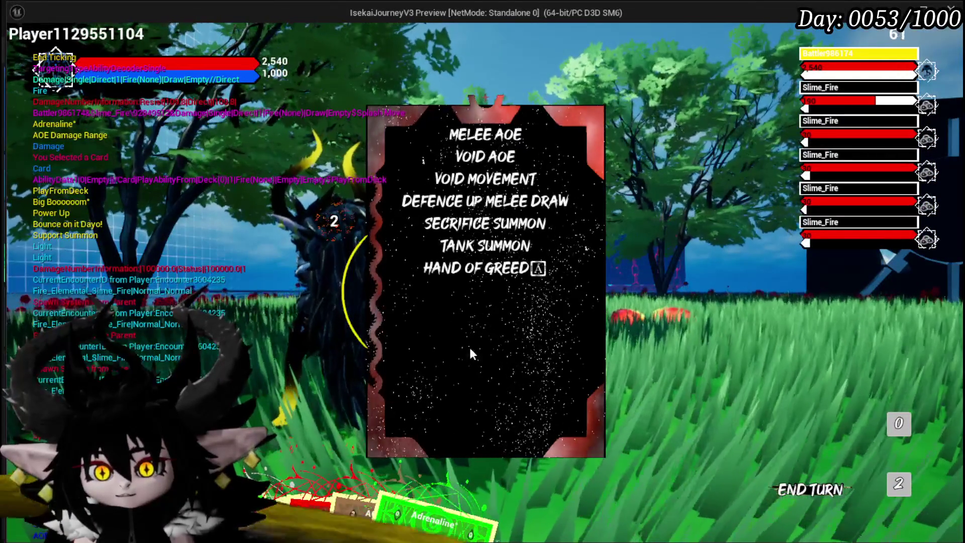
pyautogui.click(899, 485)
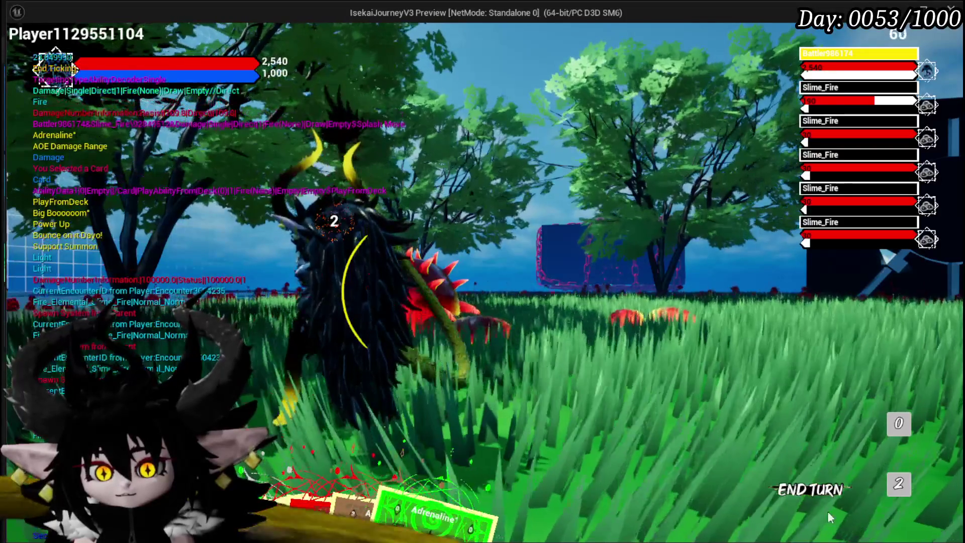
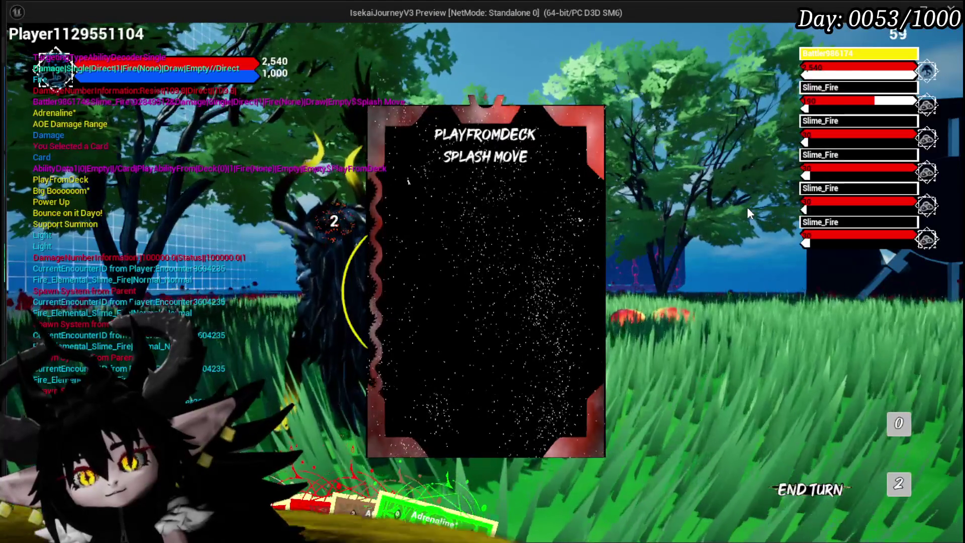
# Step: Add a second Remove after SET: item from GET, array CardDiscard, then into Card Movement Anim
pyautogui.press('Escape')
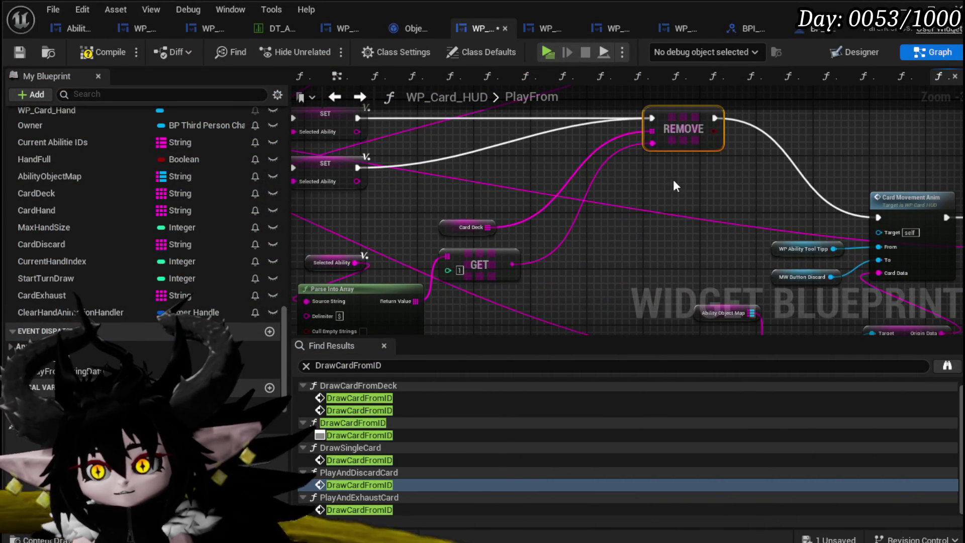
pyautogui.moveTo(660, 205); pyautogui.dragTo(652, 203)
pyautogui.moveTo(715, 203); pyautogui.dragTo(875, 219)
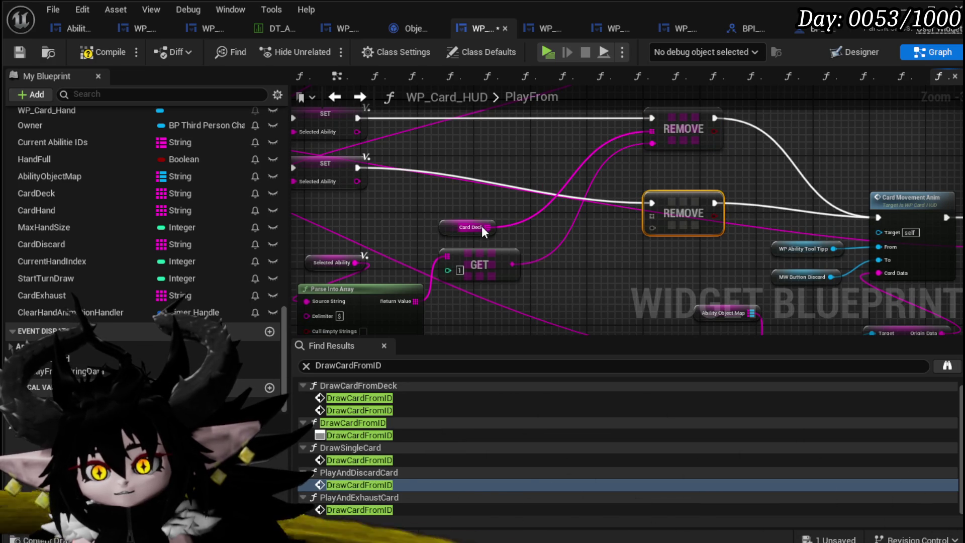
pyautogui.moveTo(489, 239); pyautogui.dragTo(632, 200)
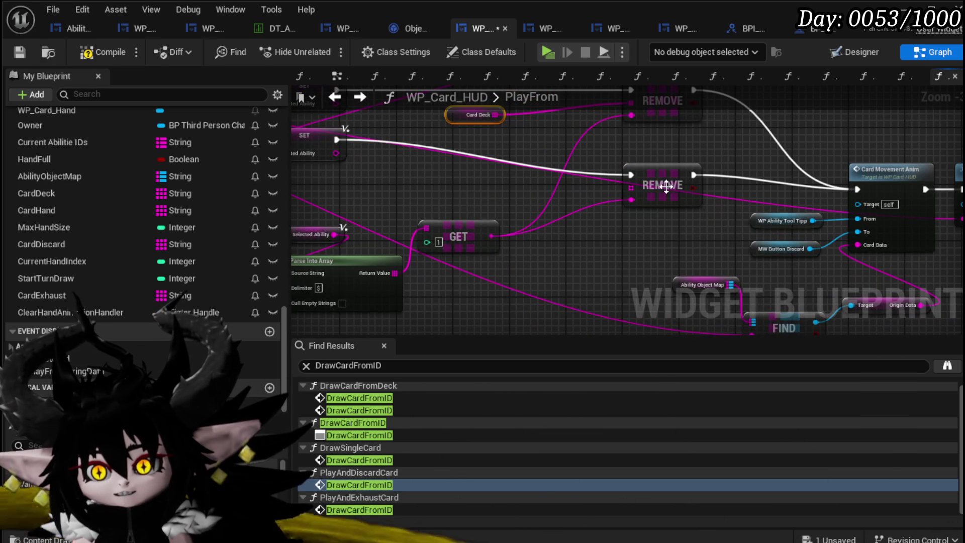
pyautogui.click(56, 245)
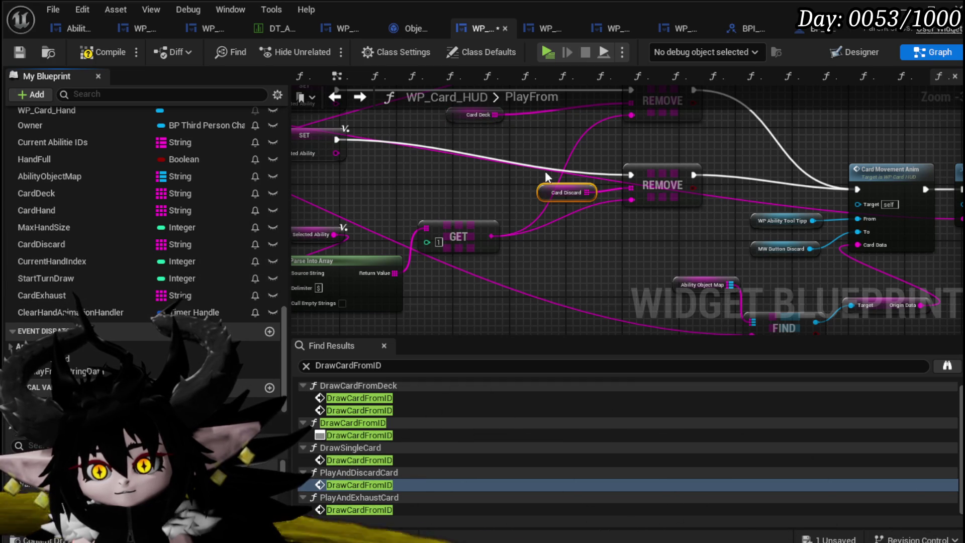
# Step: Tidy the GET and Set nodes, then return to the running game preview
pyautogui.moveTo(464, 236); pyautogui.dragTo(422, 201)
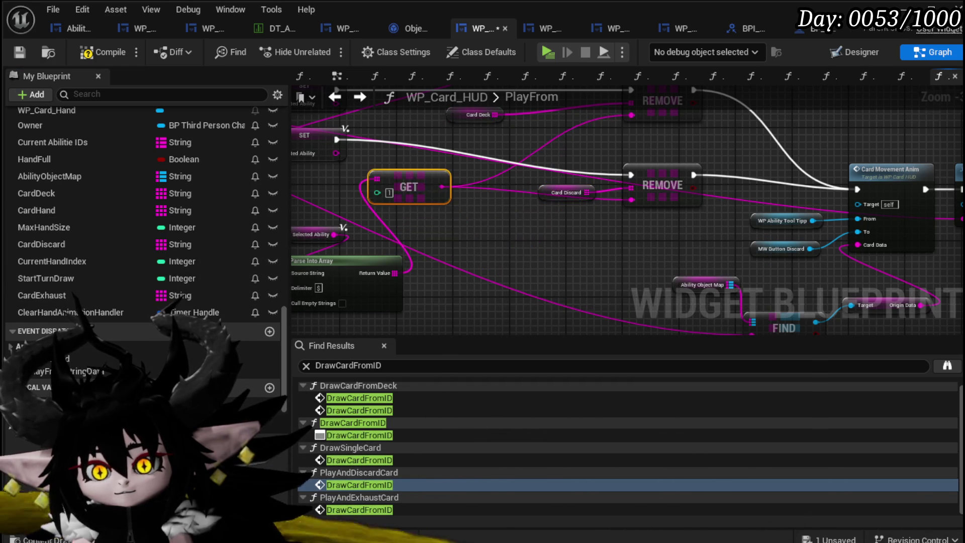
pyautogui.moveTo(524, 229); pyautogui.dragTo(597, 272)
pyautogui.scroll(-2, 502, 251)
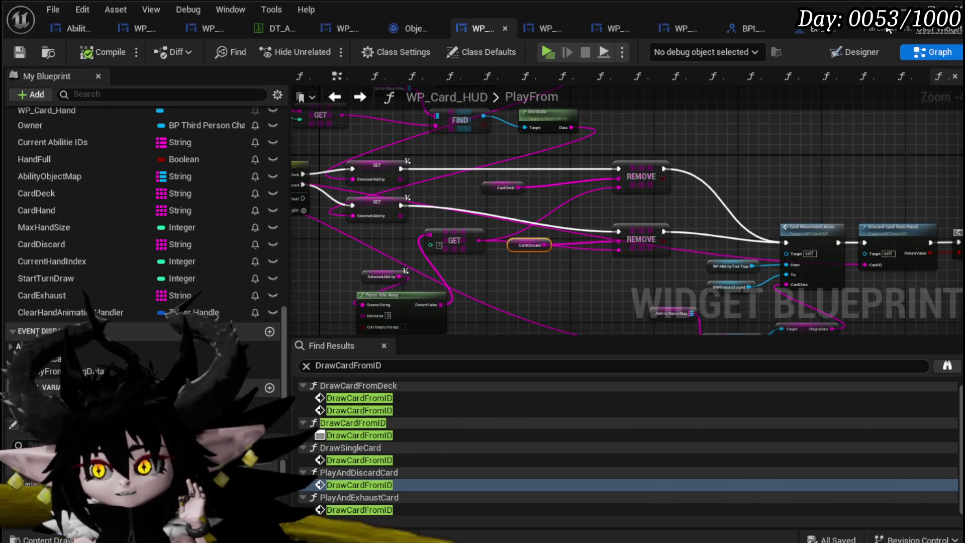
pyautogui.click(920, 13)
pyautogui.click(325, 49)
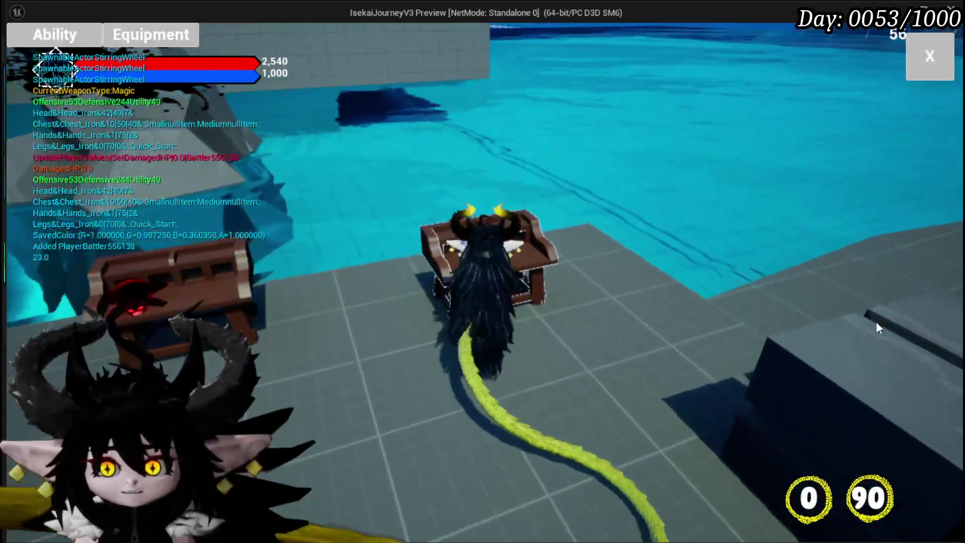
# Step: Inspect an existing Magic card's effect and targeting options in the chest's ability editor
pyautogui.click(75, 34)
pyautogui.click(109, 98)
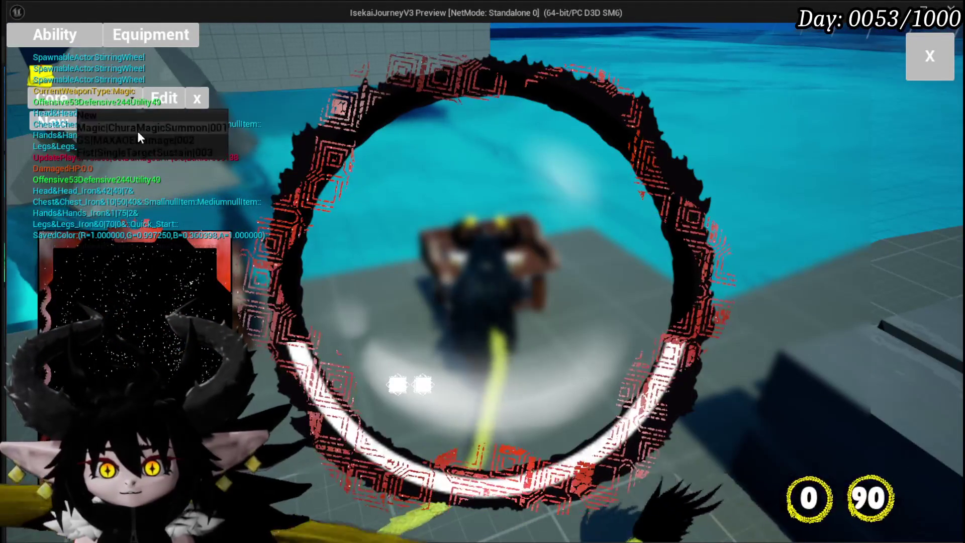
pyautogui.click(137, 126)
pyautogui.click(311, 351)
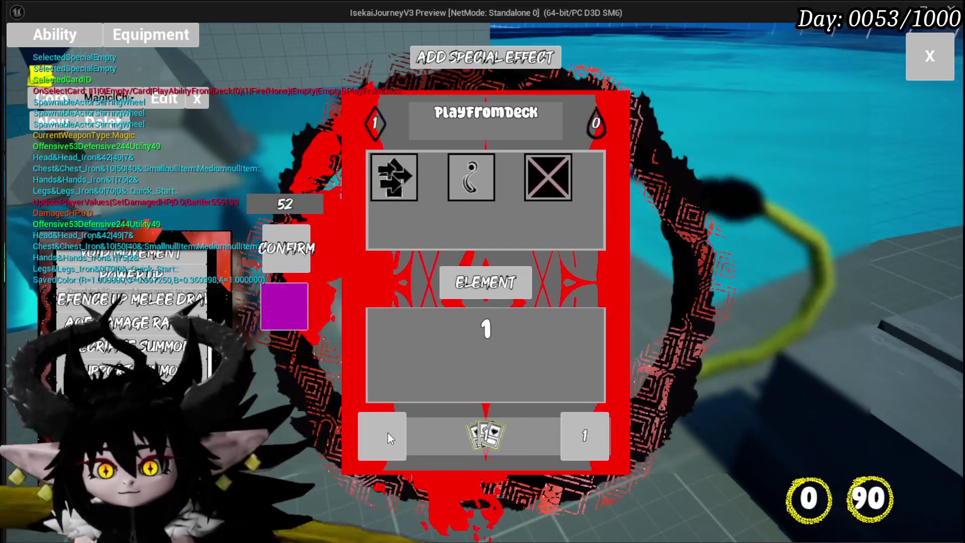
pyautogui.click(487, 436)
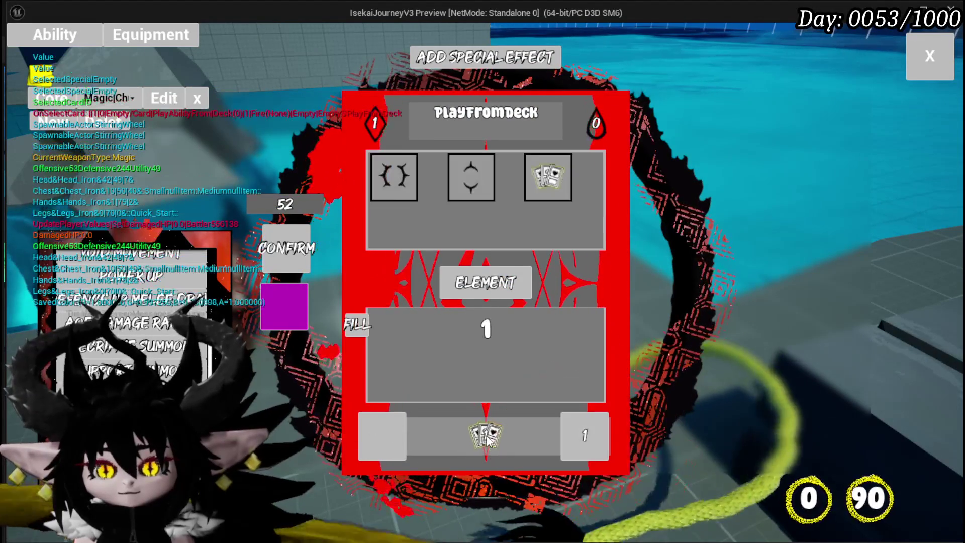
pyautogui.click(382, 440)
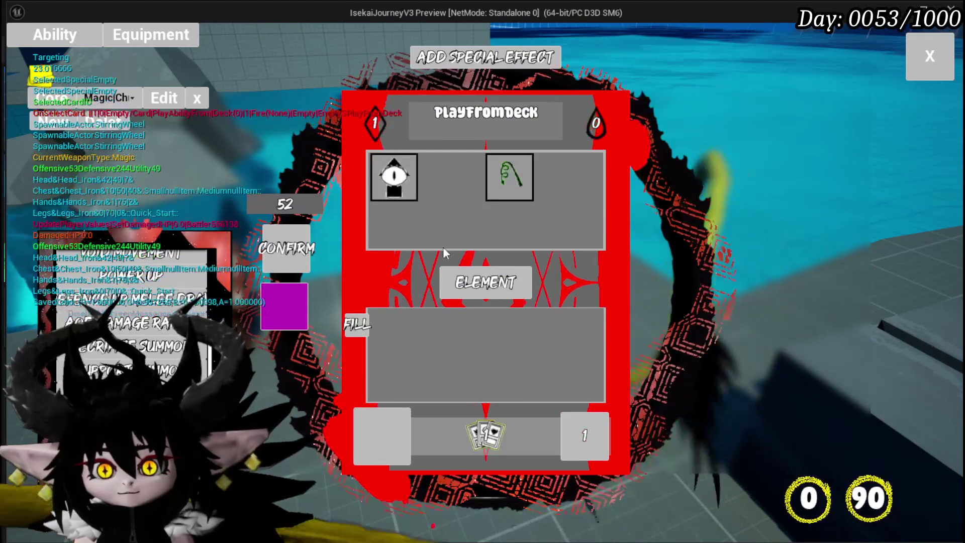
pyautogui.moveTo(497, 191)
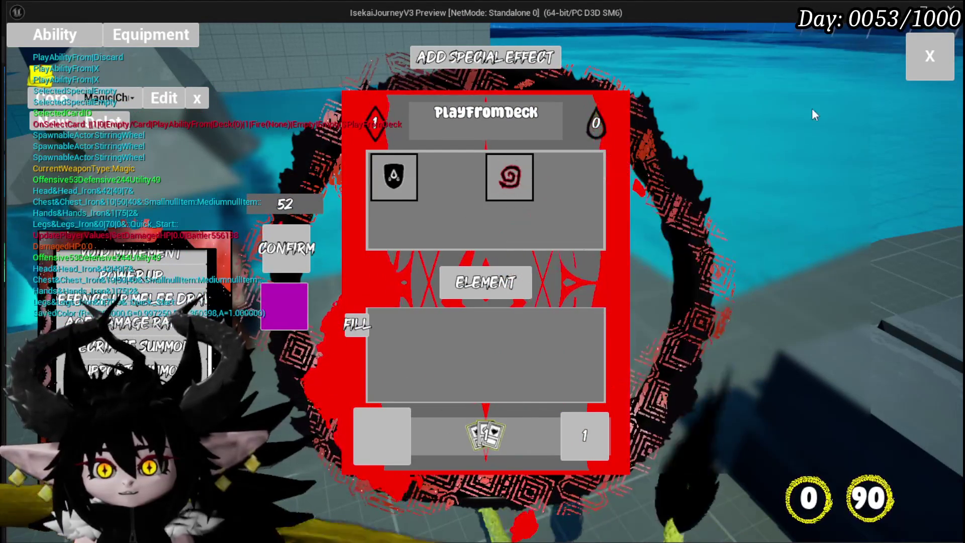
pyautogui.click(927, 70)
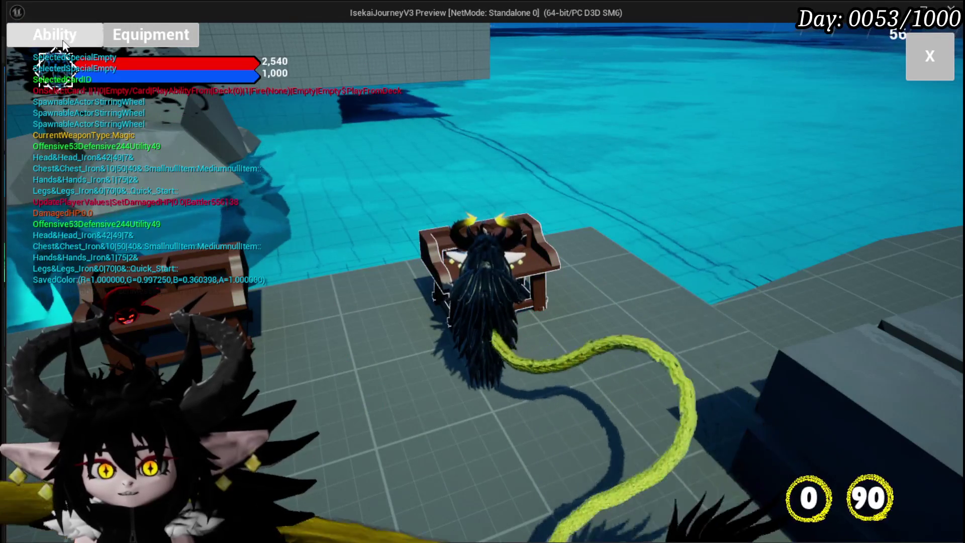
# Step: Create a new Magic card named PlayFromDiscard
pyautogui.click(102, 100)
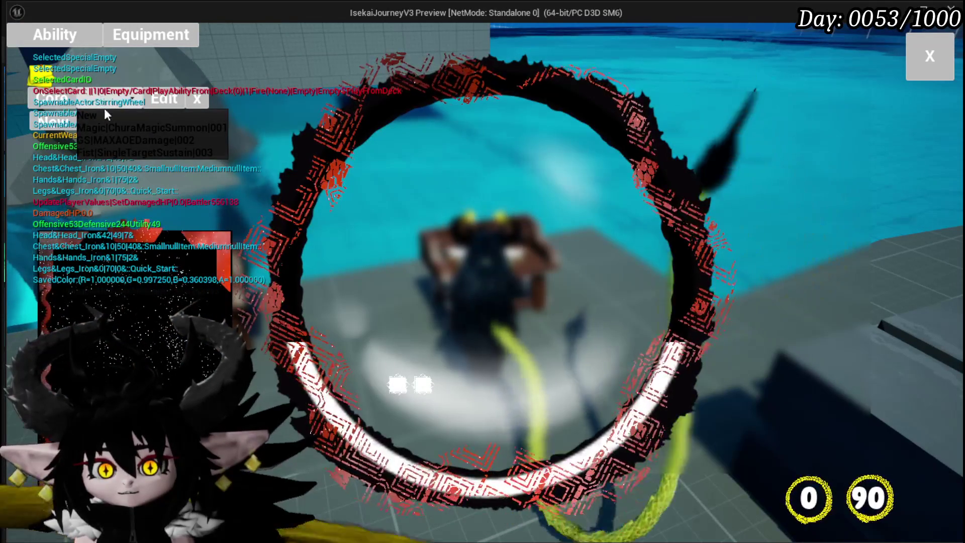
pyautogui.click(211, 128)
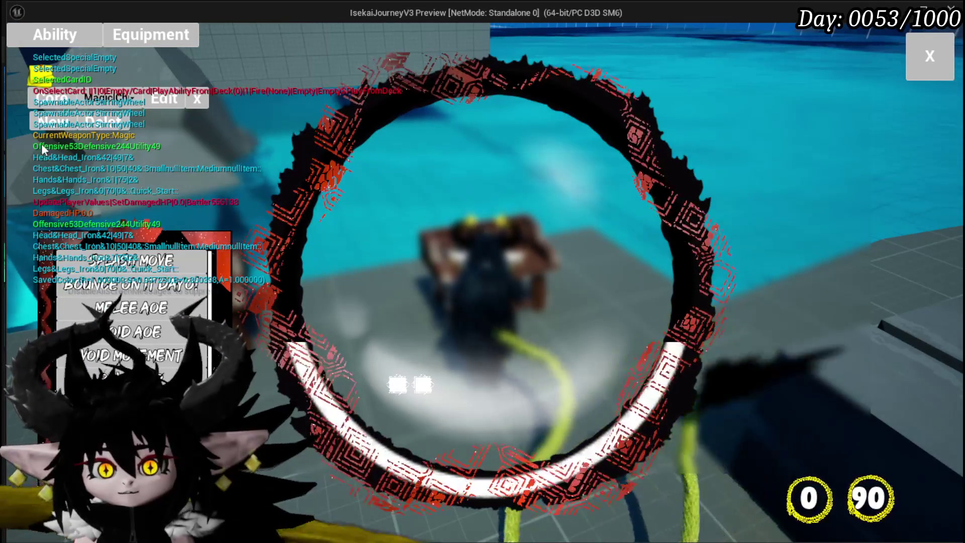
pyautogui.click(165, 98)
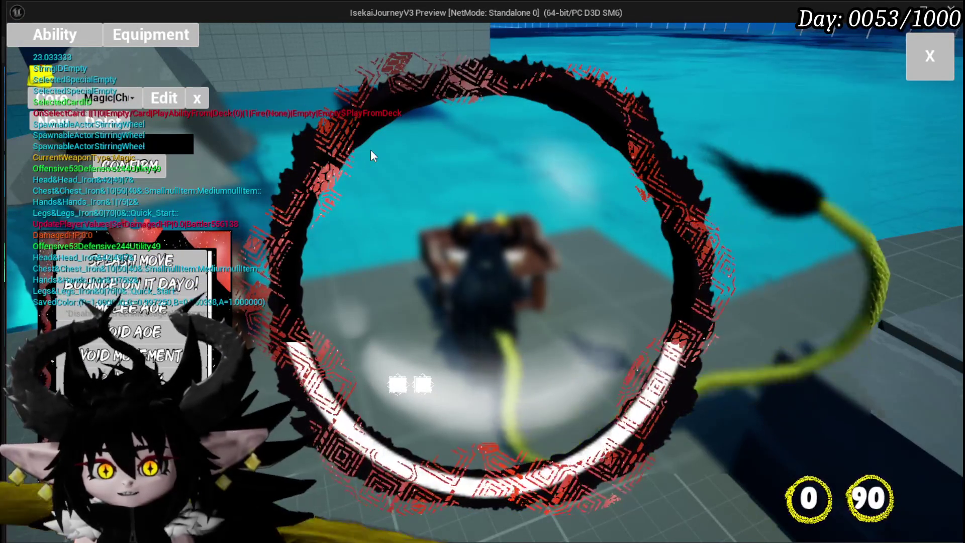
pyautogui.write('yFromDi')
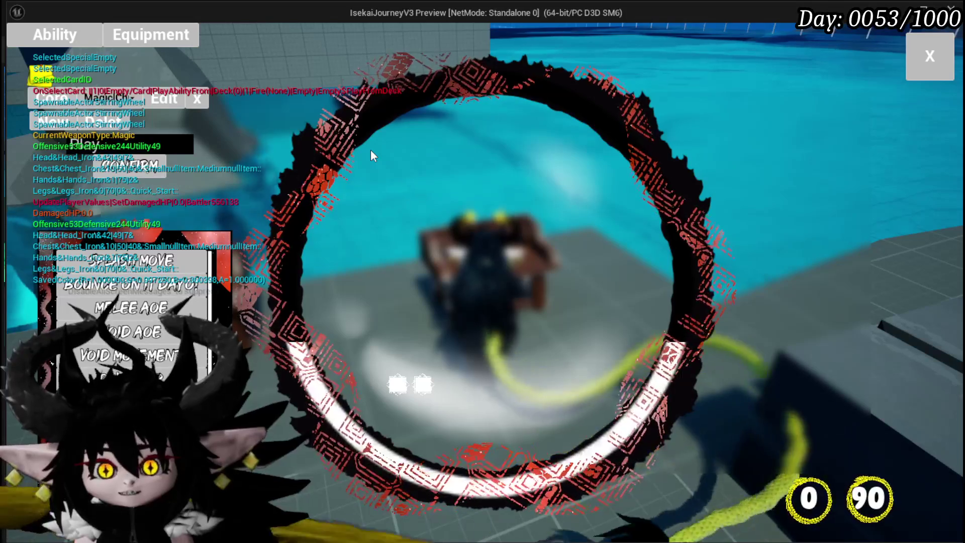
pyautogui.write('scard')
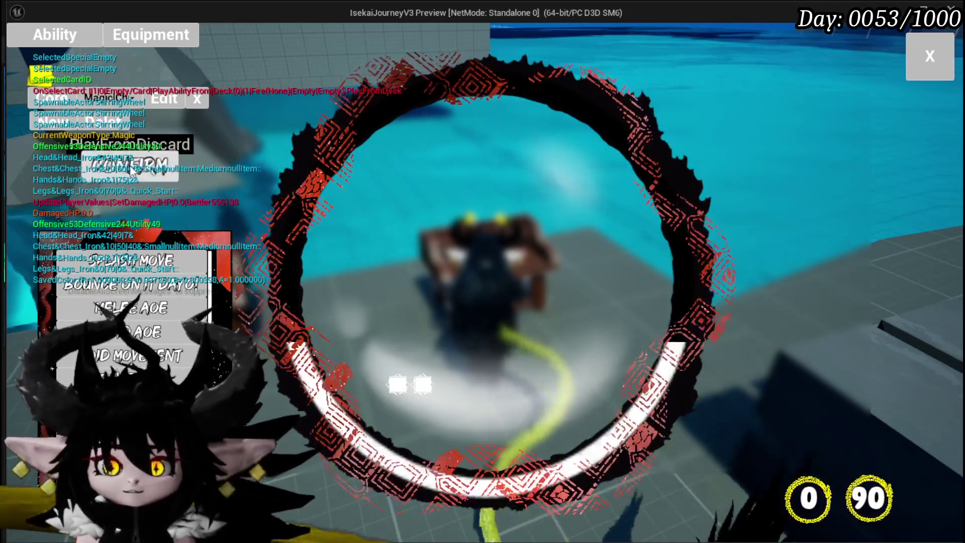
pyautogui.press('Return')
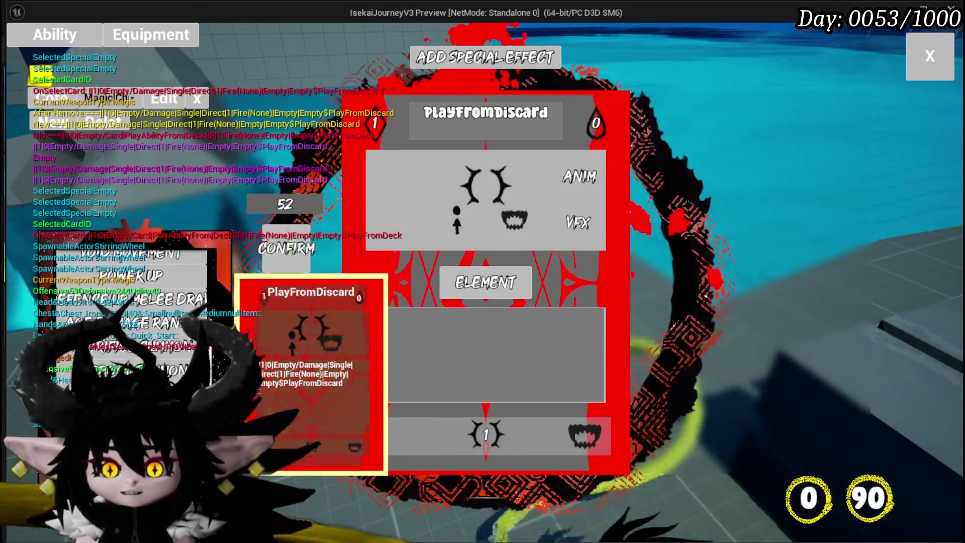
# Step: Give PlayFromDiscard an animation and a draw-from-card-stack effect, and confirm it
pyautogui.click(457, 221)
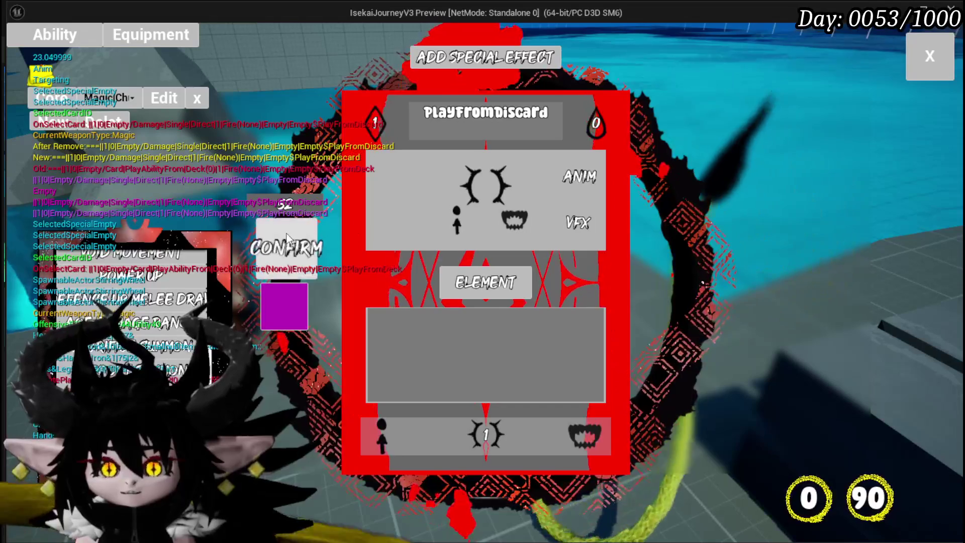
pyautogui.click(480, 432)
pyautogui.click(547, 177)
pyautogui.click(383, 433)
pyautogui.click(548, 209)
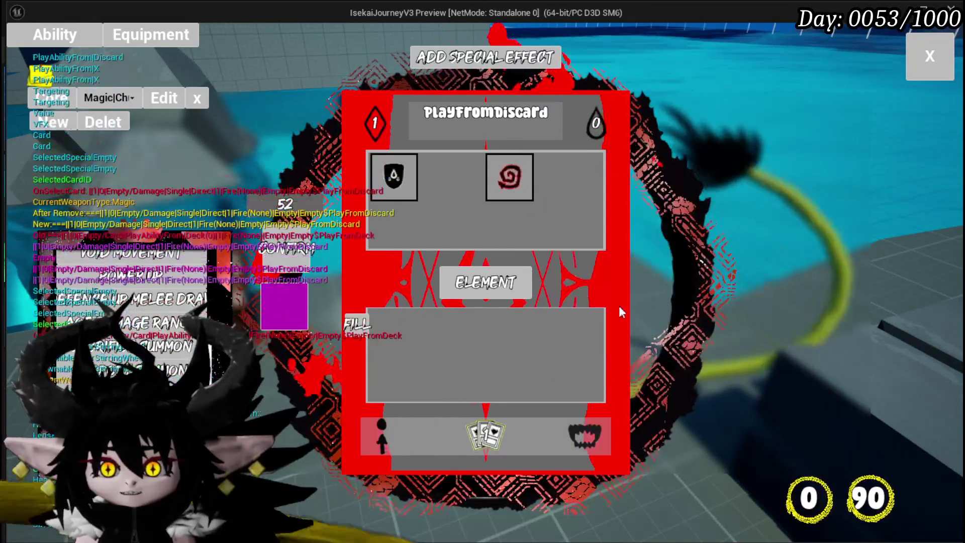
pyautogui.click(493, 179)
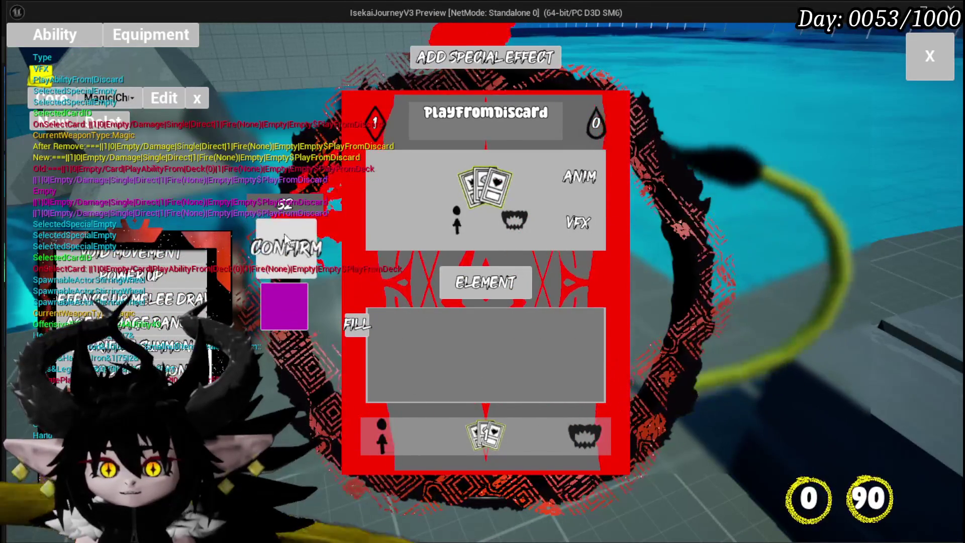
pyautogui.click(285, 249)
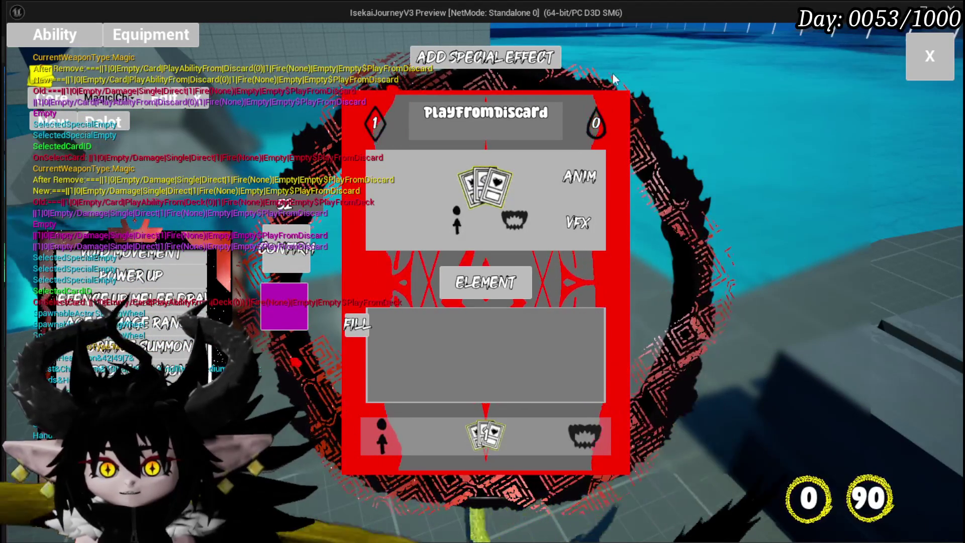
pyautogui.press('Escape')
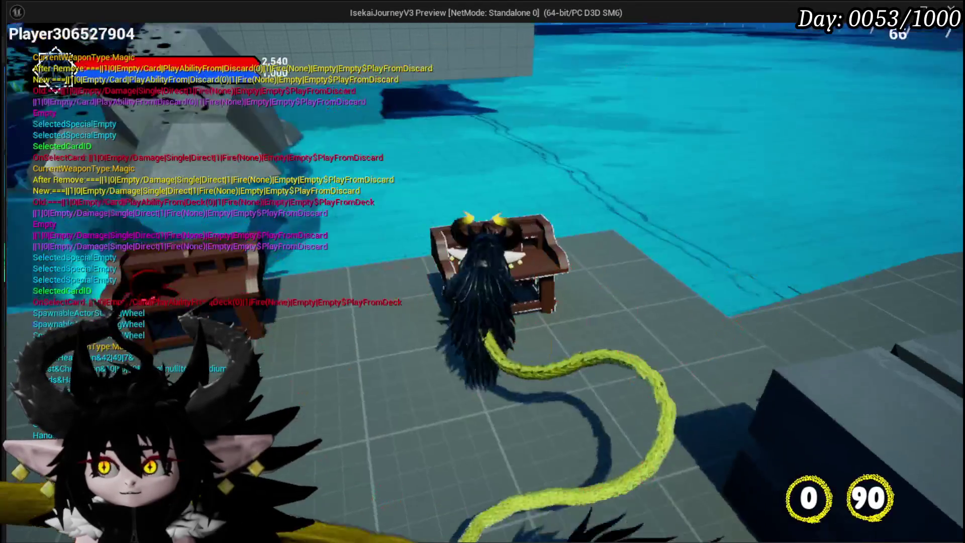
# Step: Save the game from the settings menu, resume, and walk forward into a battle
pyautogui.press('Escape')
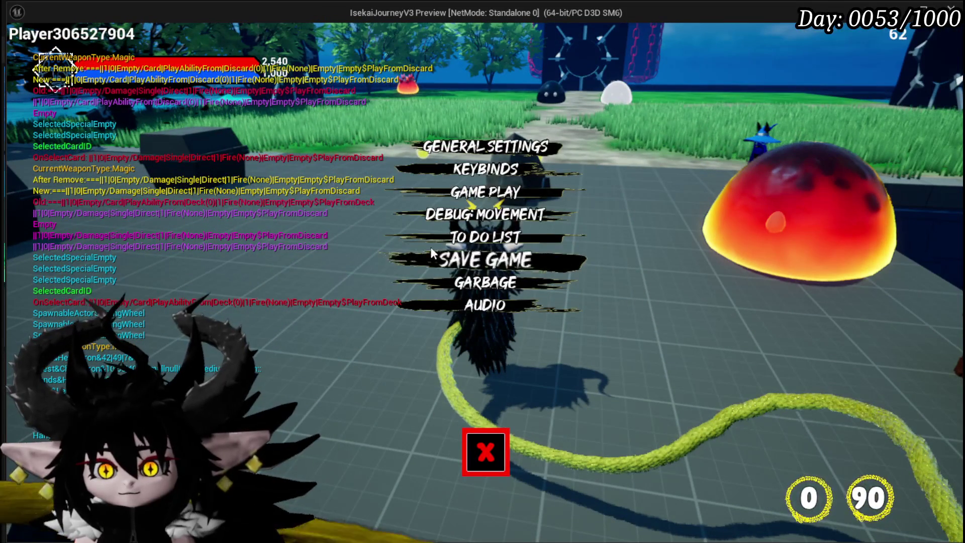
pyautogui.click(480, 259)
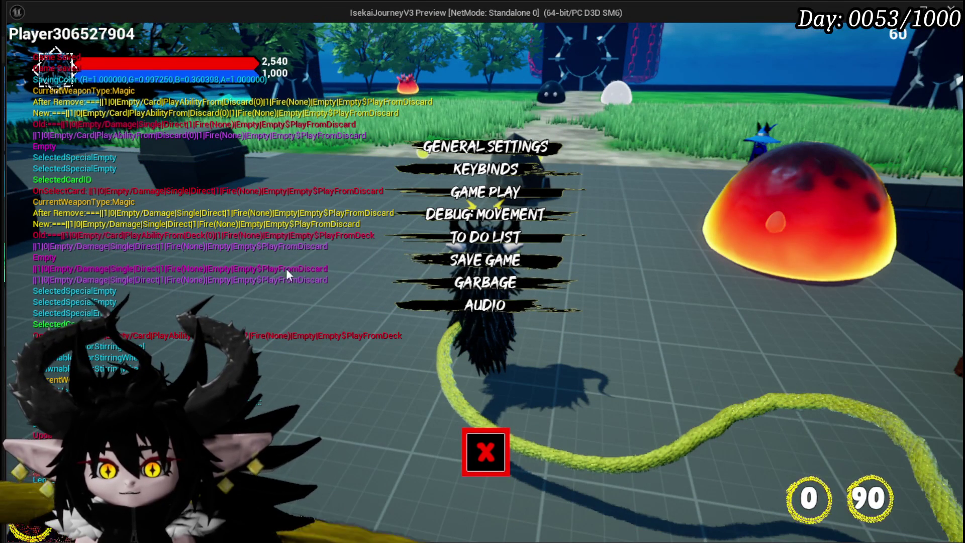
pyautogui.click(485, 451)
pyautogui.press('w')
pyautogui.press('w')
pyautogui.press('w')
pyautogui.press('w')
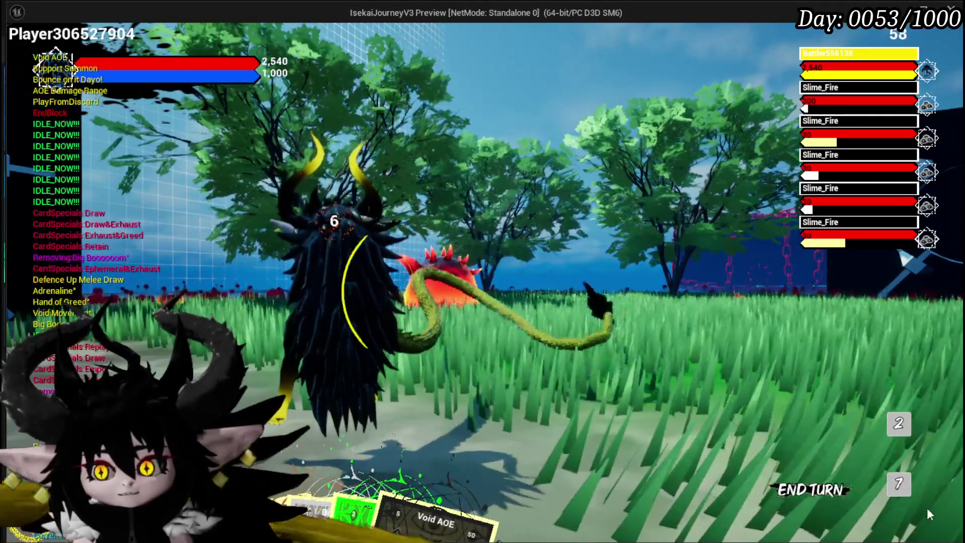
# Step: Check the draw pile, play PlayFromDiscard on the enemy, and review both card piles
pyautogui.click(899, 484)
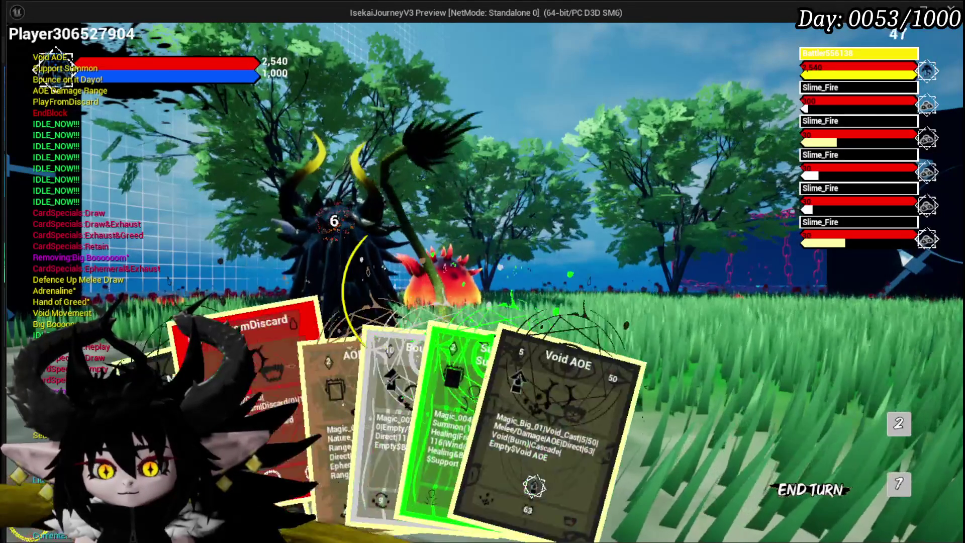
pyautogui.click(252, 382)
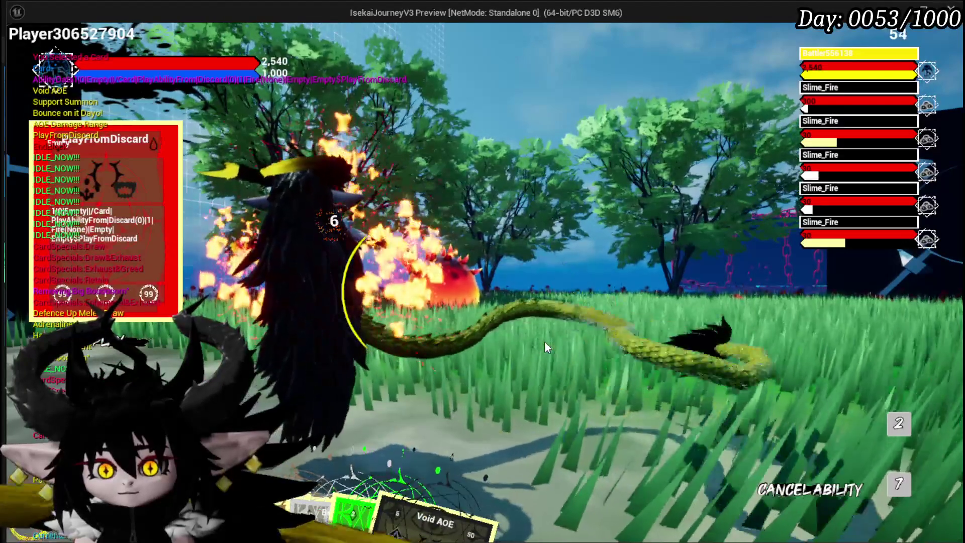
pyautogui.click(545, 344)
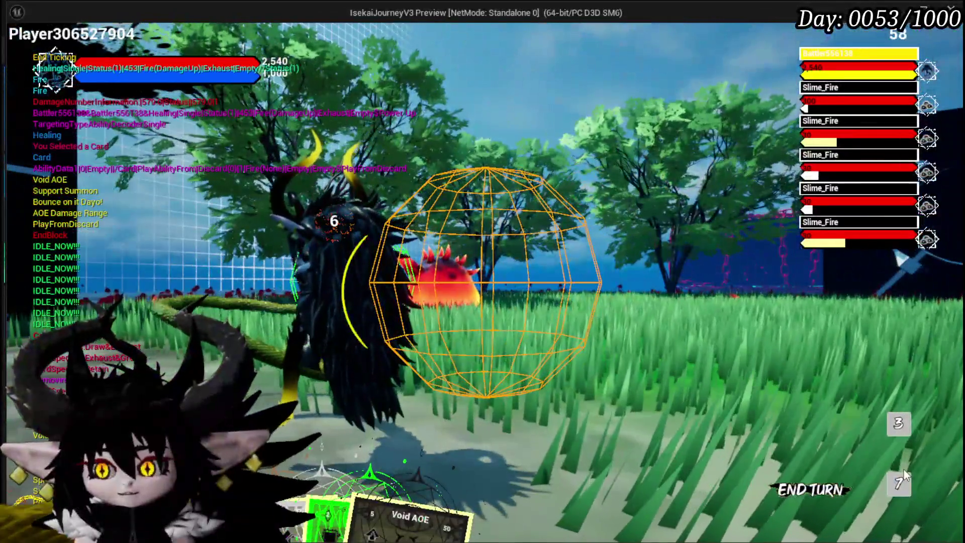
pyautogui.click(909, 481)
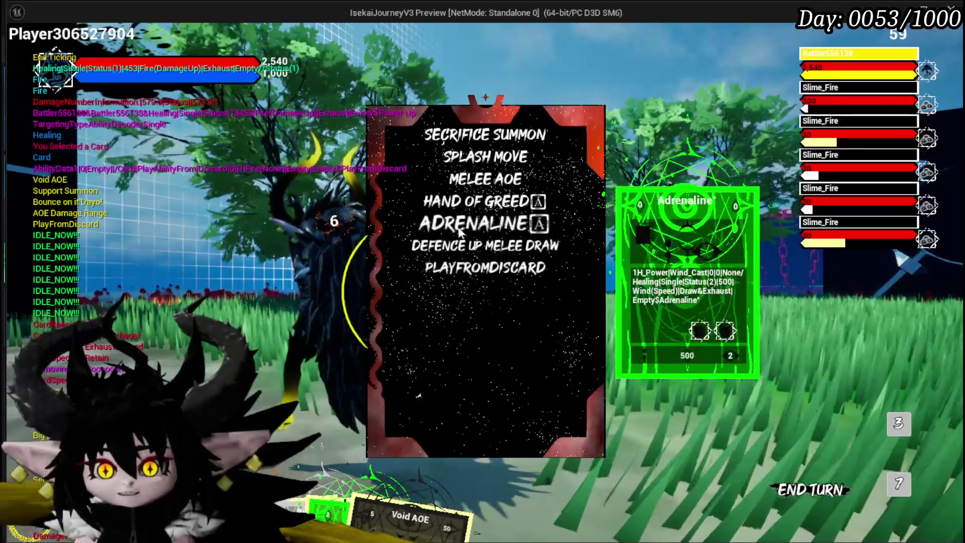
pyautogui.click(897, 424)
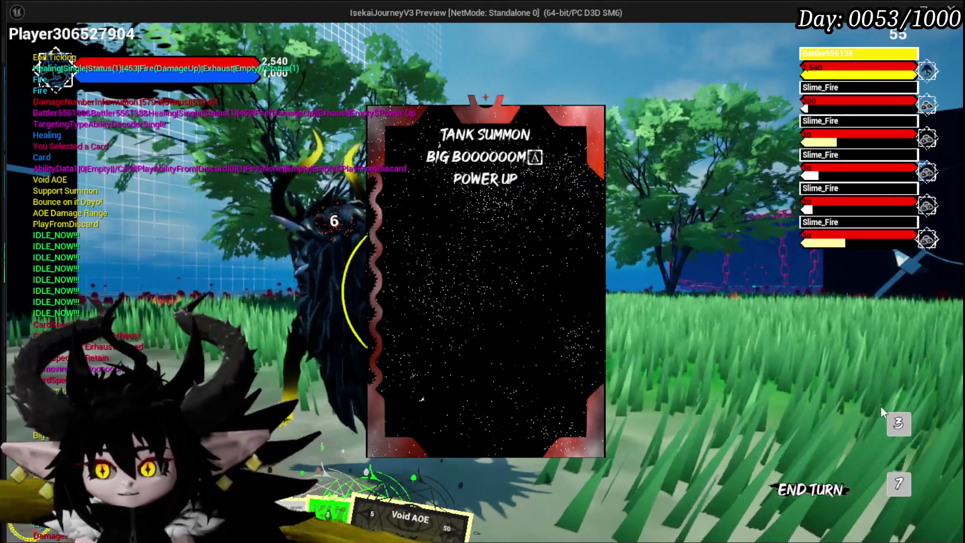
pyautogui.click(899, 420)
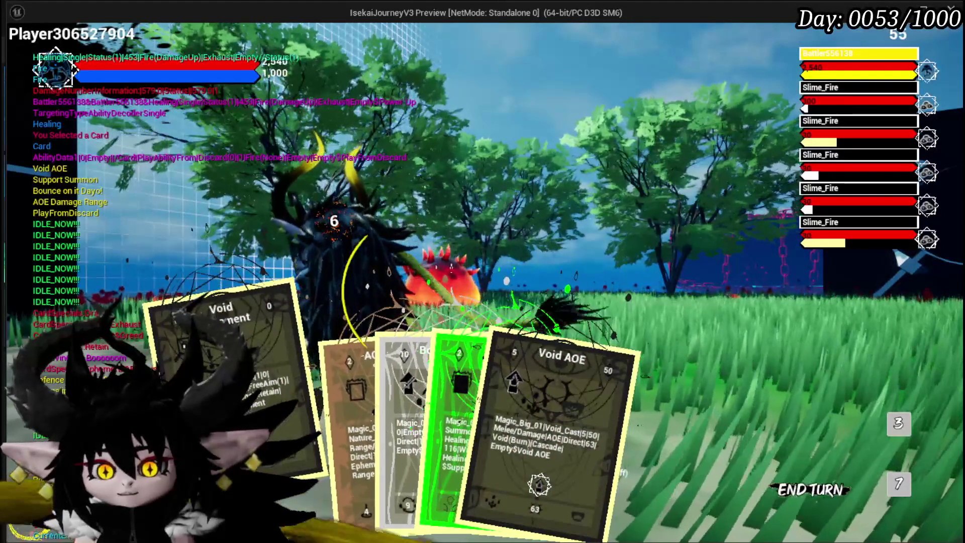
# Step: Play Void Movement, AOE Damage Range and Hand of Greed against the slimes, then stop the preview
pyautogui.moveTo(360, 448)
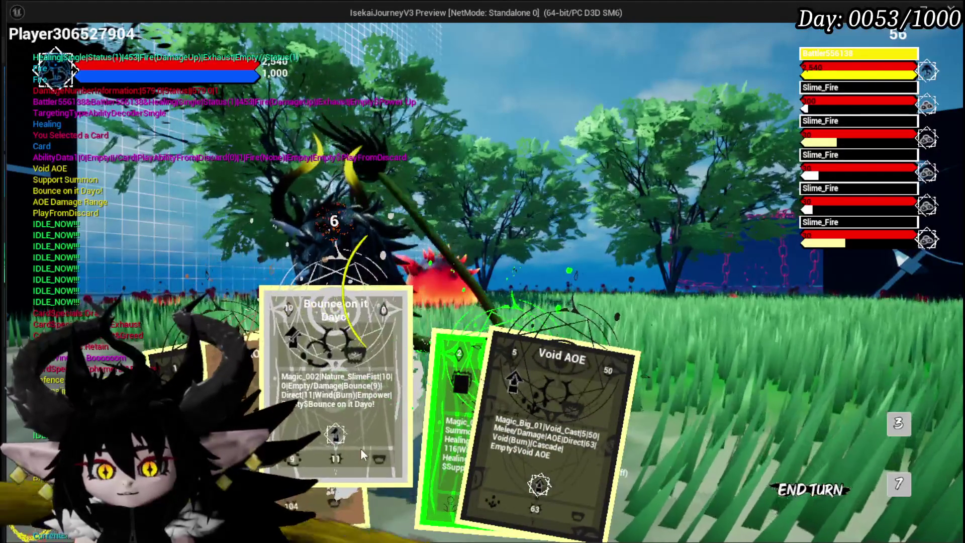
pyautogui.moveTo(441, 437)
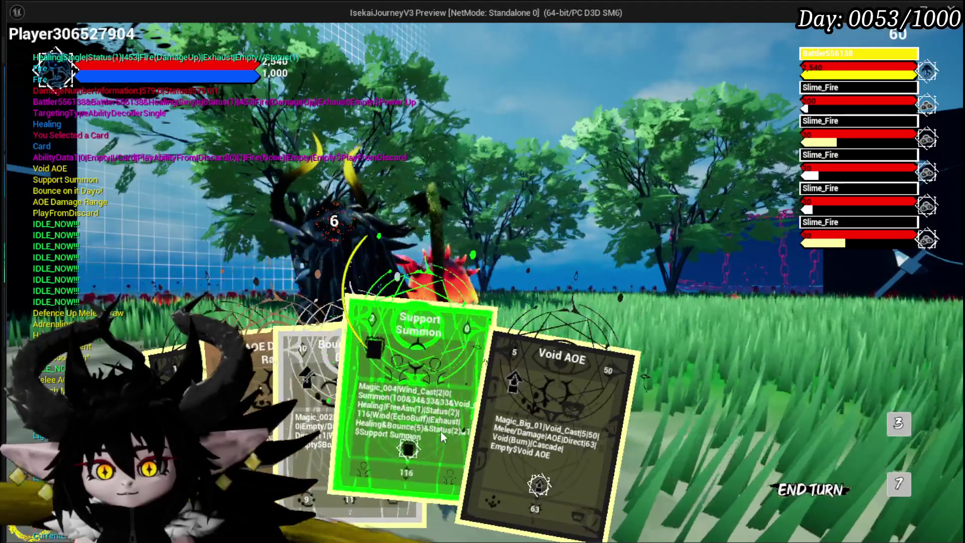
pyautogui.click(226, 346)
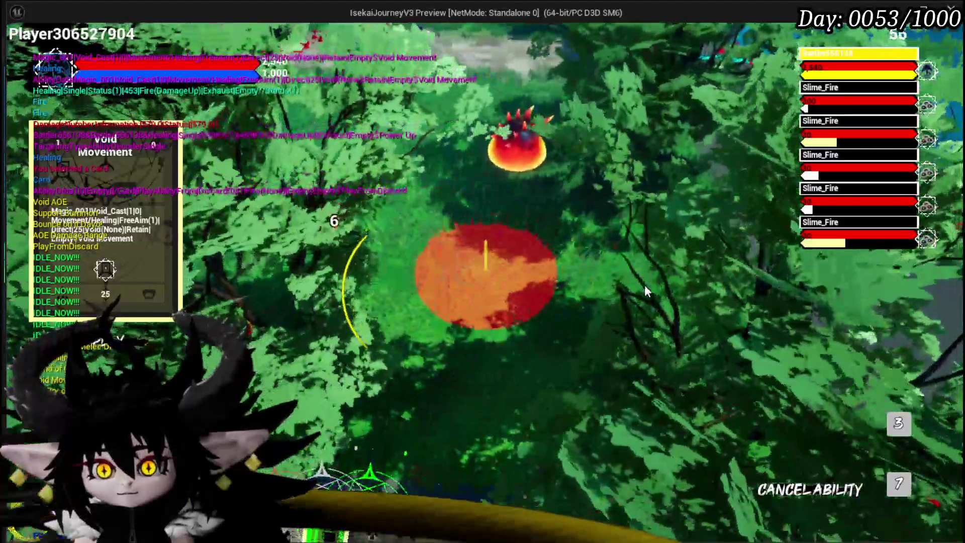
pyautogui.click(645, 289)
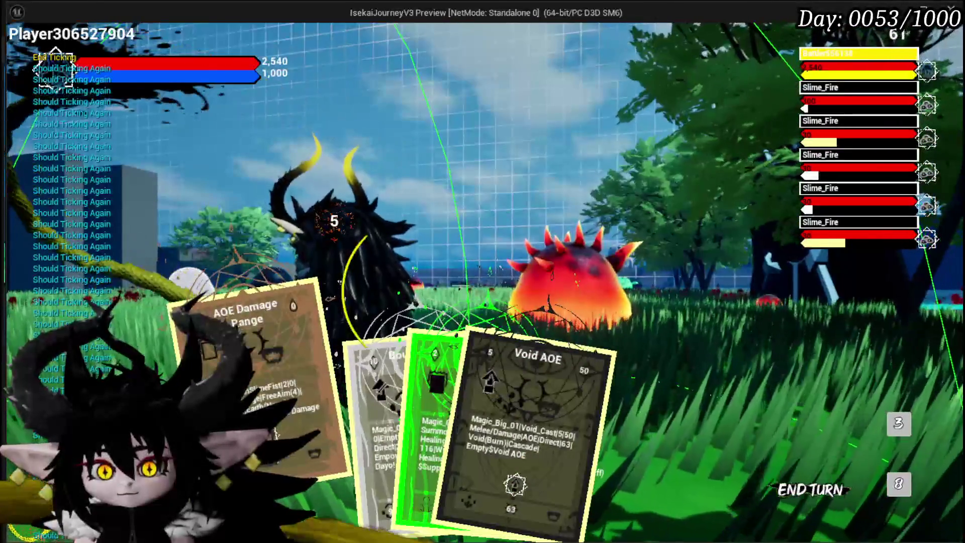
pyautogui.click(275, 433)
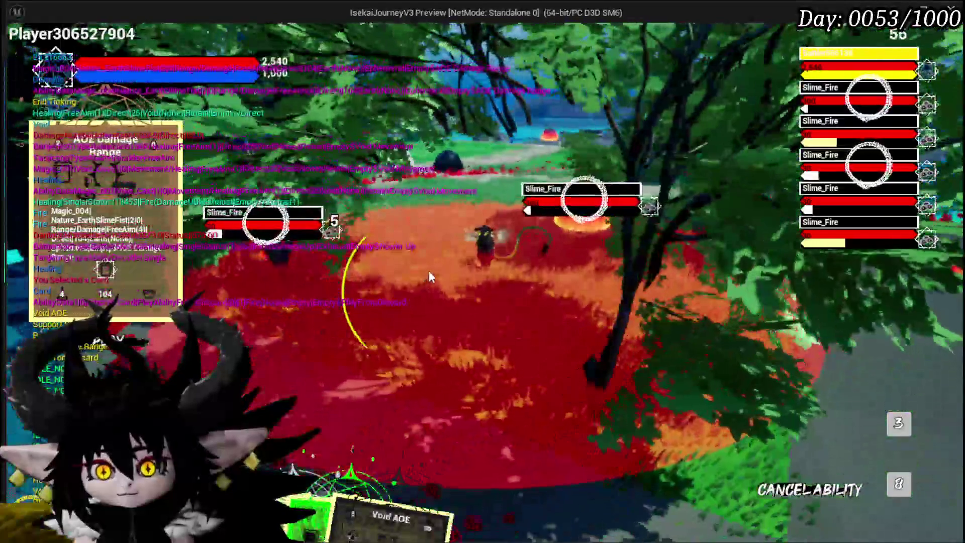
pyautogui.click(429, 271)
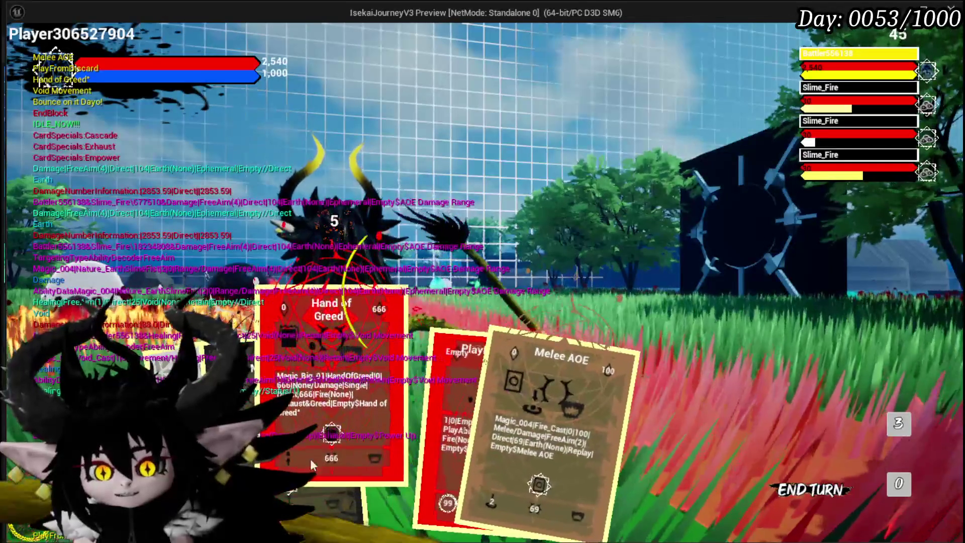
pyautogui.click(287, 467)
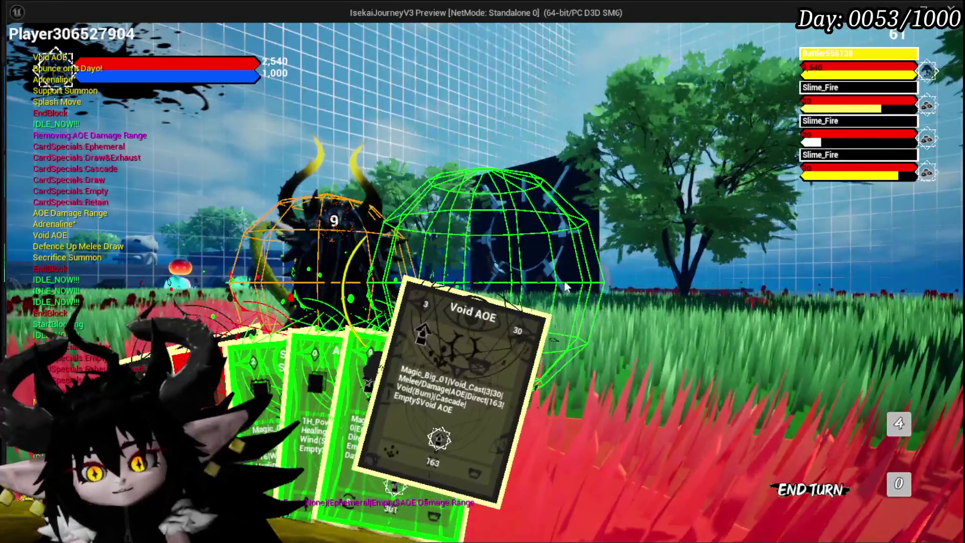
pyautogui.press('Escape')
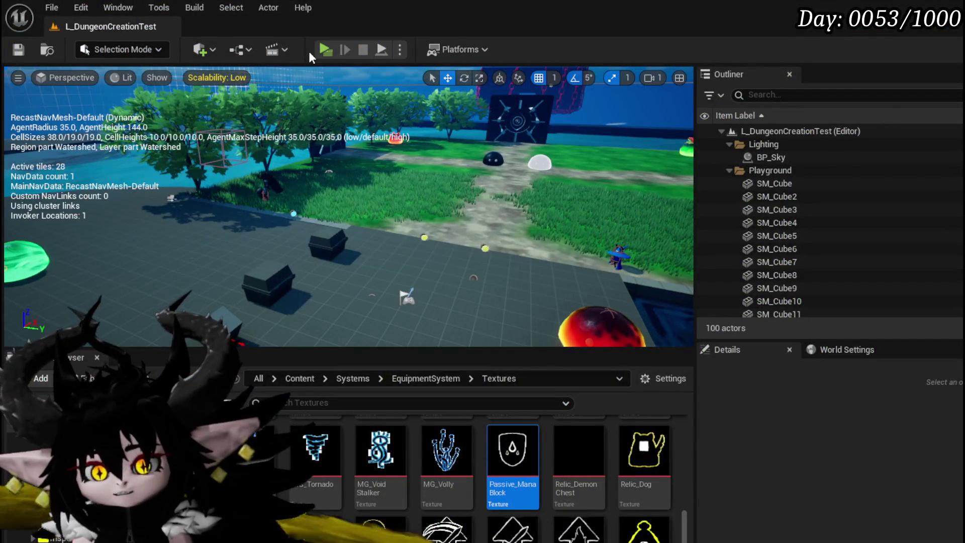
# Step: Relaunch the preview, review the equipment stats and perk list, then close the panel
pyautogui.hotkey('alt', 'p')
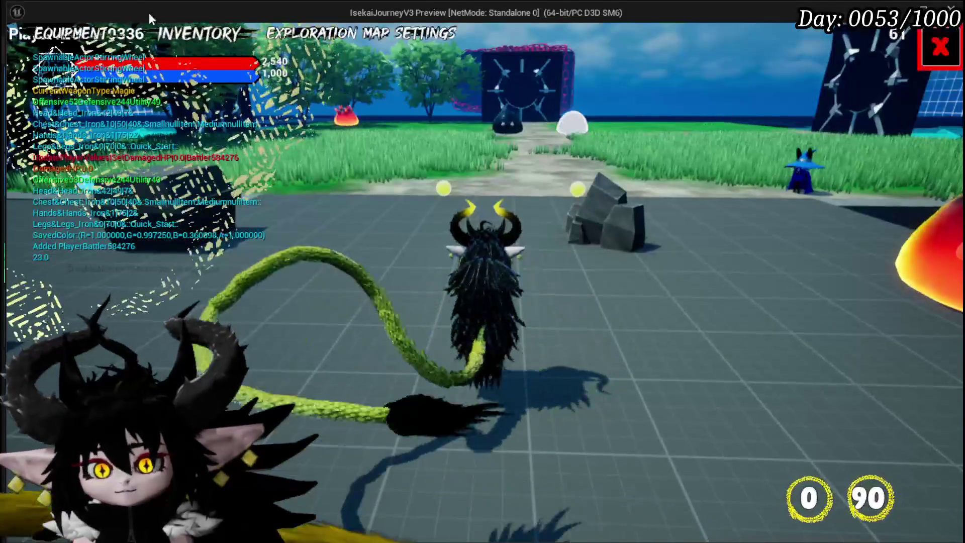
pyautogui.click(91, 45)
pyautogui.click(318, 271)
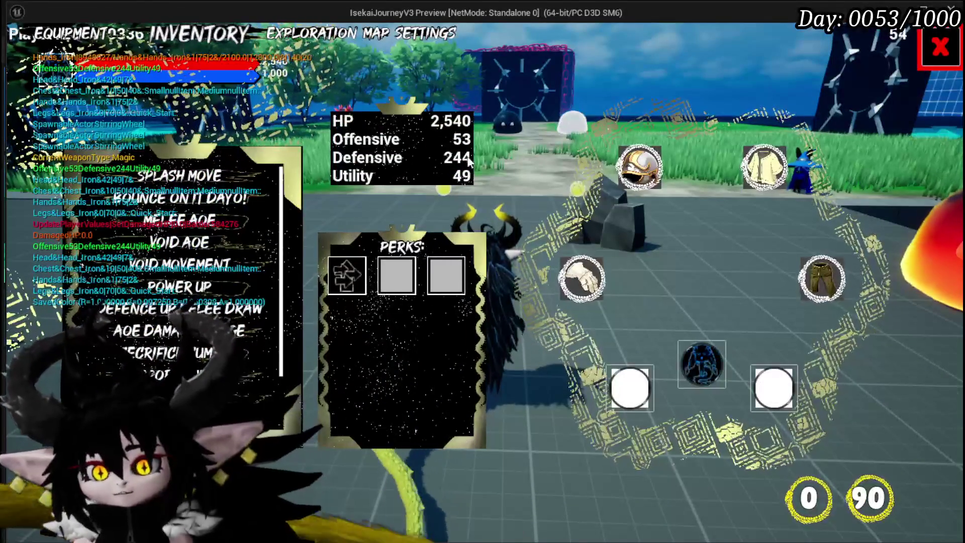
pyautogui.scroll(-1, 119, 358)
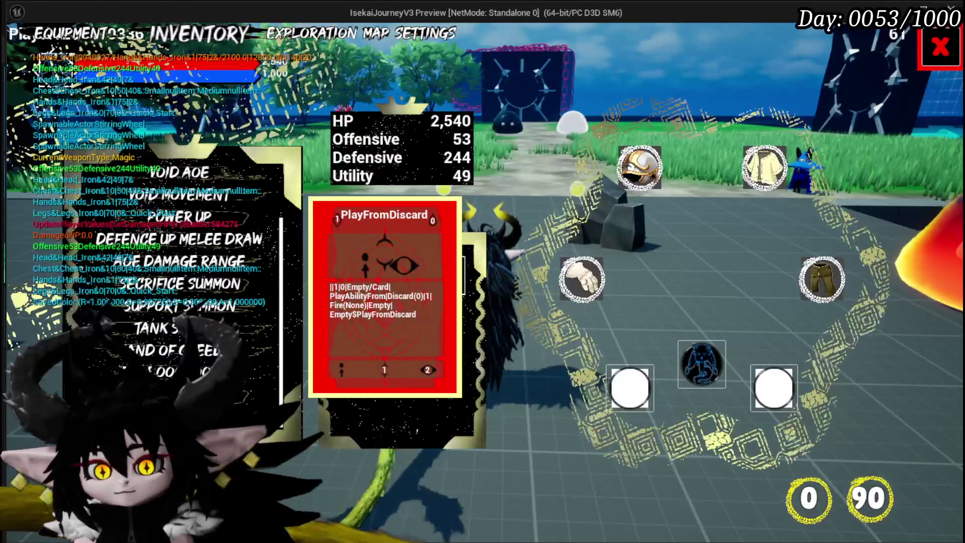
pyautogui.press('Escape')
pyautogui.press('Escape')
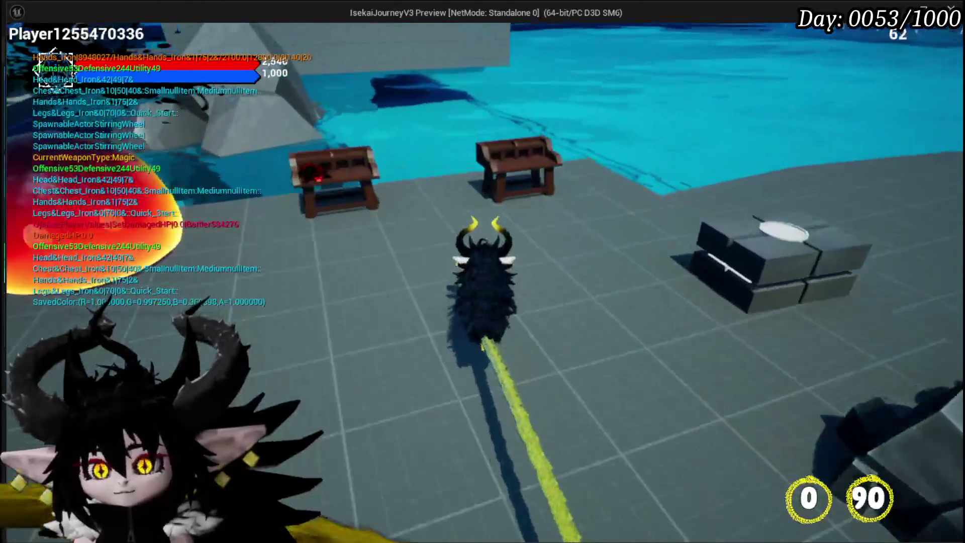
pyautogui.press('Tab')
# Step: Create a PlayFromDeck card under the Magic core in the workbench, then stop the preview
pyautogui.click(56, 35)
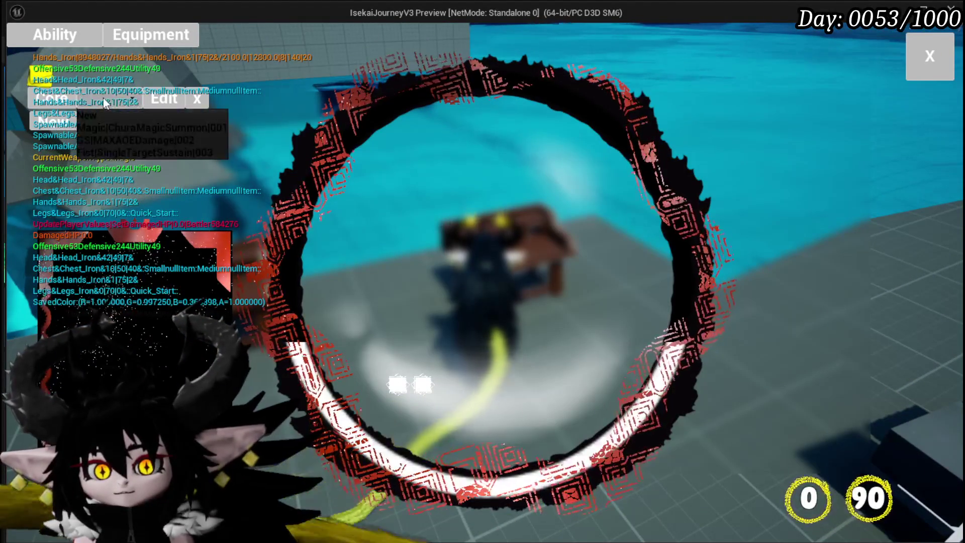
pyautogui.click(118, 128)
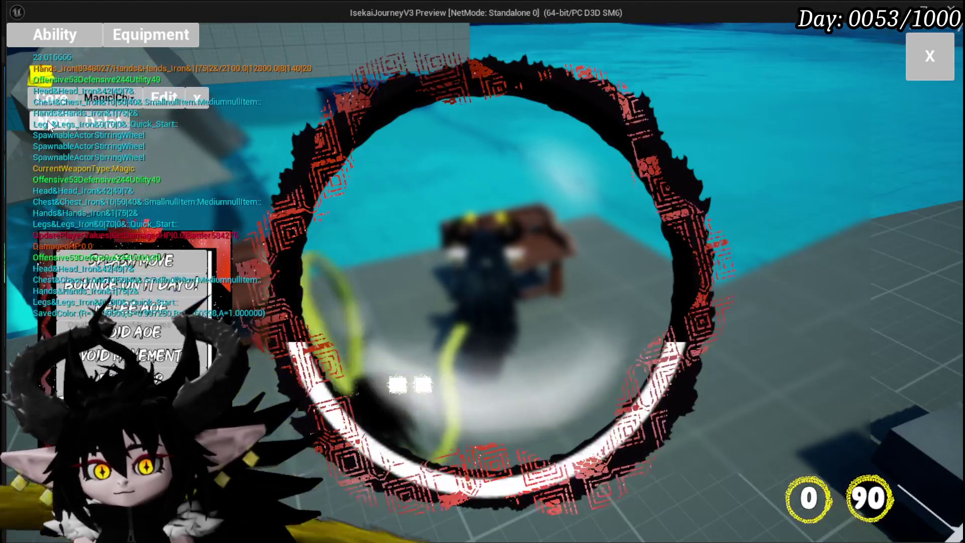
pyautogui.scroll(-3, 133, 322)
pyautogui.write('Playcom')
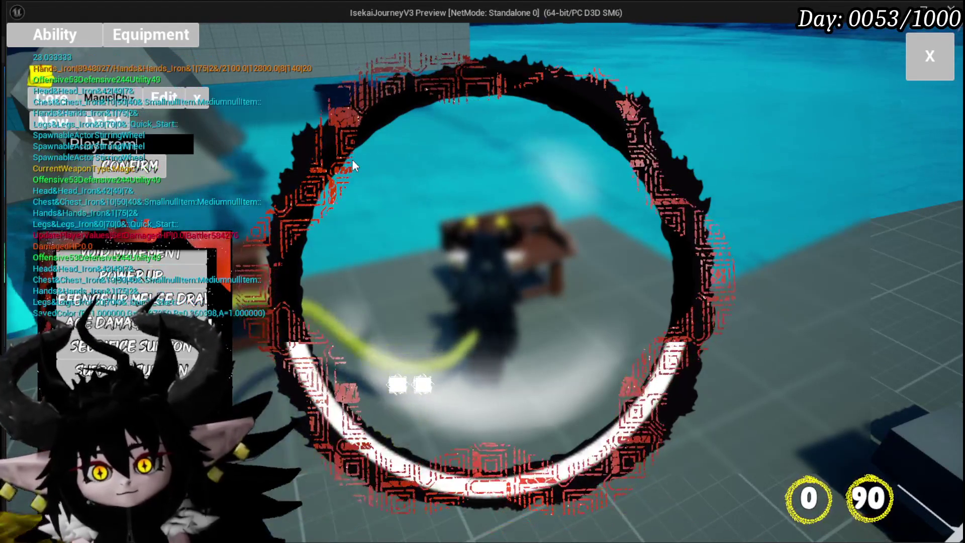
pyautogui.write('Deck')
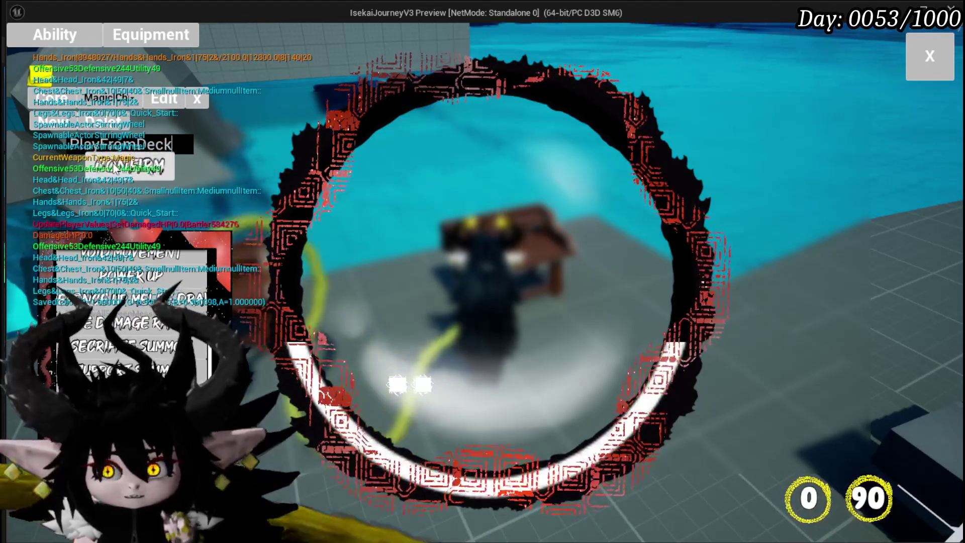
pyautogui.click(113, 168)
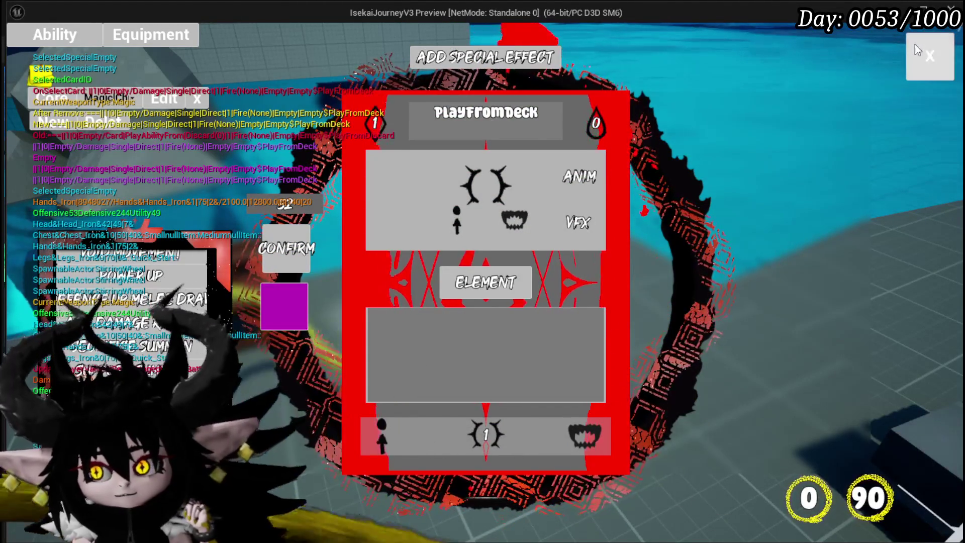
pyautogui.click(929, 56)
pyautogui.press('Escape')
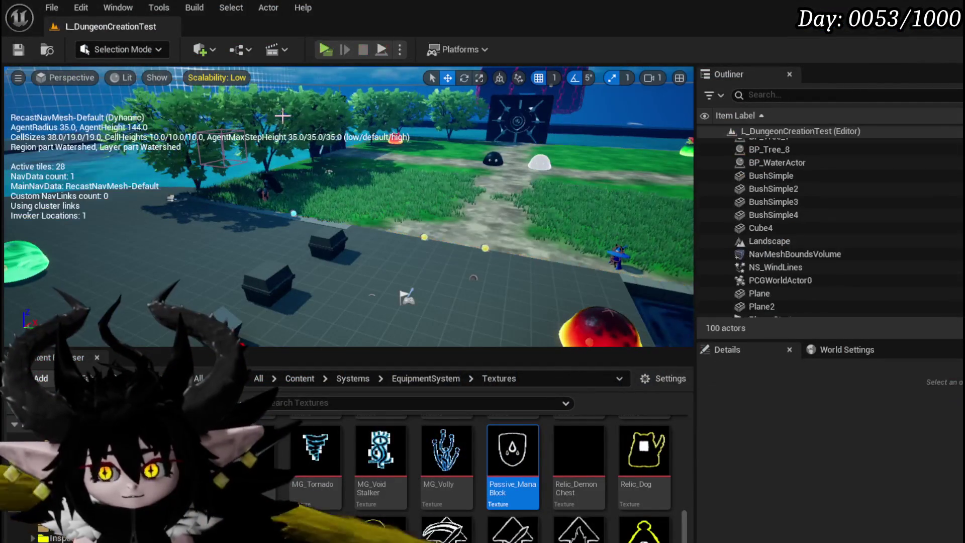
# Step: Relaunch the preview and confirm the Burn element on PlayFromDiscard under the Magic core
pyautogui.click(325, 49)
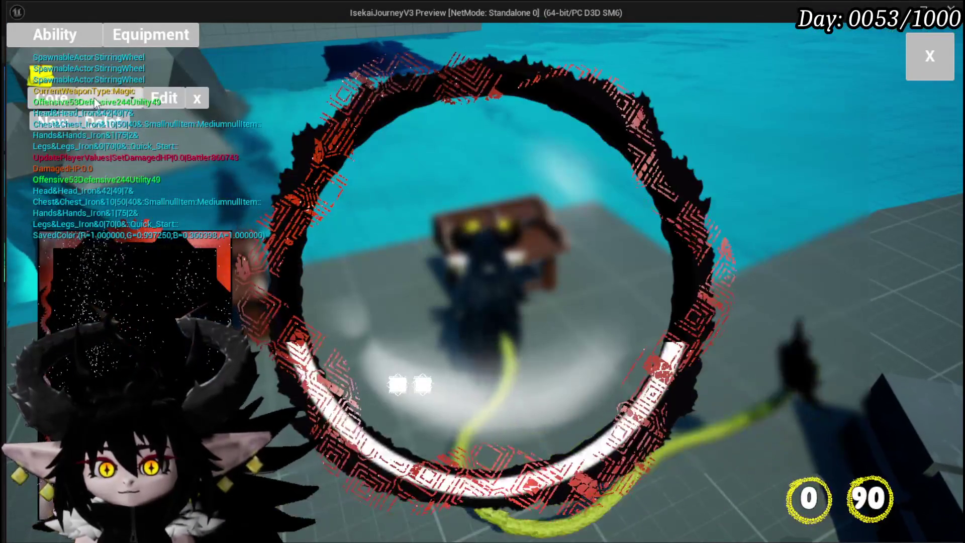
pyautogui.click(96, 101)
pyautogui.click(124, 131)
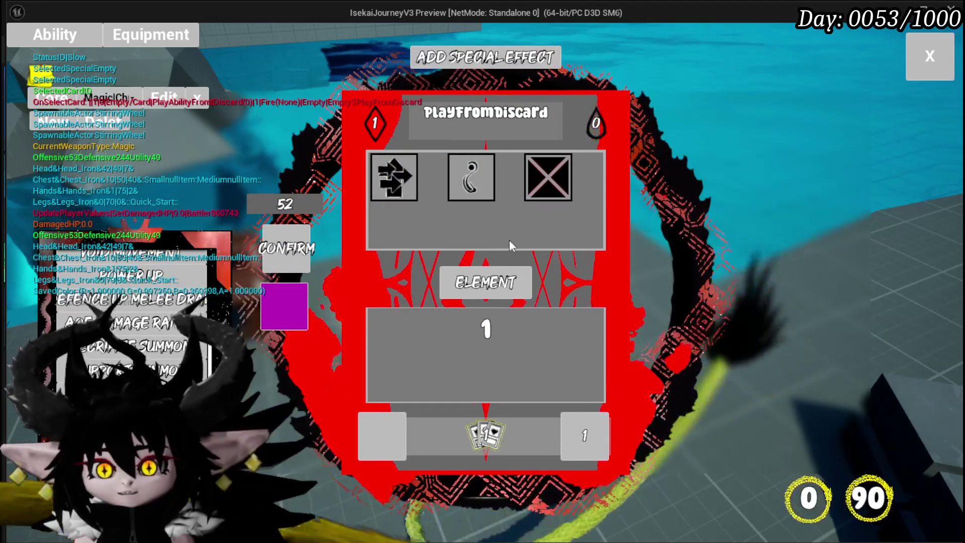
pyautogui.click(286, 248)
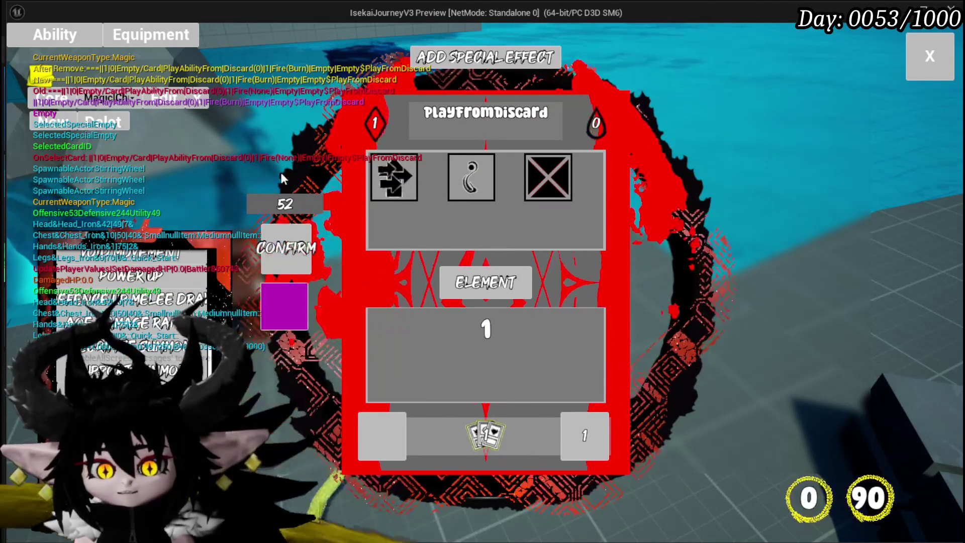
# Step: Create a card named Draw5, close the card editor and stop the preview
pyautogui.click(81, 155)
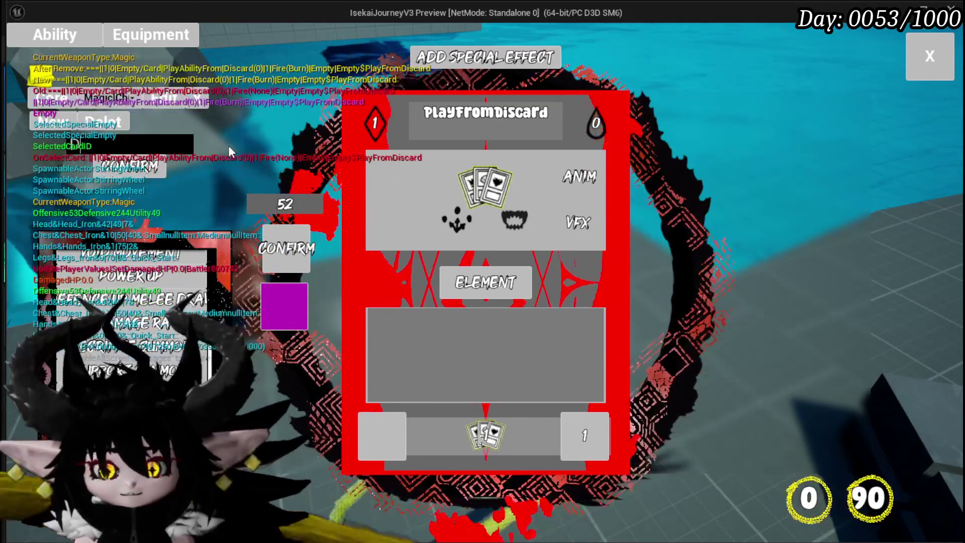
pyautogui.write('Draw5')
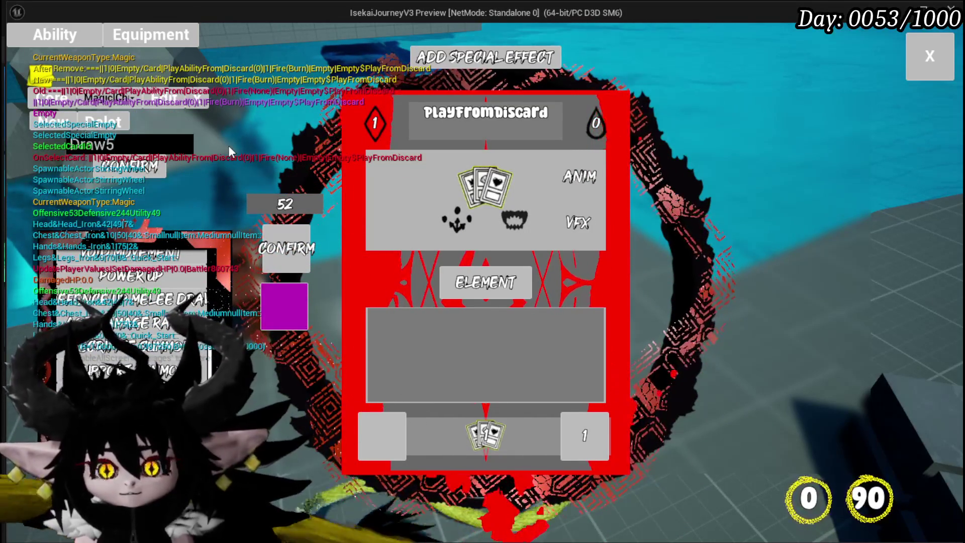
pyautogui.click(126, 175)
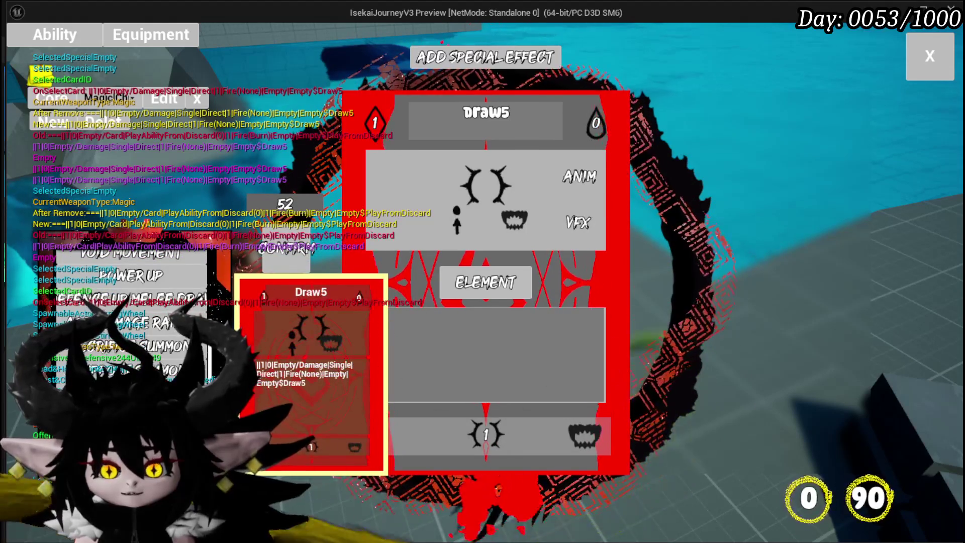
pyautogui.press('Escape')
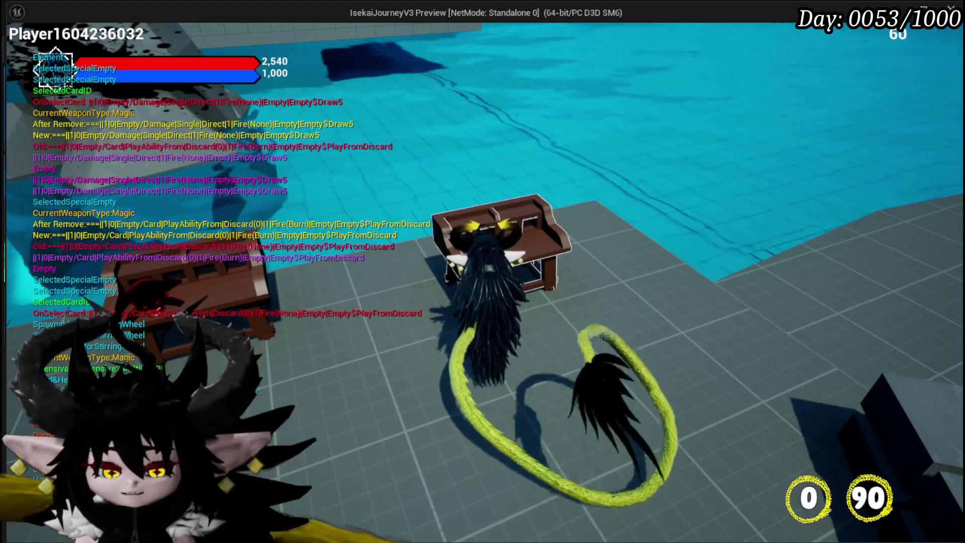
pyautogui.press('Escape')
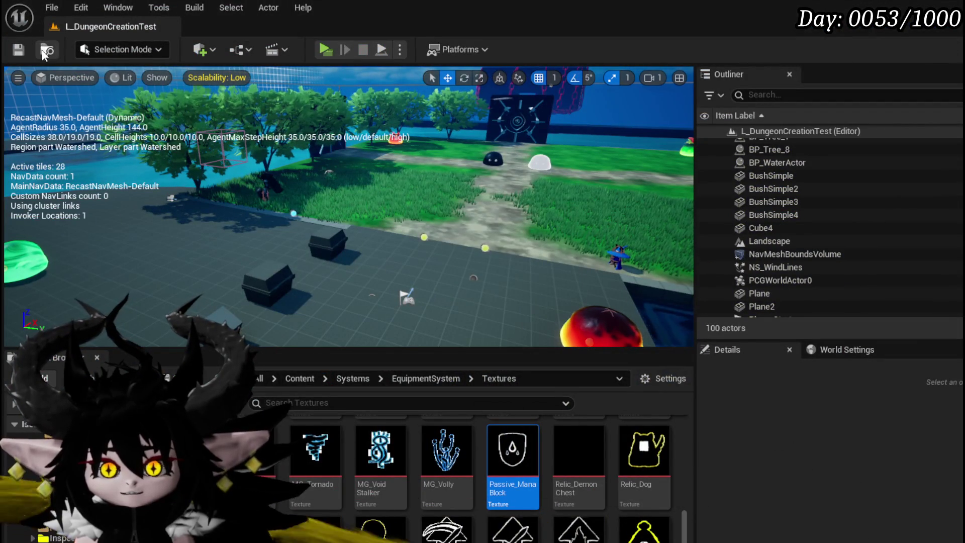
# Step: Save the level, find Button_NewAbility in AbilityWorkBenchUI, and open its press event
pyautogui.click(18, 49)
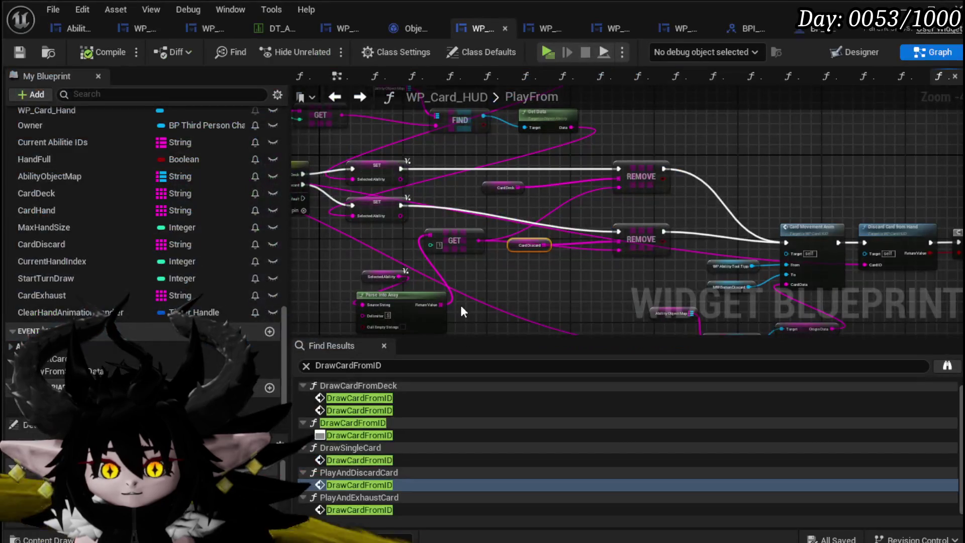
pyautogui.click(64, 28)
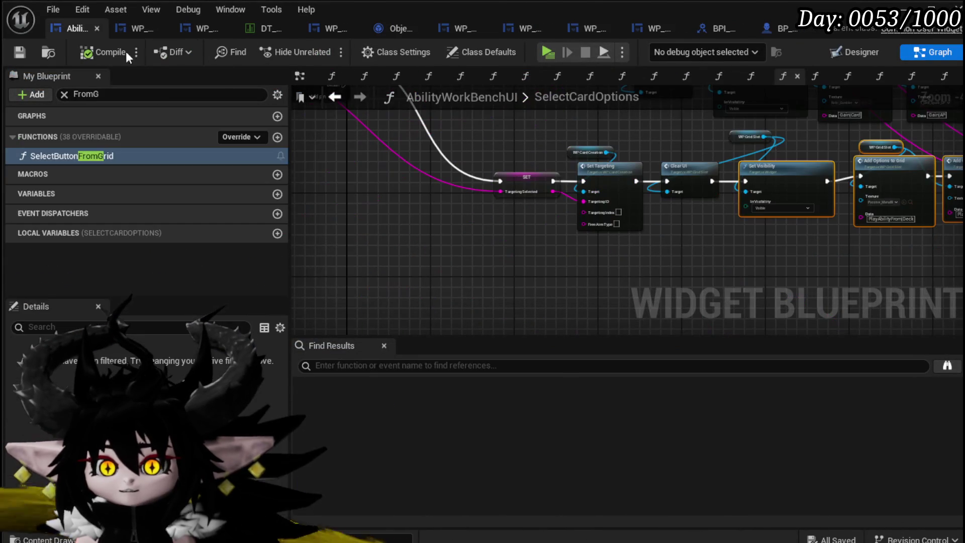
pyautogui.click(131, 96)
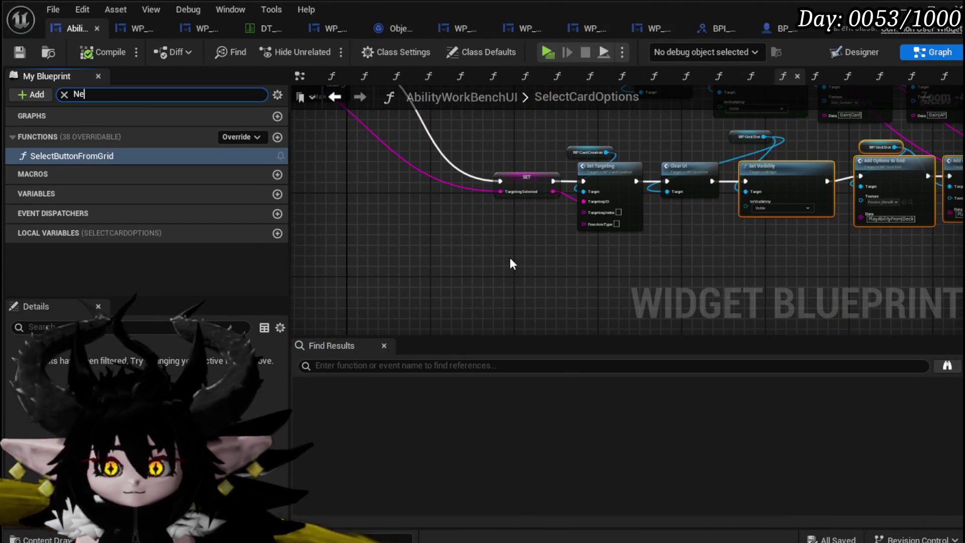
pyautogui.write('w')
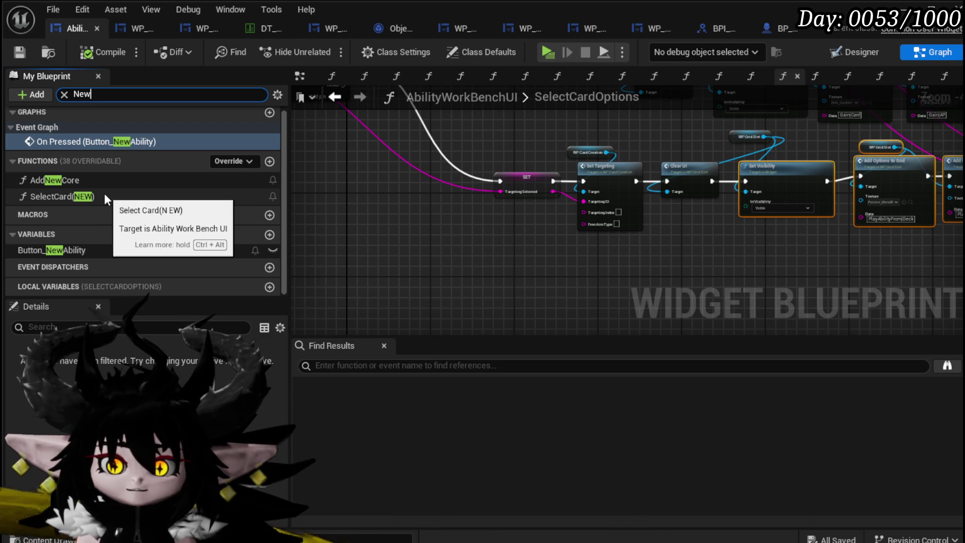
pyautogui.click(106, 248)
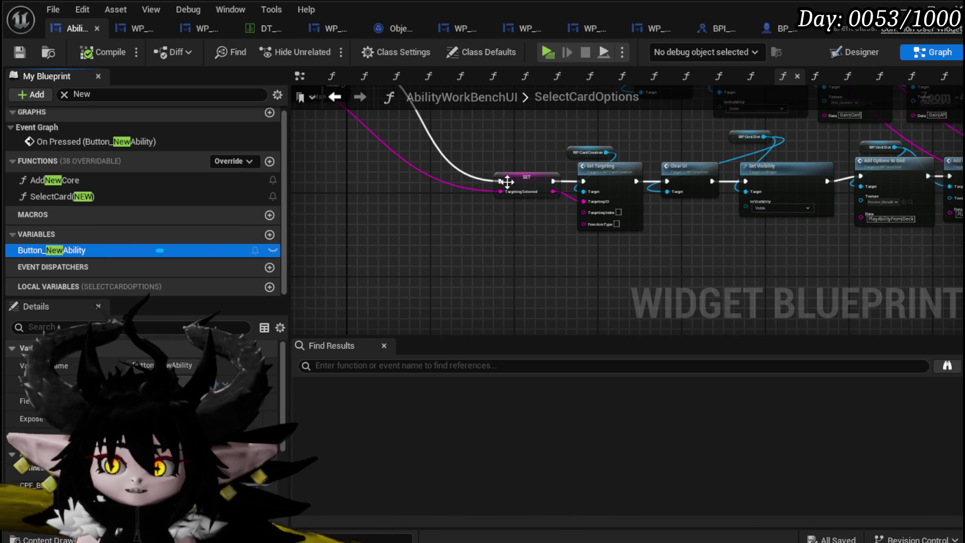
pyautogui.scroll(-4, 548, 186)
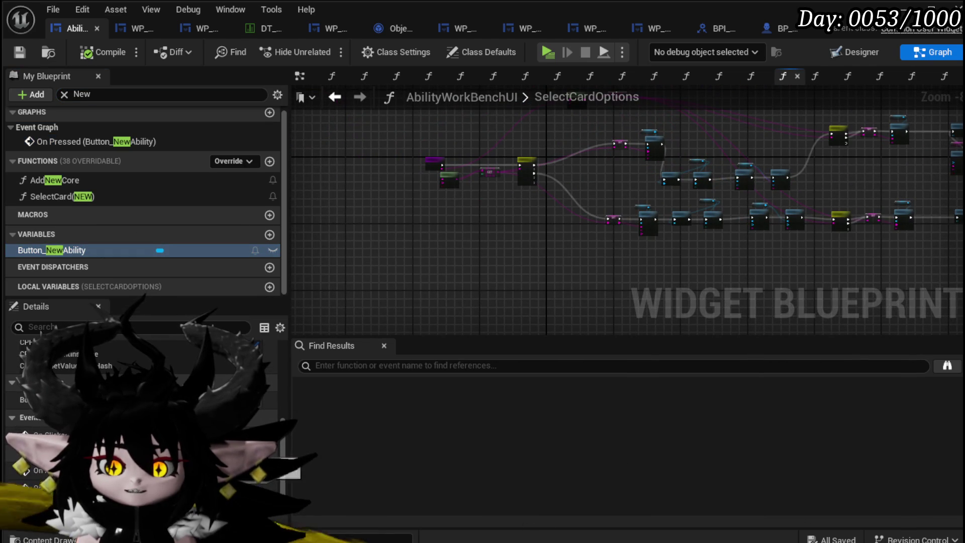
pyautogui.doubleClick(96, 141)
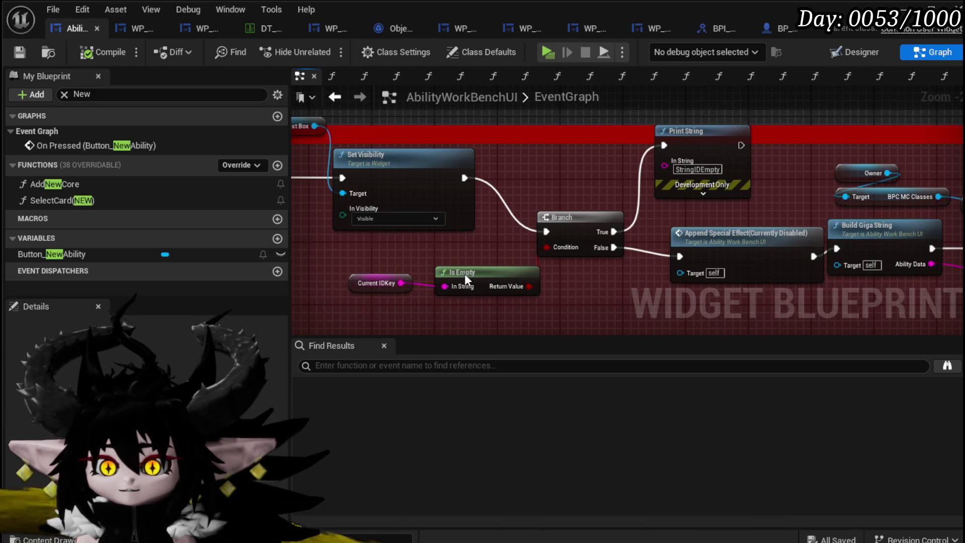
# Step: Nudge the Is Empty node up and shift eight later New Ability nodes rightward
pyautogui.moveTo(460, 271); pyautogui.dragTo(451, 262)
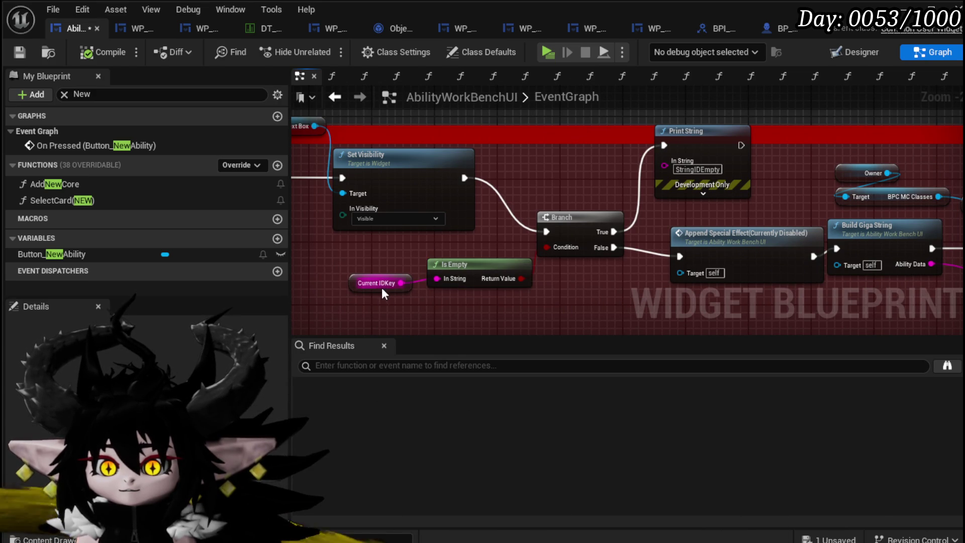
pyautogui.moveTo(499, 305); pyautogui.dragTo(509, 270)
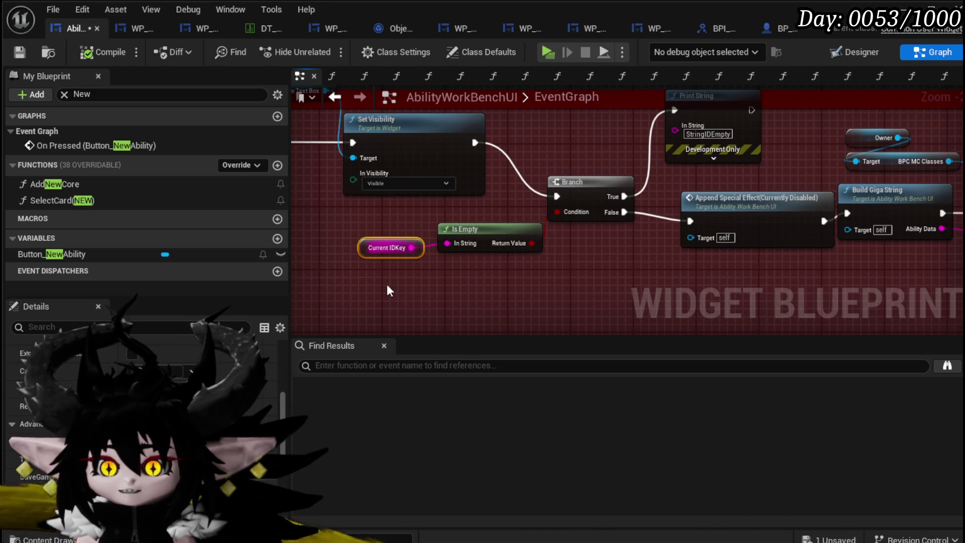
pyautogui.scroll(-3, 180, 382)
pyautogui.moveTo(559, 296)
pyautogui.mouseDown()
pyautogui.moveTo(537, 321)
pyautogui.moveTo(531, 278)
pyautogui.mouseUp()
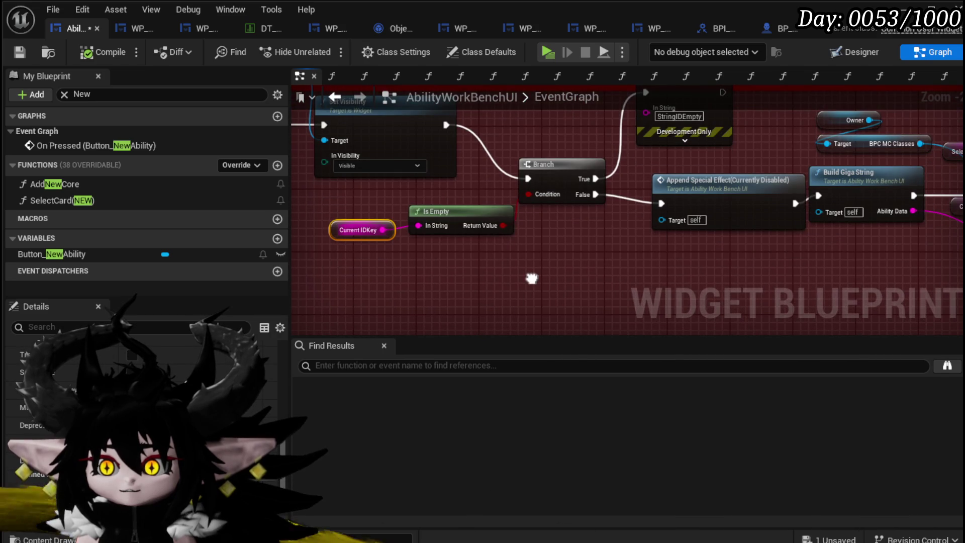
pyautogui.scroll(-2, 190, 357)
pyautogui.moveTo(781, 243)
pyautogui.mouseDown()
pyautogui.moveTo(431, 301)
pyautogui.moveTo(447, 274)
pyautogui.moveTo(405, 254)
pyautogui.mouseUp()
pyautogui.moveTo(464, 304); pyautogui.dragTo(873, 137)
pyautogui.moveTo(702, 191); pyautogui.dragTo(764, 192)
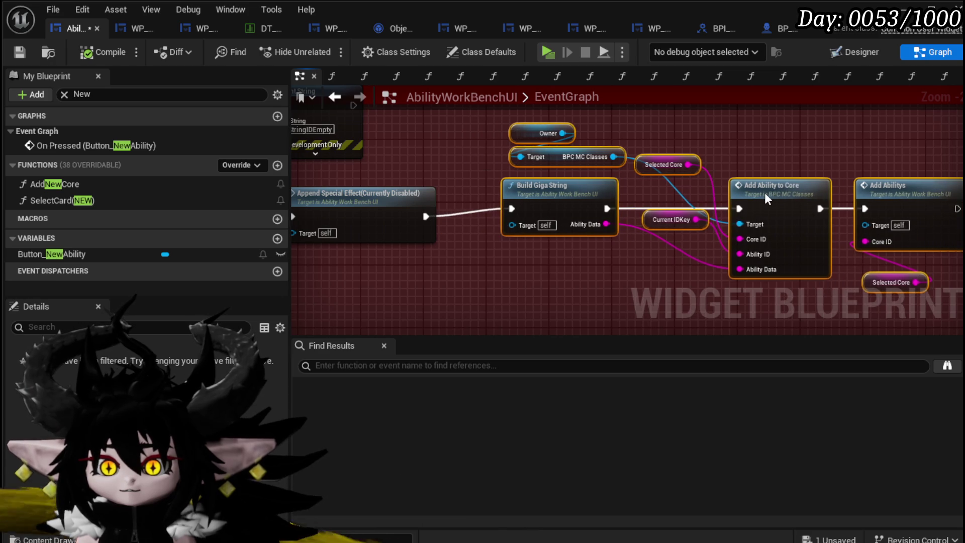
pyautogui.click(765, 192)
pyautogui.click(376, 261)
pyautogui.scroll(-1, 420, 255)
pyautogui.moveTo(421, 255); pyautogui.dragTo(359, 231)
pyautogui.moveTo(569, 255); pyautogui.dragTo(468, 259)
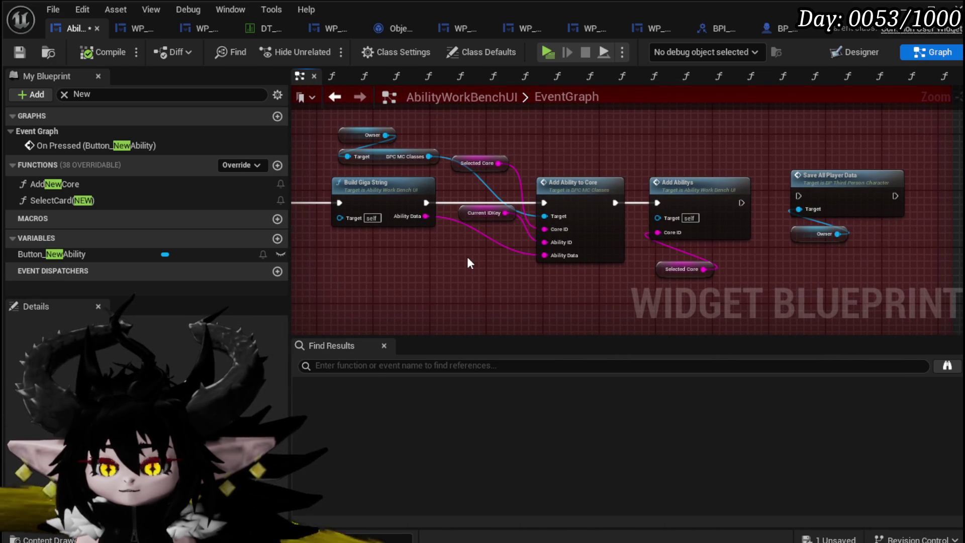
# Step: Raise the Current IDKey and Selected Core getters, then open the Add Ability to Core function
pyautogui.moveTo(466, 217); pyautogui.dragTo(468, 197)
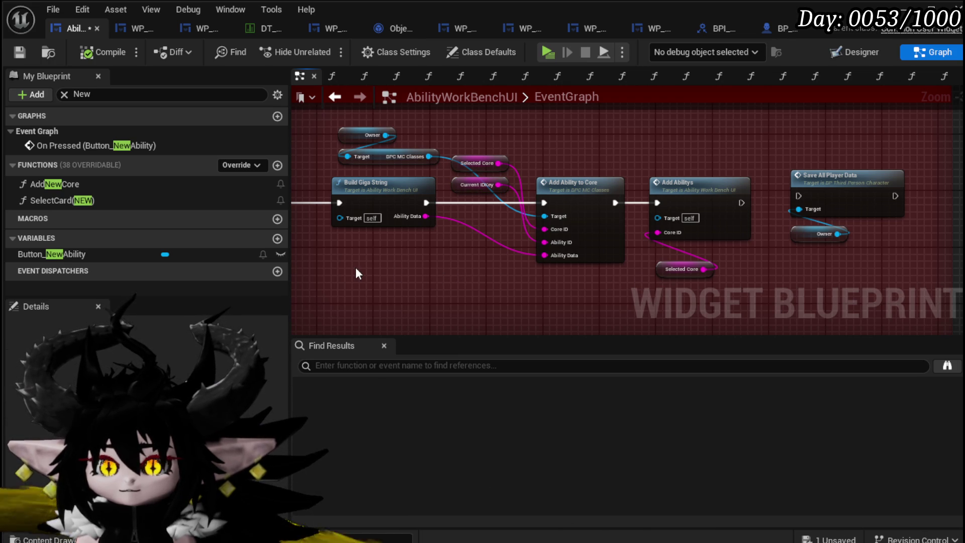
pyautogui.moveTo(663, 267); pyautogui.dragTo(664, 240)
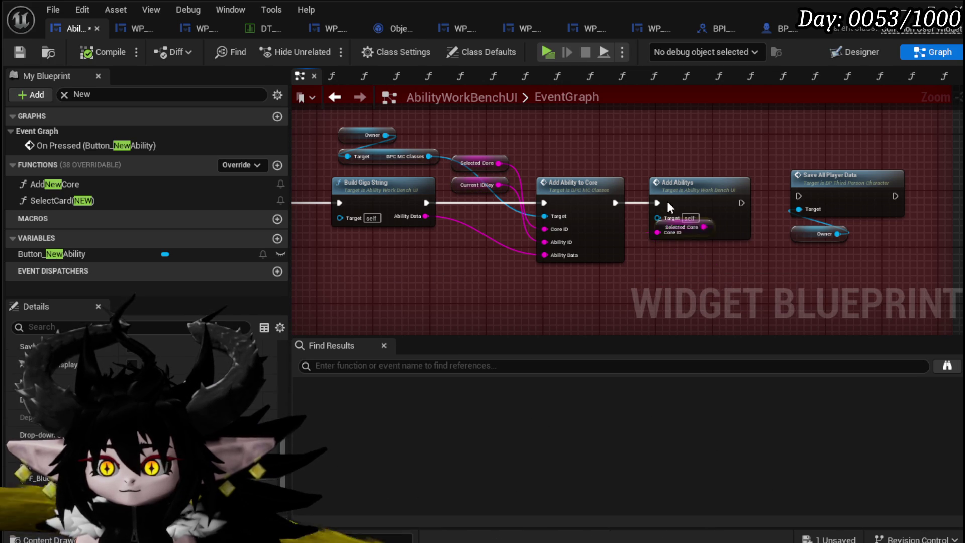
pyautogui.moveTo(367, 198); pyautogui.dragTo(489, 197)
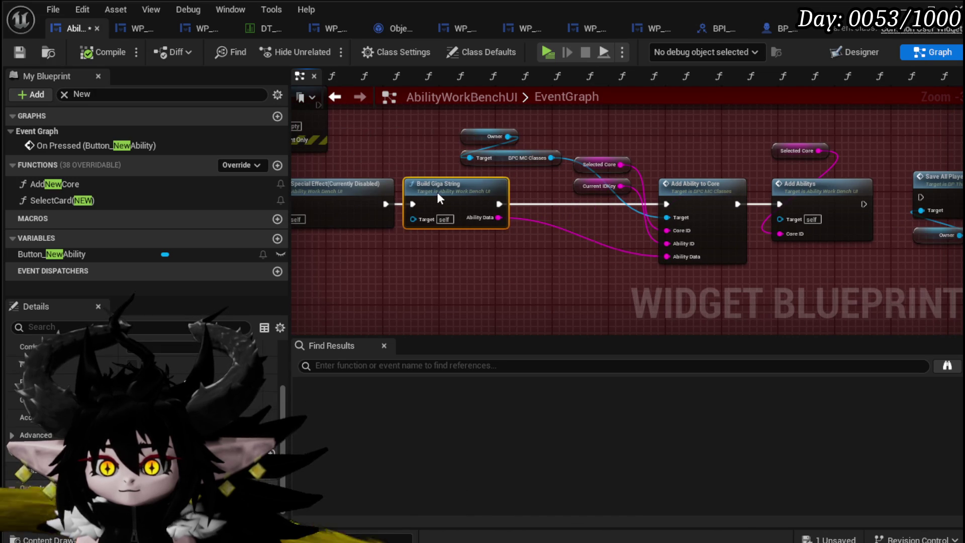
pyautogui.moveTo(508, 237); pyautogui.dragTo(399, 256)
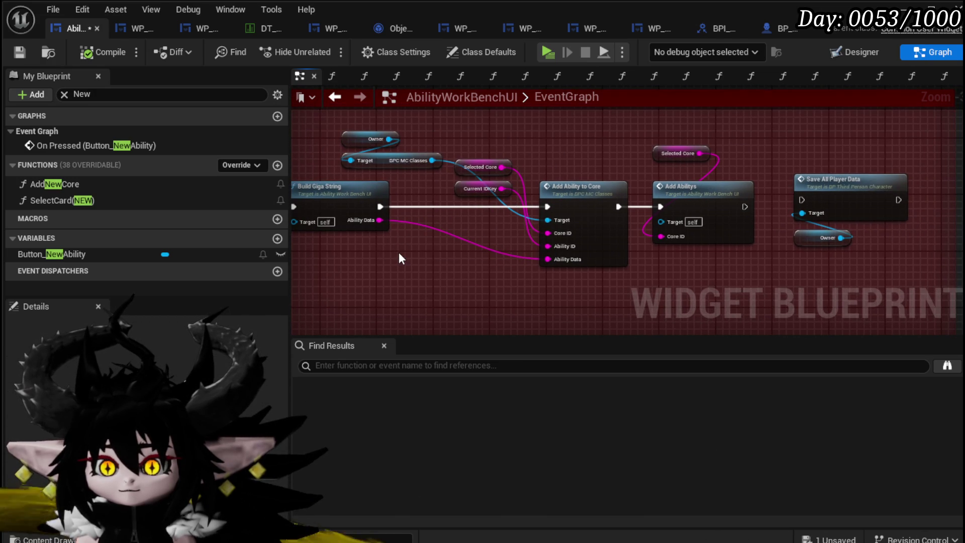
pyautogui.click(481, 194)
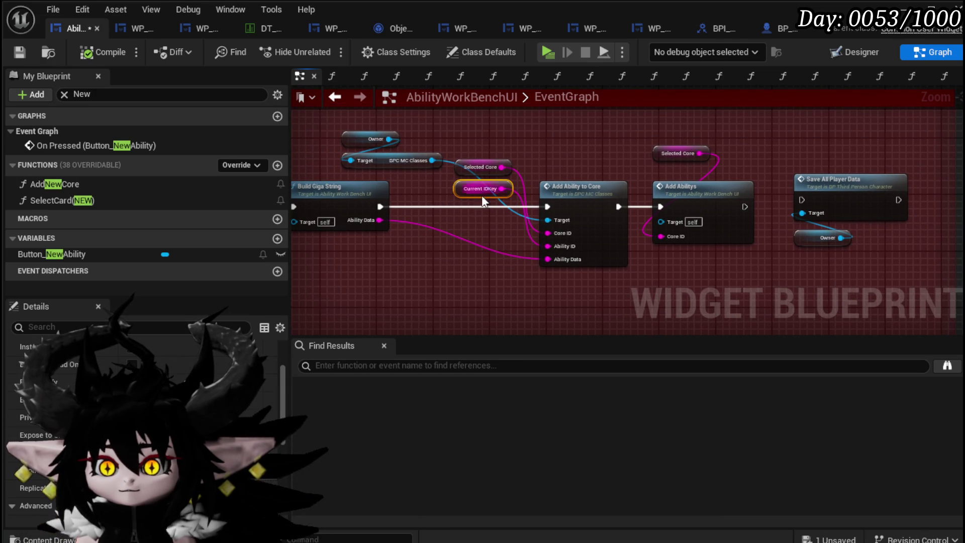
pyautogui.click(459, 184)
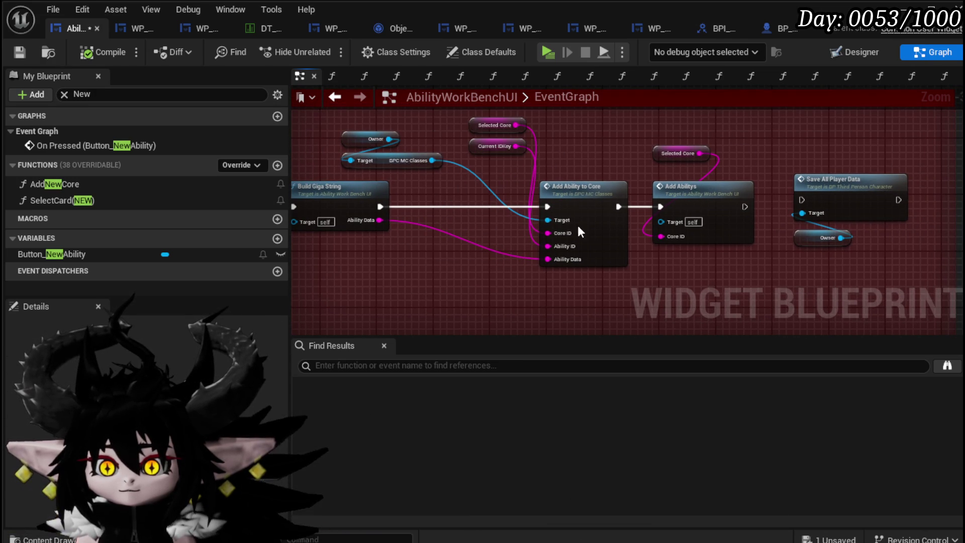
pyautogui.doubleClick(585, 196)
pyautogui.moveTo(470, 272)
pyautogui.mouseDown()
pyautogui.moveTo(560, 188)
pyautogui.moveTo(558, 173)
pyautogui.moveTo(544, 172)
pyautogui.mouseUp()
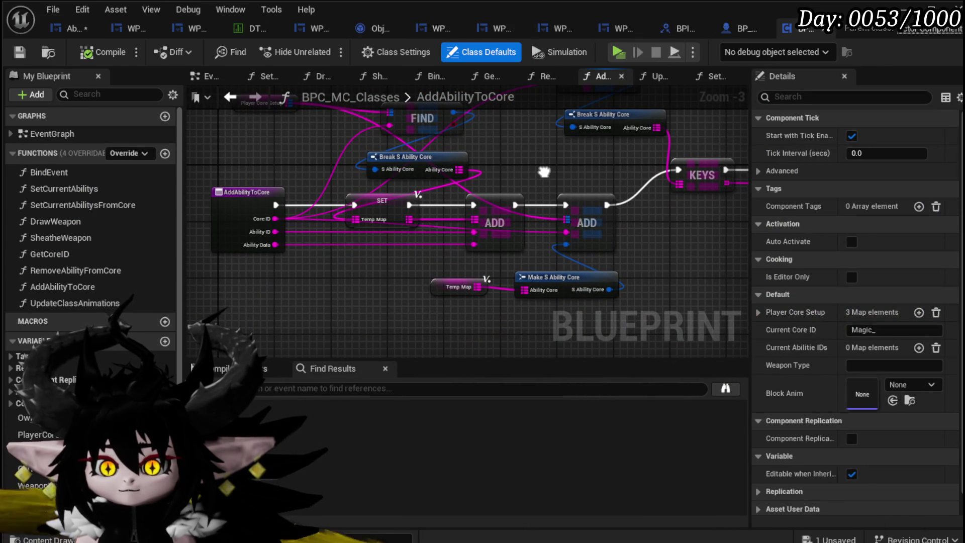
# Step: Pan across AddAbilityToCore's For Each Loop and entry node, then return to AbilityWorkBenchUI
pyautogui.moveTo(544, 171)
pyautogui.mouseDown()
pyautogui.moveTo(211, 203)
pyautogui.moveTo(285, 253)
pyautogui.moveTo(265, 190)
pyautogui.moveTo(470, 156)
pyautogui.mouseUp()
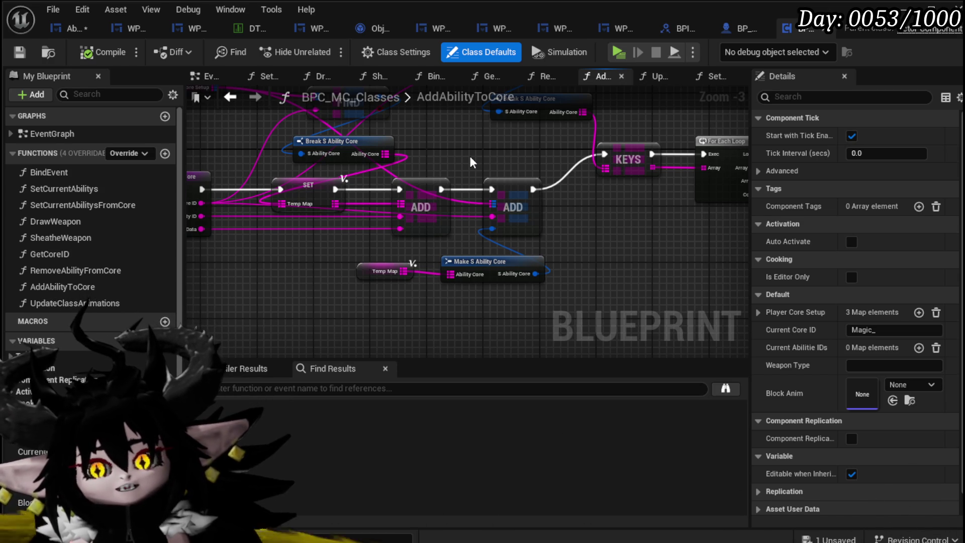
pyautogui.moveTo(187, 222); pyautogui.dragTo(260, 237)
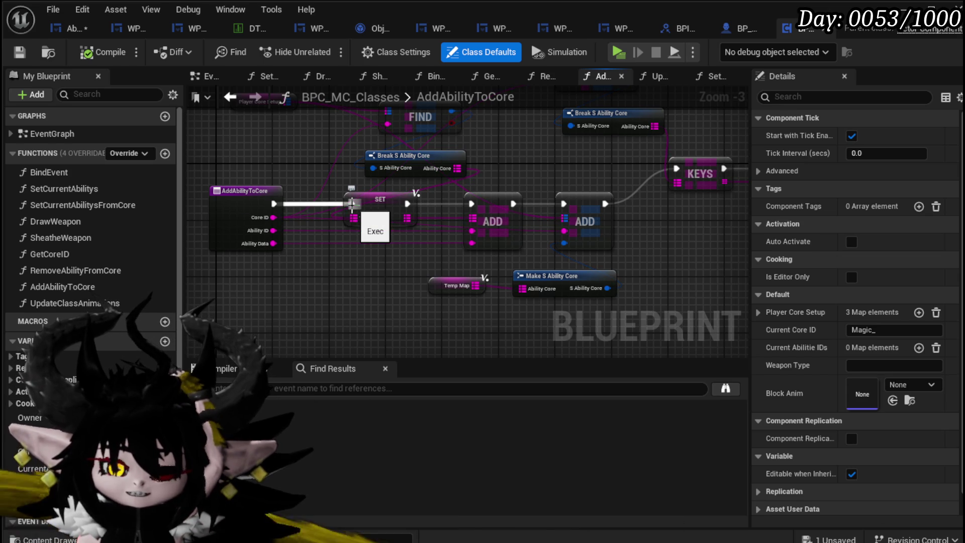
pyautogui.click(72, 29)
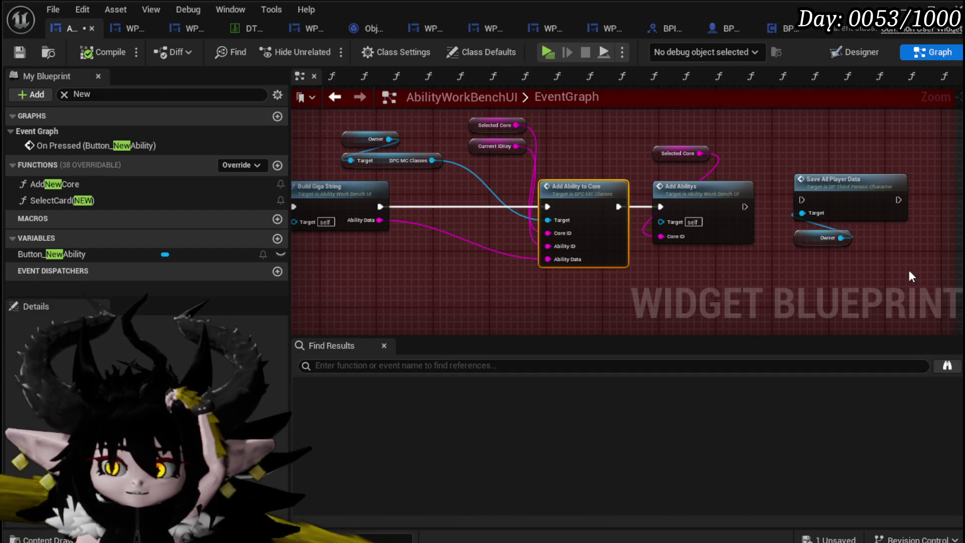
# Step: Save AbilityWorkBenchUI and open its AddAbilitys function to show the Branch, KEYS, GET and ADD nodes
pyautogui.hotkey('ctrl', 's')
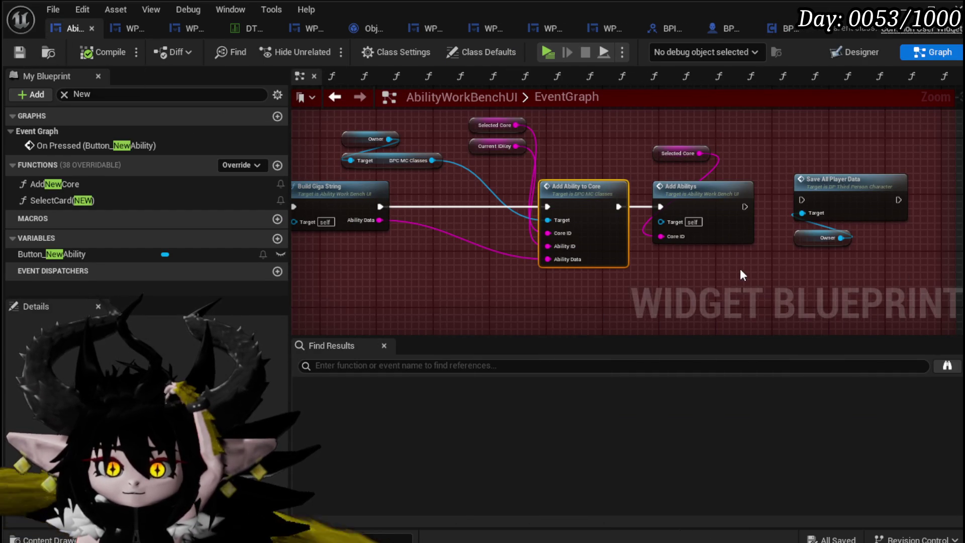
pyautogui.moveTo(742, 269); pyautogui.dragTo(571, 251)
pyautogui.doubleClick(556, 190)
pyautogui.scroll(3, 470, 227)
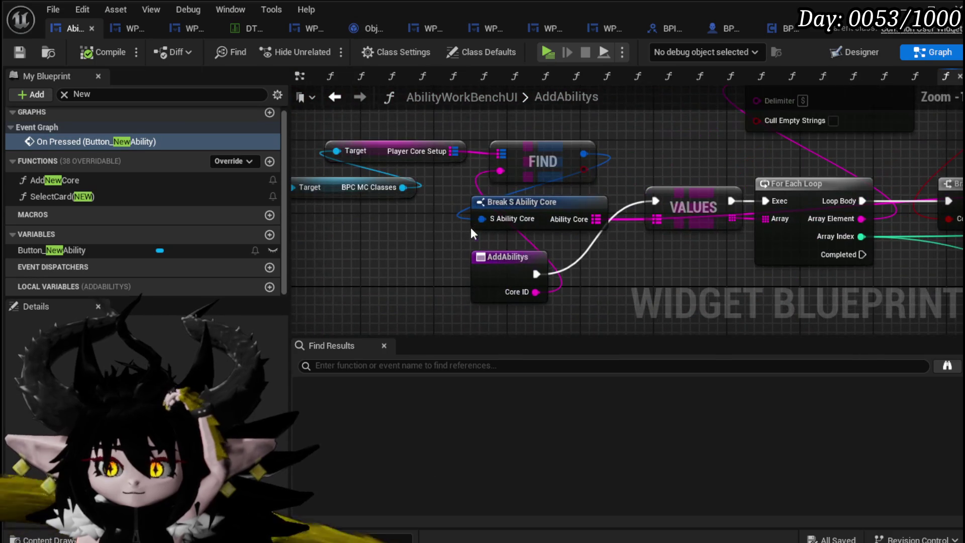
pyautogui.moveTo(665, 261)
pyautogui.mouseDown()
pyautogui.moveTo(567, 231)
pyautogui.moveTo(616, 247)
pyautogui.moveTo(410, 266)
pyautogui.mouseUp()
pyautogui.moveTo(802, 262); pyautogui.dragTo(505, 268)
# Step: Move the GET node right and the AddAbilitys entry node left, save, and return to the event graph
pyautogui.moveTo(537, 213)
pyautogui.mouseDown()
pyautogui.moveTo(639, 213)
pyautogui.moveTo(773, 195)
pyautogui.mouseUp()
pyautogui.scroll(-2, 638, 213)
pyautogui.scroll(2, 773, 194)
pyautogui.moveTo(340, 205)
pyautogui.mouseDown()
pyautogui.moveTo(522, 255)
pyautogui.moveTo(386, 249)
pyautogui.mouseUp()
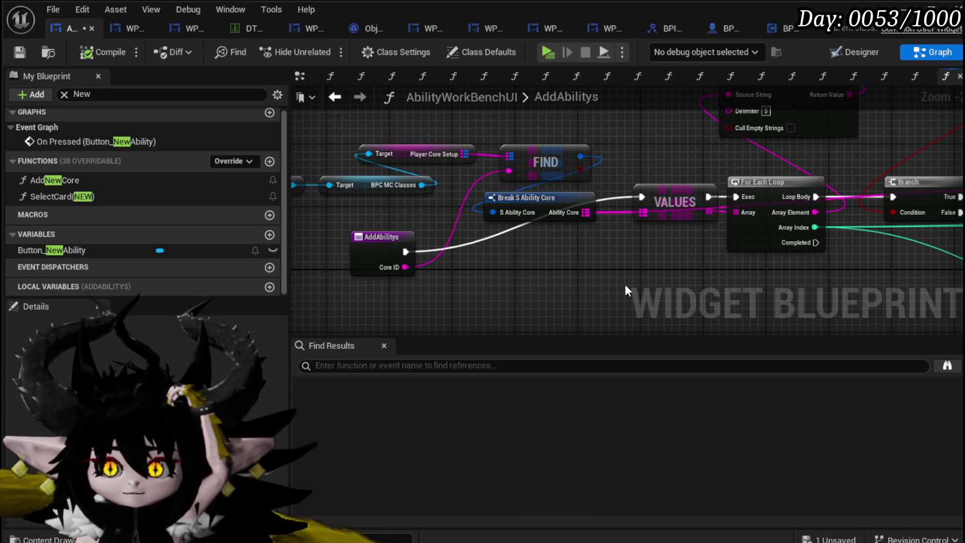
pyautogui.moveTo(625, 285)
pyautogui.mouseDown()
pyautogui.moveTo(418, 332)
pyautogui.moveTo(291, 315)
pyautogui.moveTo(590, 286)
pyautogui.moveTo(367, 252)
pyautogui.moveTo(371, 243)
pyautogui.mouseUp()
pyautogui.scroll(-2, 590, 286)
pyautogui.scroll(2, 370, 243)
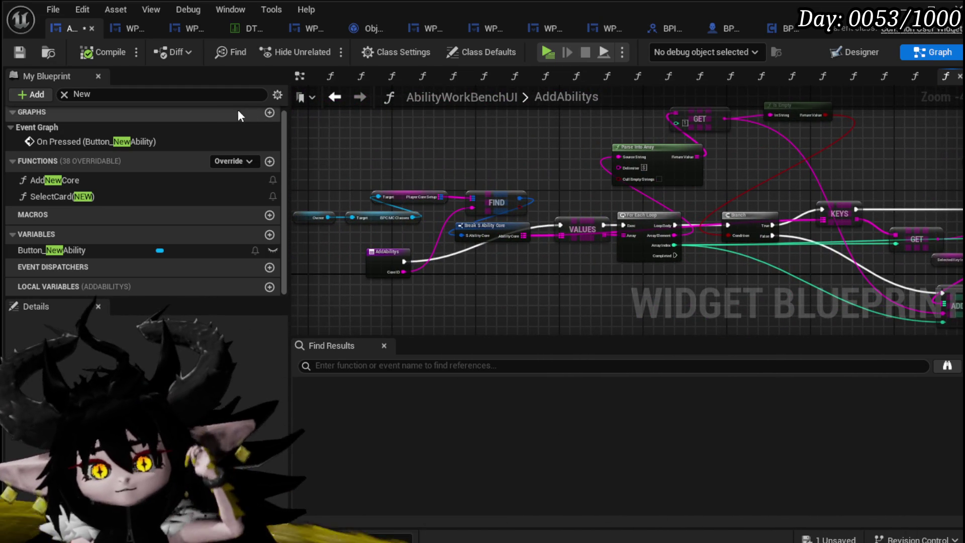
pyautogui.click(18, 54)
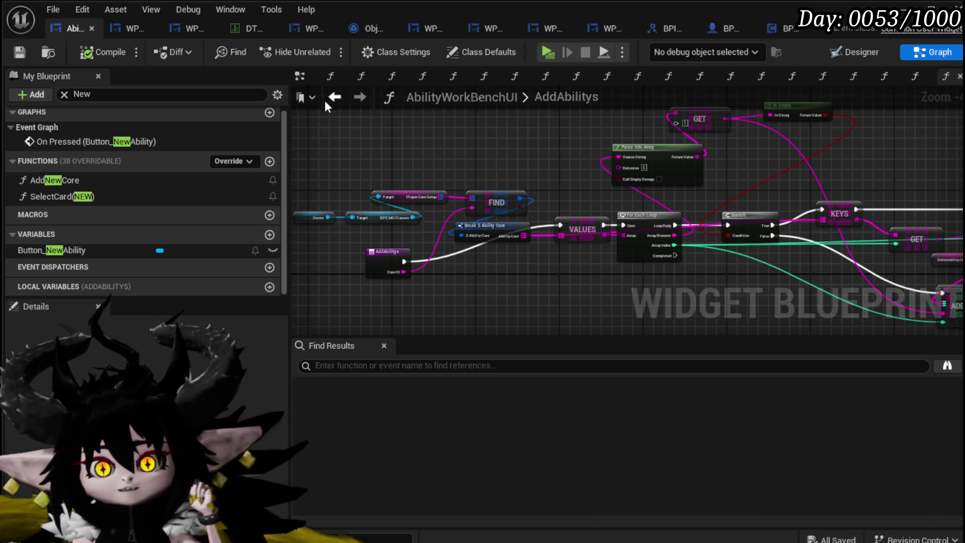
pyautogui.click(333, 97)
pyautogui.moveTo(438, 163); pyautogui.dragTo(563, 163)
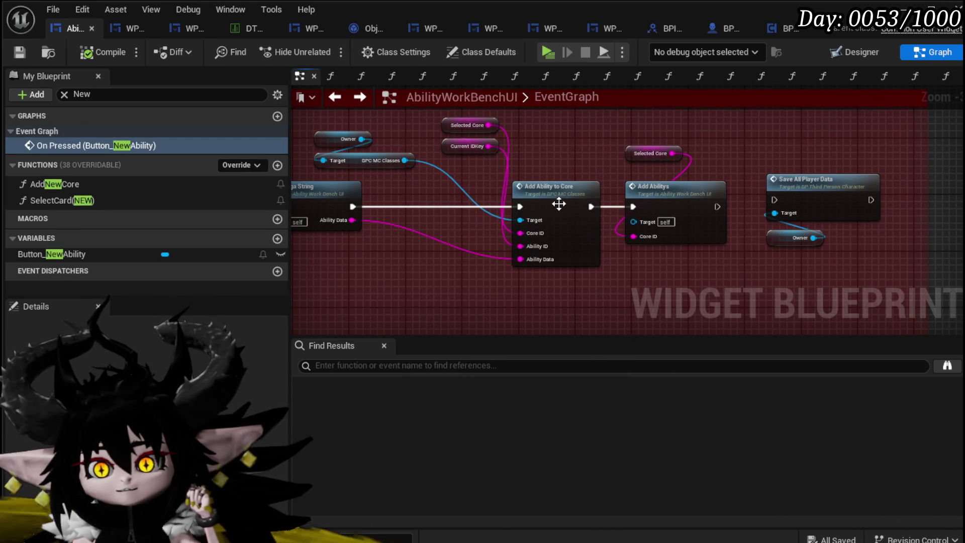
# Step: Move the Current IDKey getter slightly down and left, then deselect it
pyautogui.moveTo(455, 146)
pyautogui.mouseDown()
pyautogui.moveTo(439, 174)
pyautogui.moveTo(442, 158)
pyautogui.moveTo(417, 285)
pyautogui.moveTo(411, 245)
pyautogui.moveTo(458, 177)
pyautogui.moveTo(448, 155)
pyautogui.mouseUp()
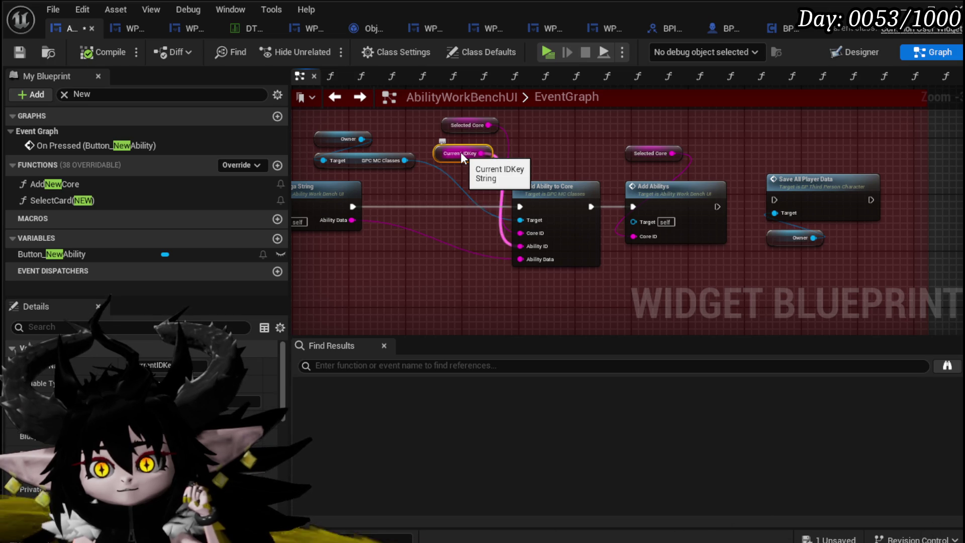
pyautogui.click(527, 143)
pyautogui.moveTo(526, 142)
pyautogui.mouseDown()
pyautogui.moveTo(701, 140)
pyautogui.moveTo(880, 170)
pyautogui.moveTo(964, 195)
pyautogui.moveTo(964, 226)
pyautogui.mouseUp()
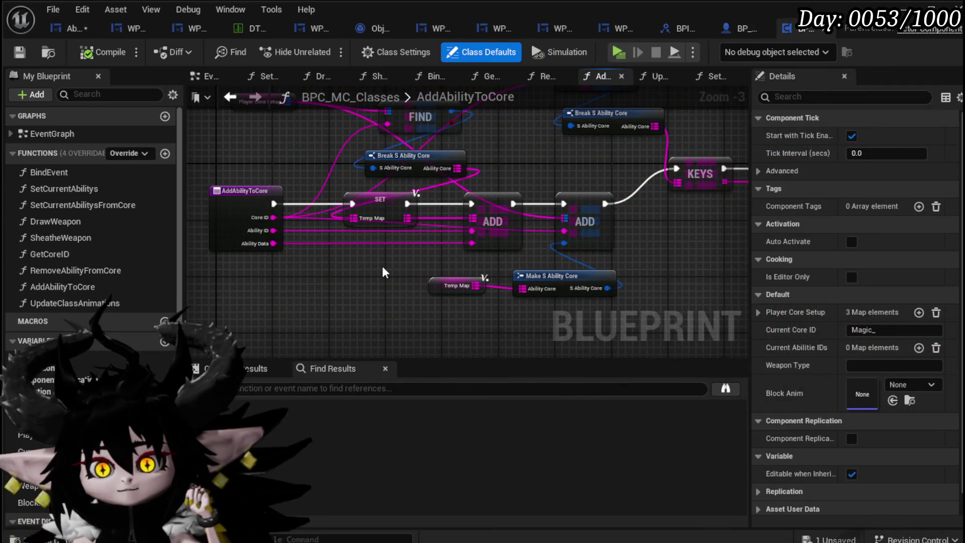
# Step: Pan the AddAbilityToCore graph to show the For Each Loop, Print String and entry node
pyautogui.moveTo(548, 148)
pyautogui.mouseDown()
pyautogui.moveTo(519, 209)
pyautogui.moveTo(393, 182)
pyautogui.moveTo(390, 140)
pyautogui.moveTo(155, 151)
pyautogui.mouseUp()
pyautogui.moveTo(468, 272)
pyautogui.mouseDown()
pyautogui.moveTo(448, 251)
pyautogui.moveTo(711, 269)
pyautogui.moveTo(653, 272)
pyautogui.mouseUp()
pyautogui.moveTo(390, 147)
pyautogui.mouseDown()
pyautogui.moveTo(659, 164)
pyautogui.moveTo(566, 174)
pyautogui.mouseUp()
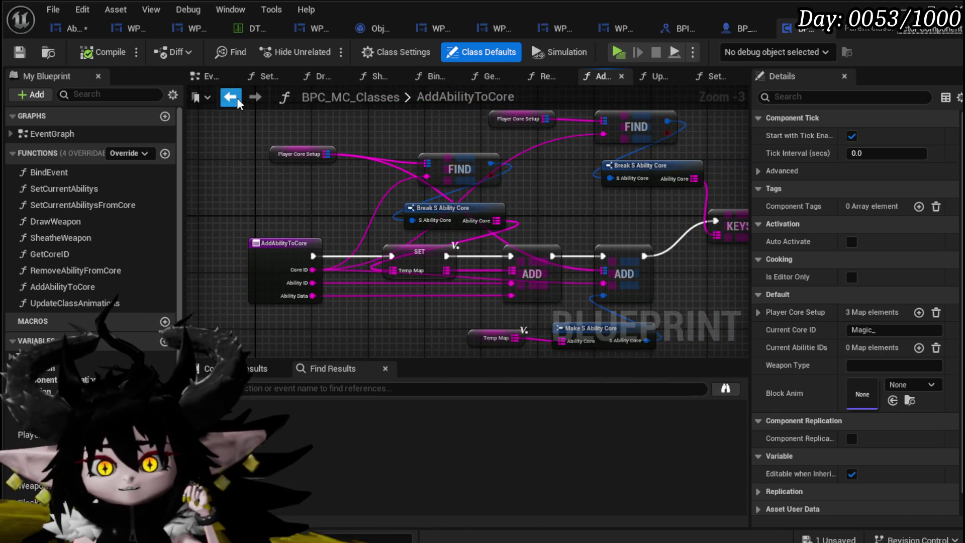
# Step: Step back from AddAbilityToCore through SetCurrentAbilitys to the AbilityWorkBenchUI event graph
pyautogui.click(237, 99)
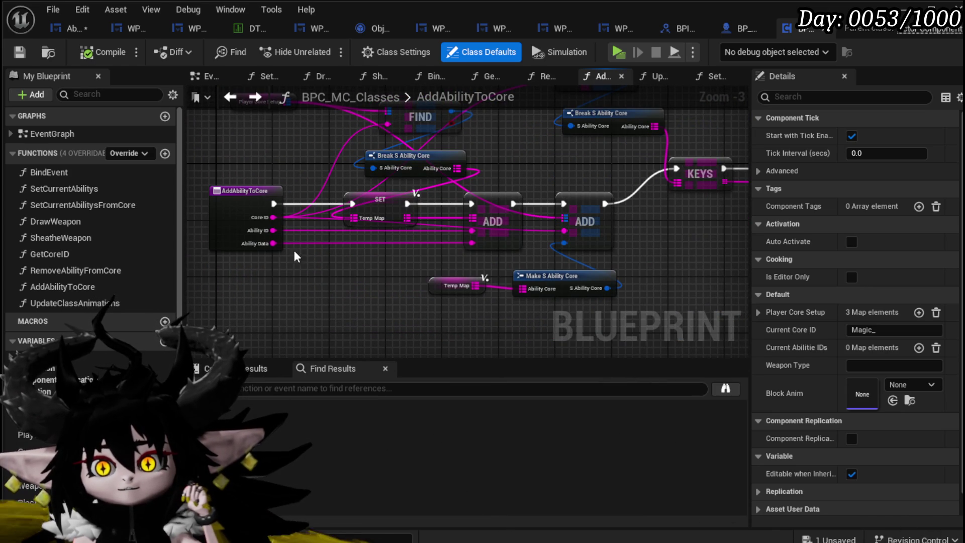
pyautogui.moveTo(404, 290)
pyautogui.mouseDown()
pyautogui.moveTo(339, 266)
pyautogui.moveTo(341, 229)
pyautogui.moveTo(379, 213)
pyautogui.mouseUp()
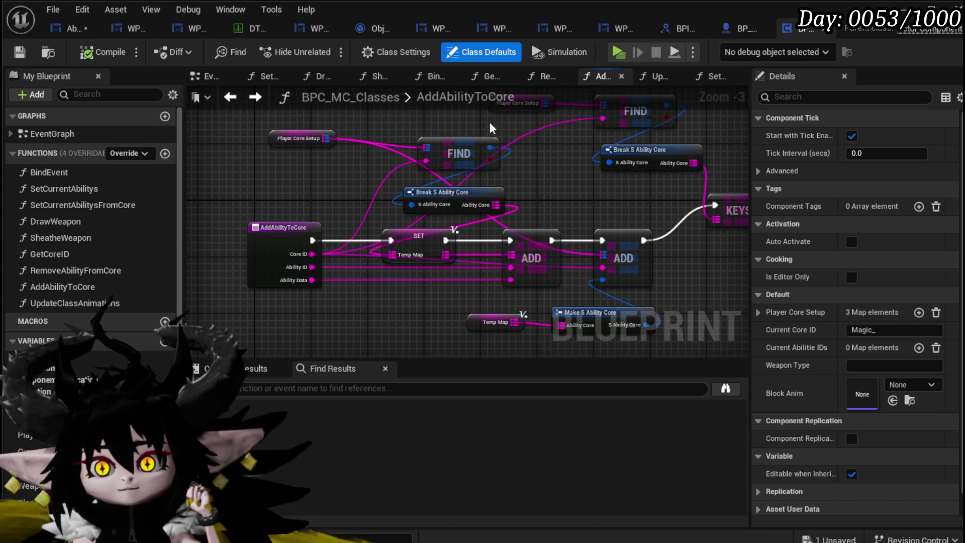
pyautogui.click(239, 101)
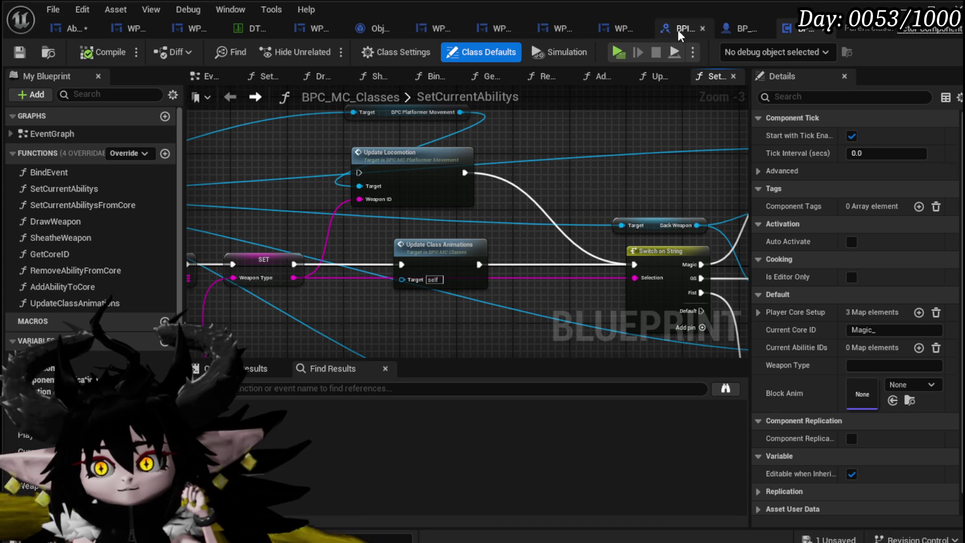
pyautogui.click(65, 29)
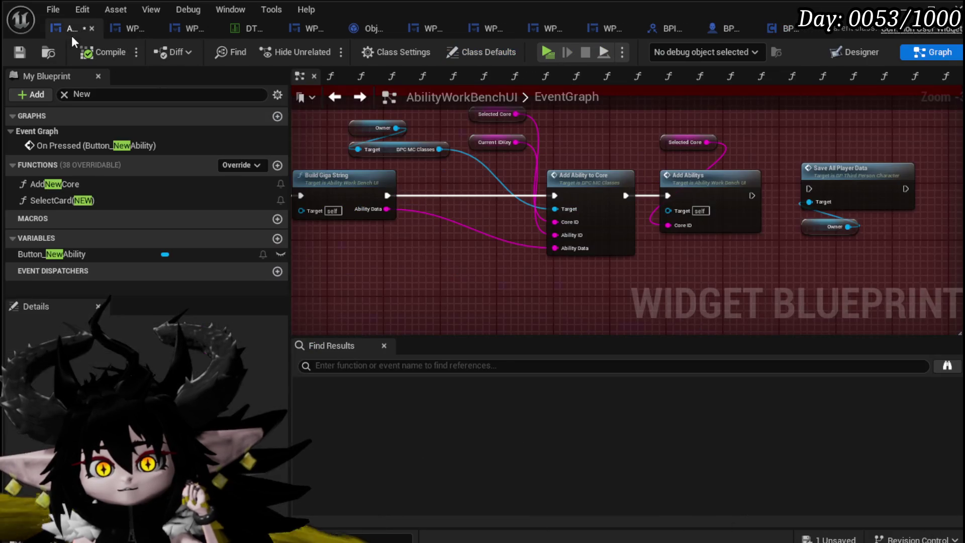
# Step: Save AbilityWorkBenchUI and place the Current IDKey node right beside the Is Empty node
pyautogui.moveTo(436, 199); pyautogui.dragTo(502, 194)
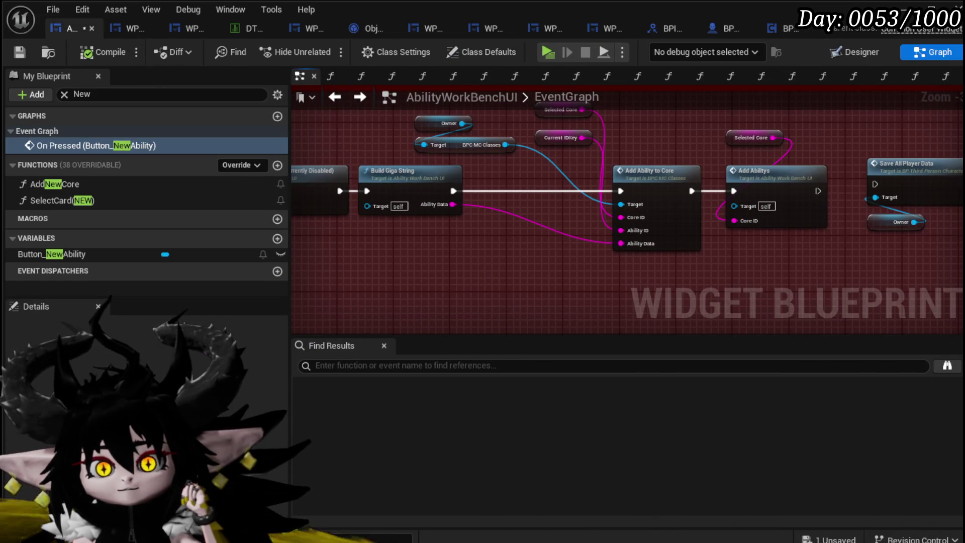
pyautogui.click(19, 53)
pyautogui.moveTo(556, 142)
pyautogui.mouseDown()
pyautogui.moveTo(478, 261)
pyautogui.moveTo(960, 302)
pyautogui.mouseUp()
pyautogui.scroll(-2, 370, 239)
pyautogui.scroll(3, 442, 240)
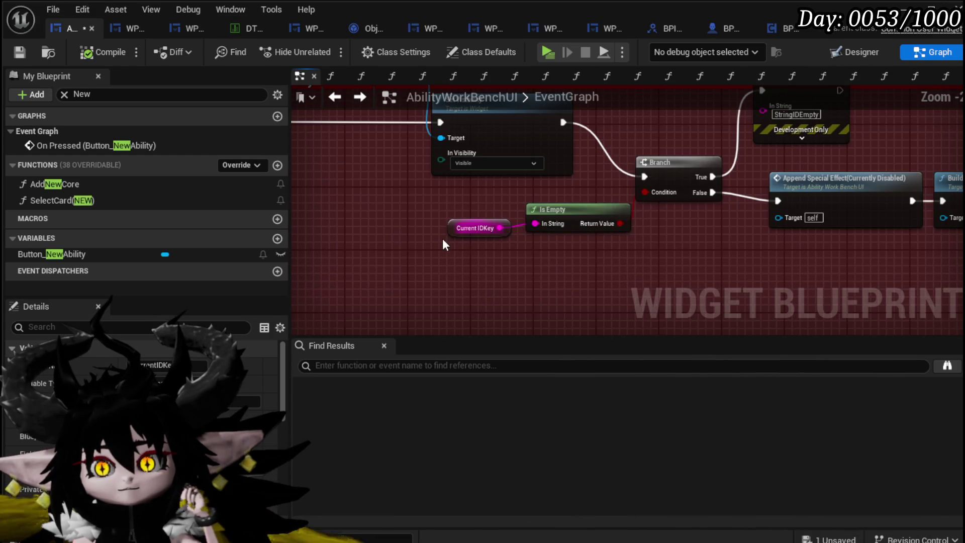
pyautogui.moveTo(457, 229); pyautogui.dragTo(427, 230)
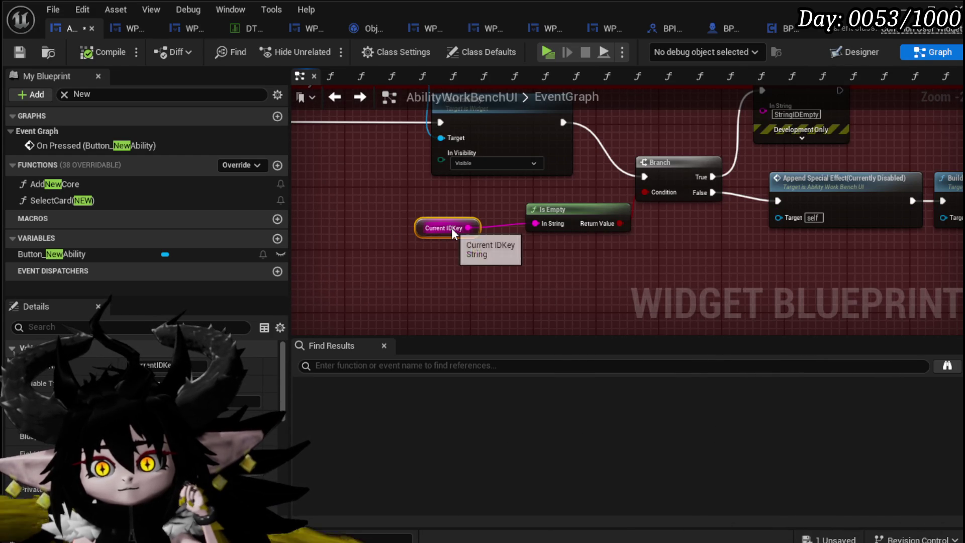
# Step: Zoom out over the ability-creation chain through Build Giga String and Add Ability to Core
pyautogui.moveTo(628, 211); pyautogui.dragTo(594, 207)
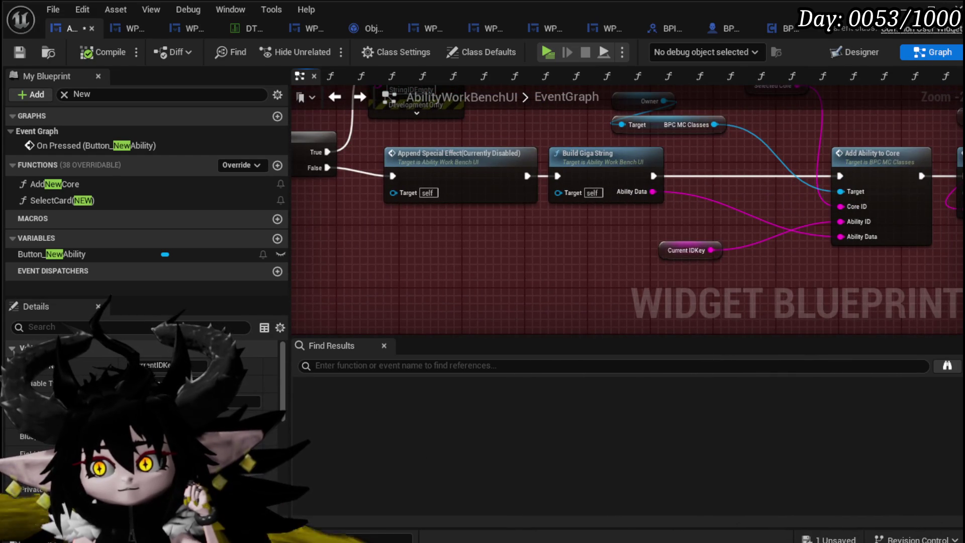
pyautogui.moveTo(665, 243); pyautogui.dragTo(577, 245)
pyautogui.click(492, 260)
pyautogui.scroll(-1, 495, 259)
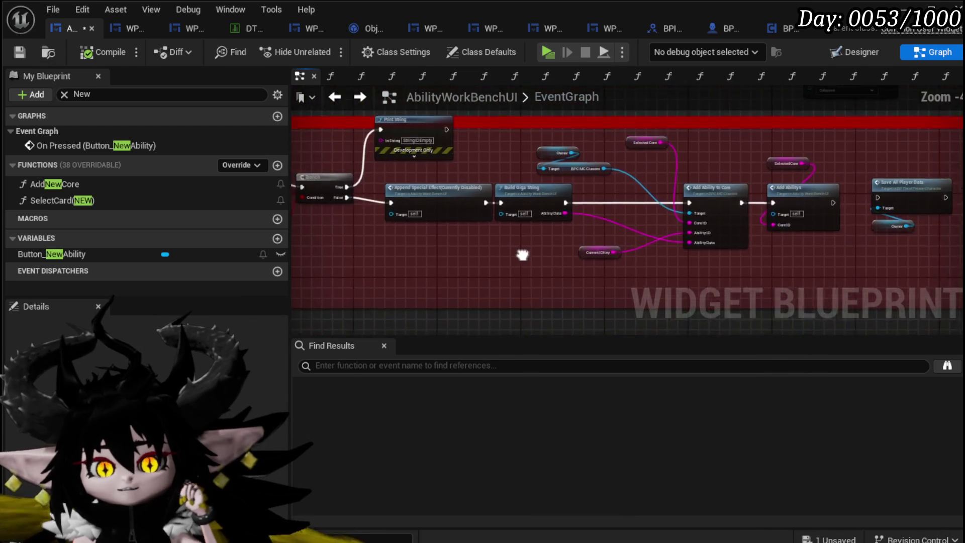
pyautogui.scroll(-1, 549, 254)
pyautogui.moveTo(409, 243)
pyautogui.mouseDown()
pyautogui.moveTo(428, 275)
pyautogui.moveTo(534, 276)
pyautogui.mouseUp()
pyautogui.moveTo(603, 236); pyautogui.dragTo(377, 235)
pyautogui.scroll(-1, 405, 241)
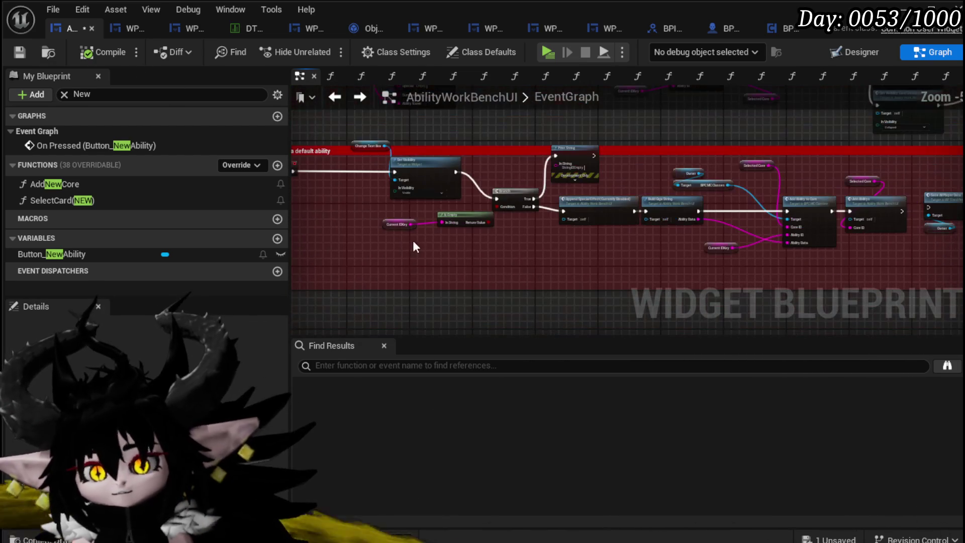
pyautogui.scroll(-2, 358, 249)
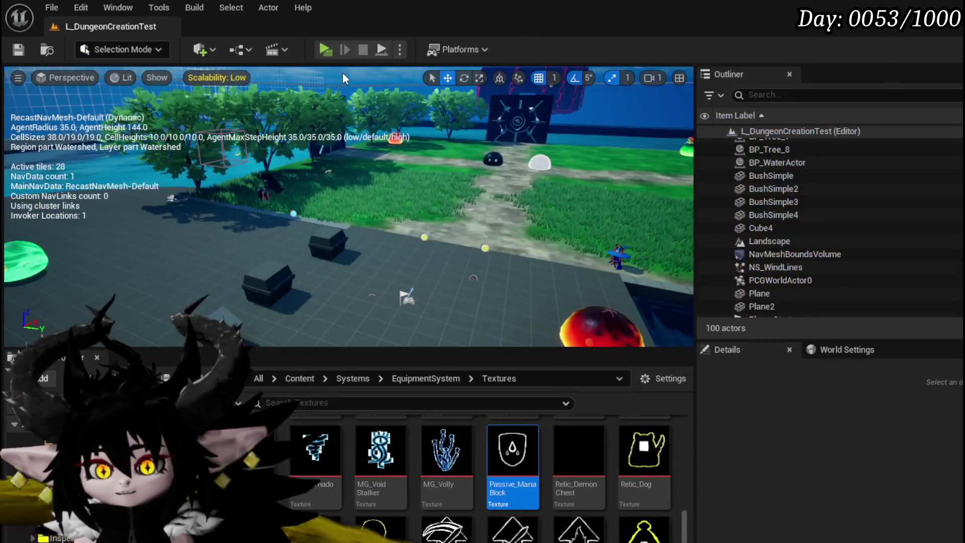
# Step: Open the To Do List from the in-game settings menu, scroll to its latest entries and start a new one
pyautogui.press('Escape')
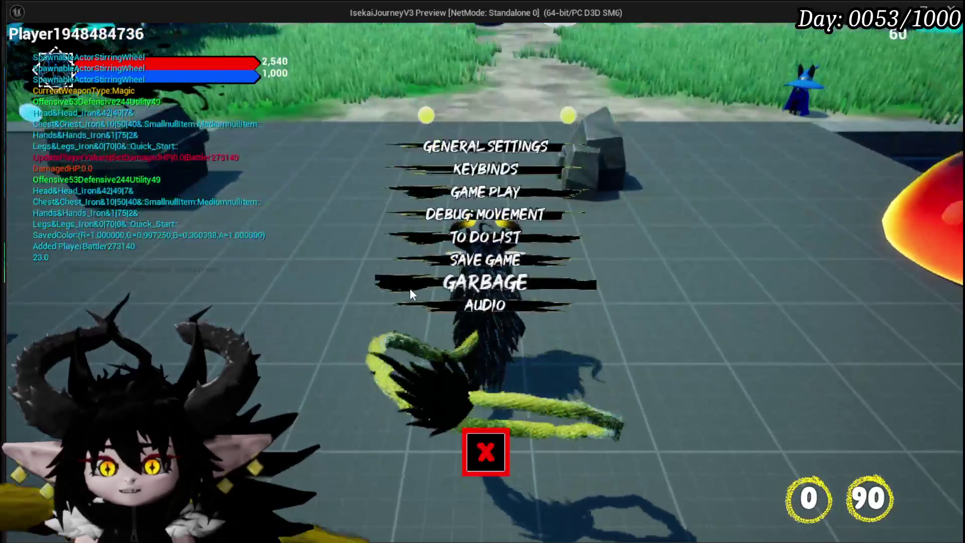
pyautogui.click(483, 237)
pyautogui.scroll(-1, 725, 265)
pyautogui.scroll(-5, 727, 251)
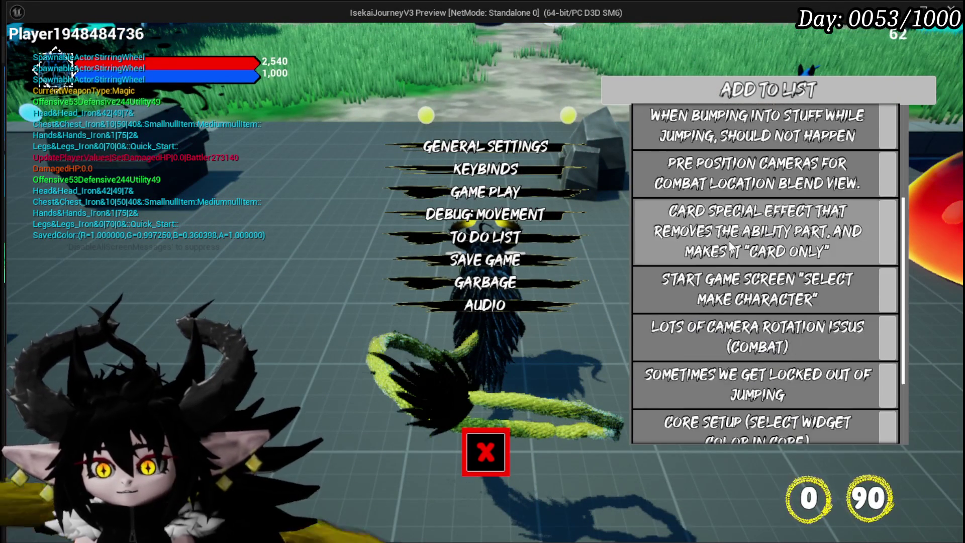
pyautogui.click(765, 428)
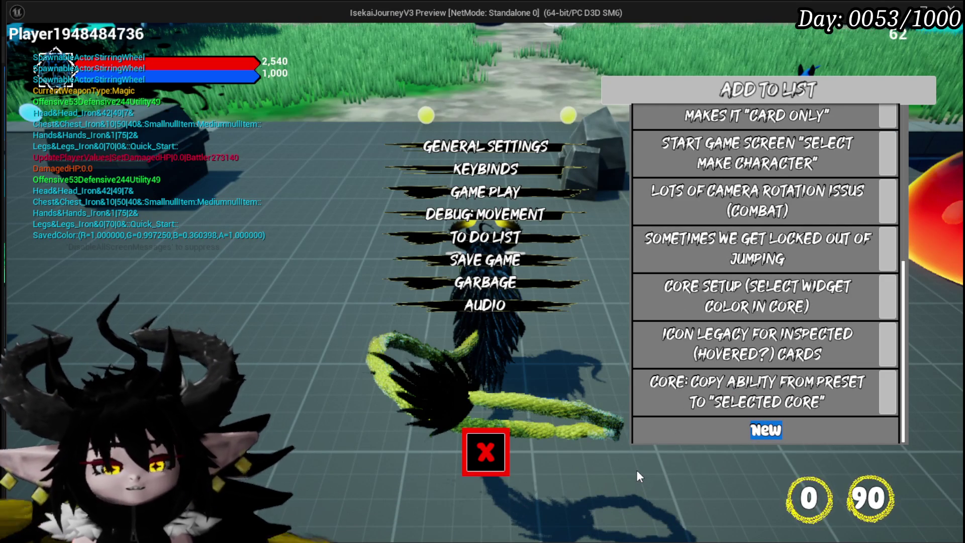
# Step: Add the to-do note 'When creating new ability it overwrites the last ability (maybe ID is not set correctly)'
pyautogui.write('Wh')
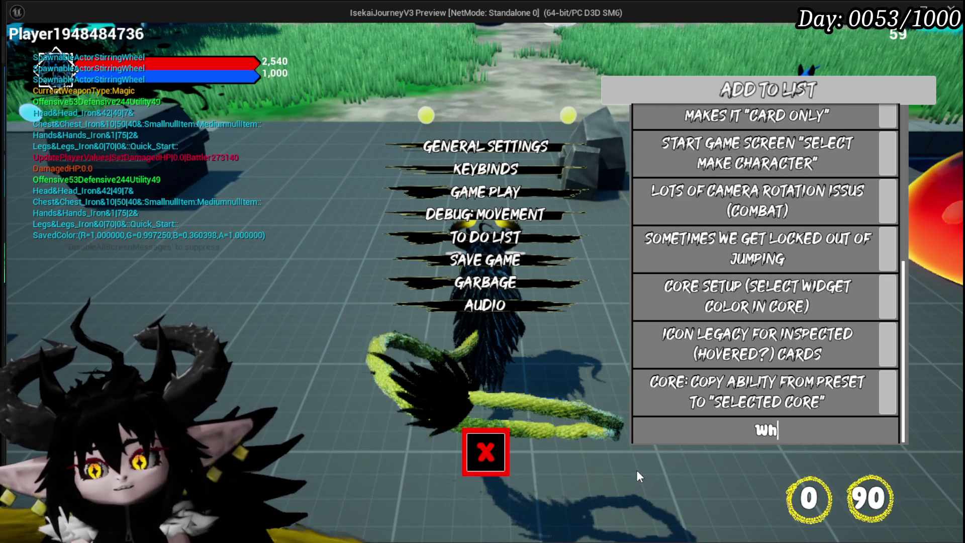
pyautogui.write('en creating n')
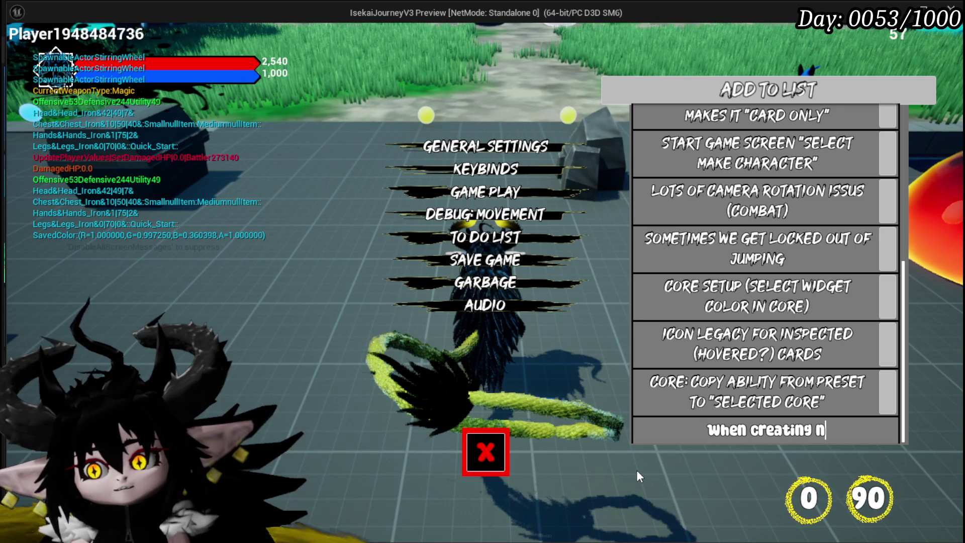
pyautogui.write('ew abilit')
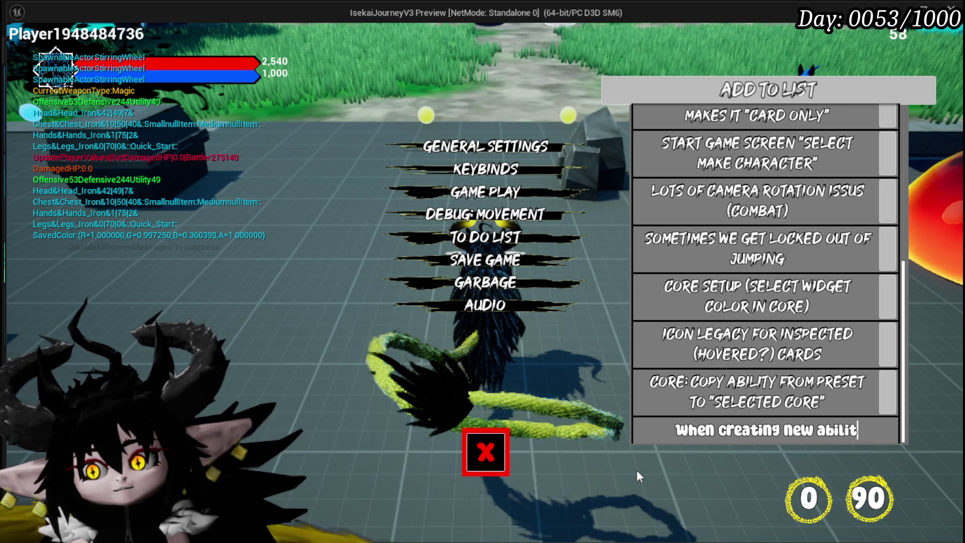
pyautogui.write('y it overw')
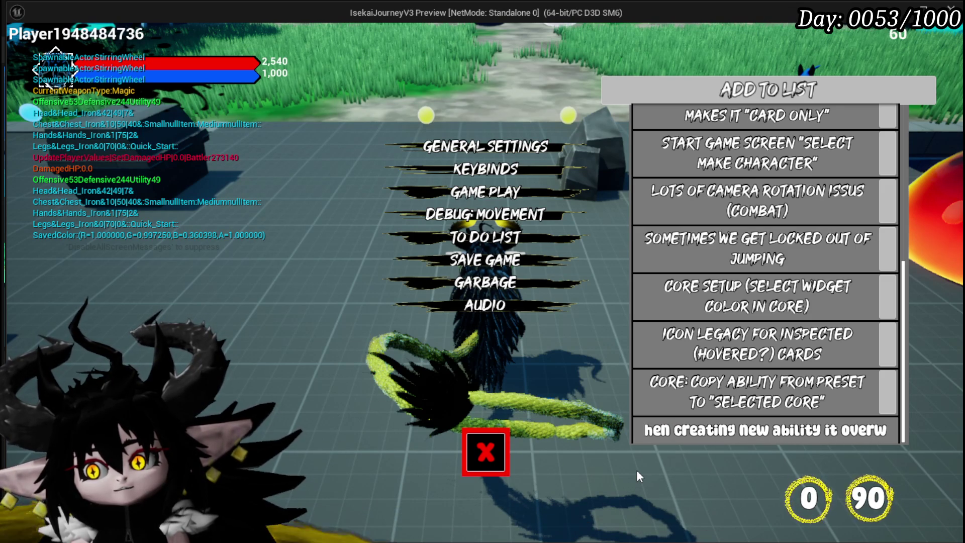
pyautogui.write('rites the las')
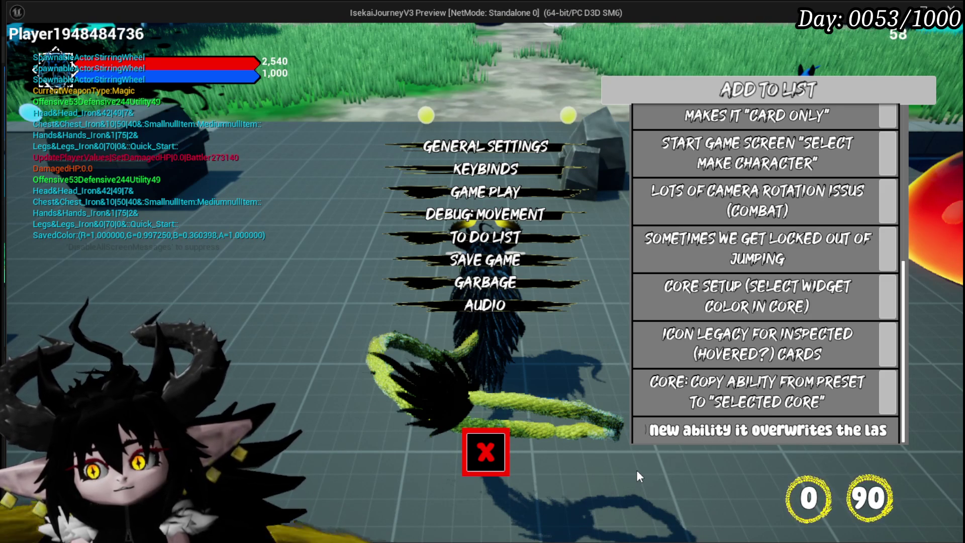
pyautogui.write('t ability')
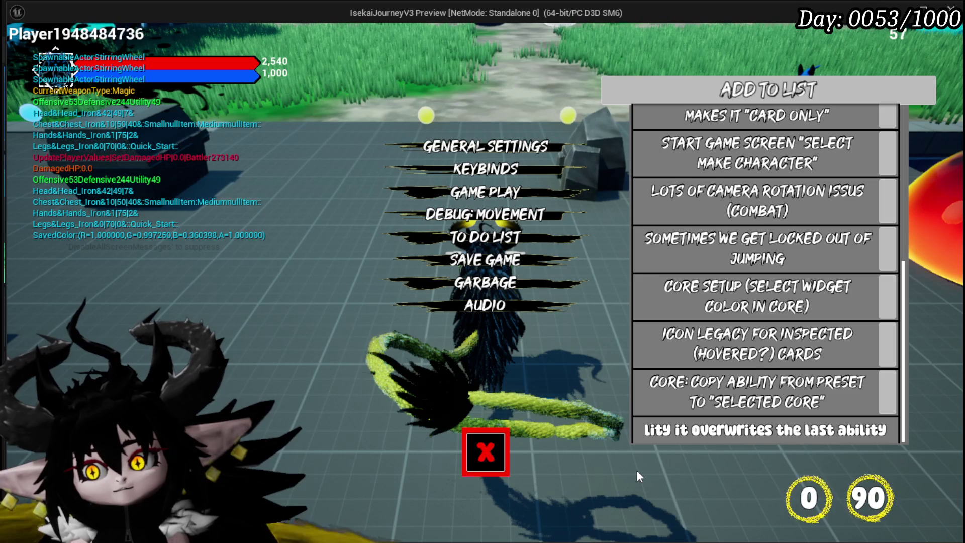
pyautogui.write(' ( ma')
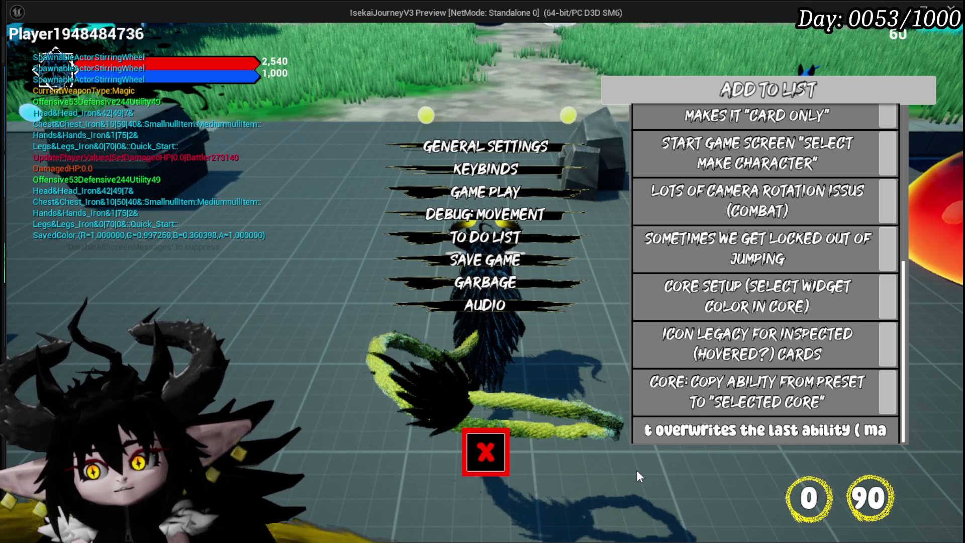
pyautogui.write('ybe ID is')
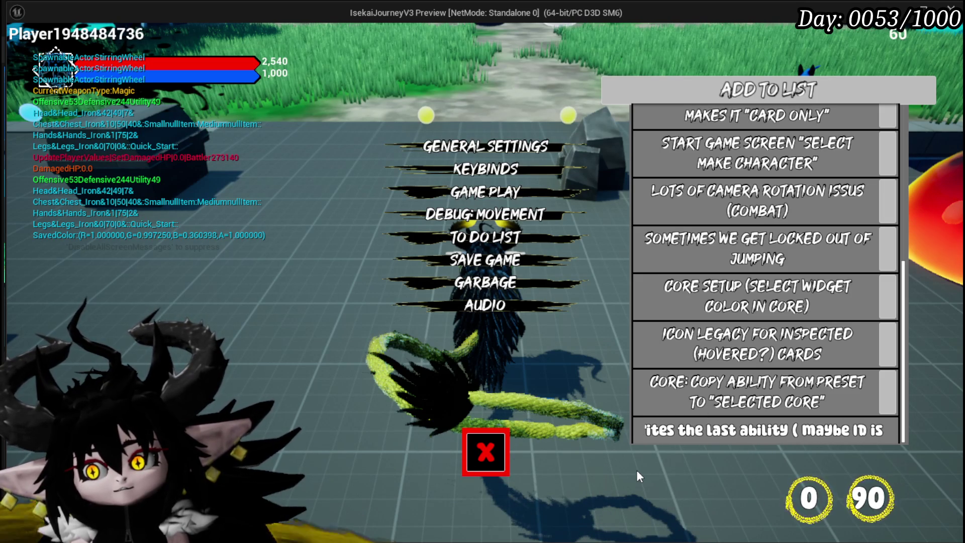
pyautogui.write(' not set')
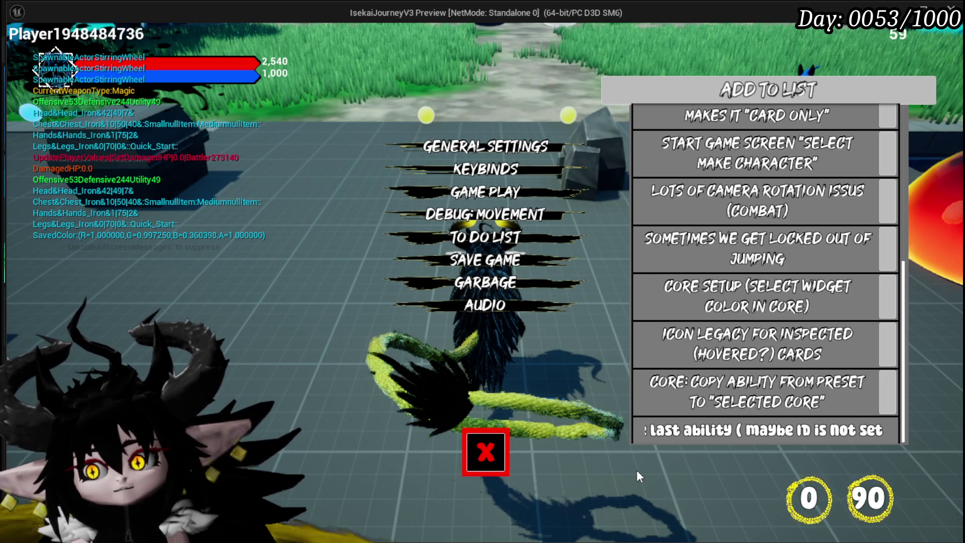
pyautogui.write(' correctly)')
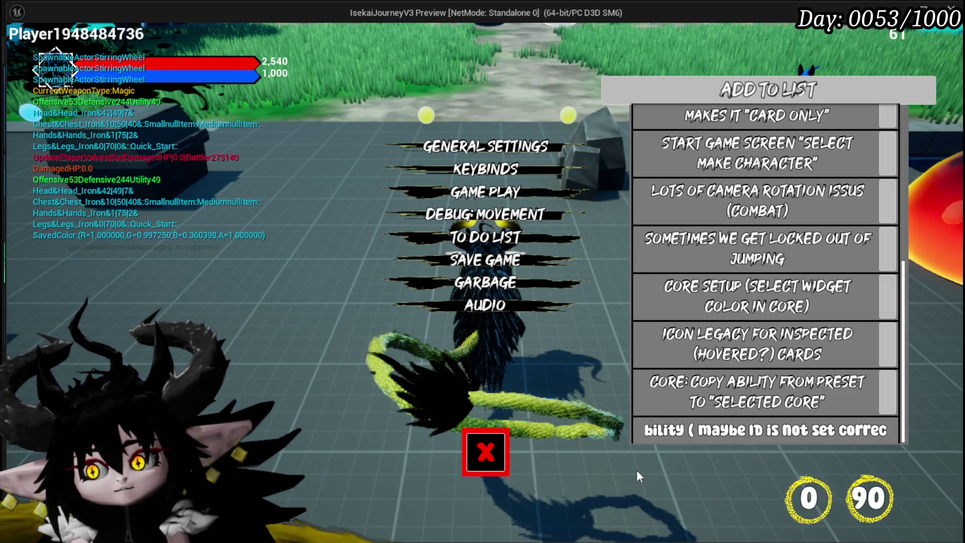
pyautogui.press('Return')
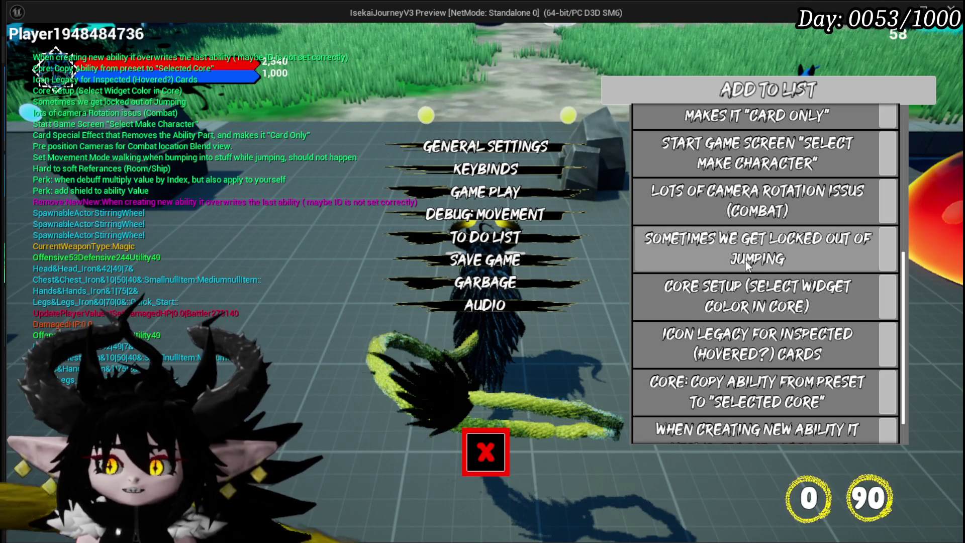
pyautogui.scroll(-2, 749, 269)
pyautogui.scroll(3, 764, 276)
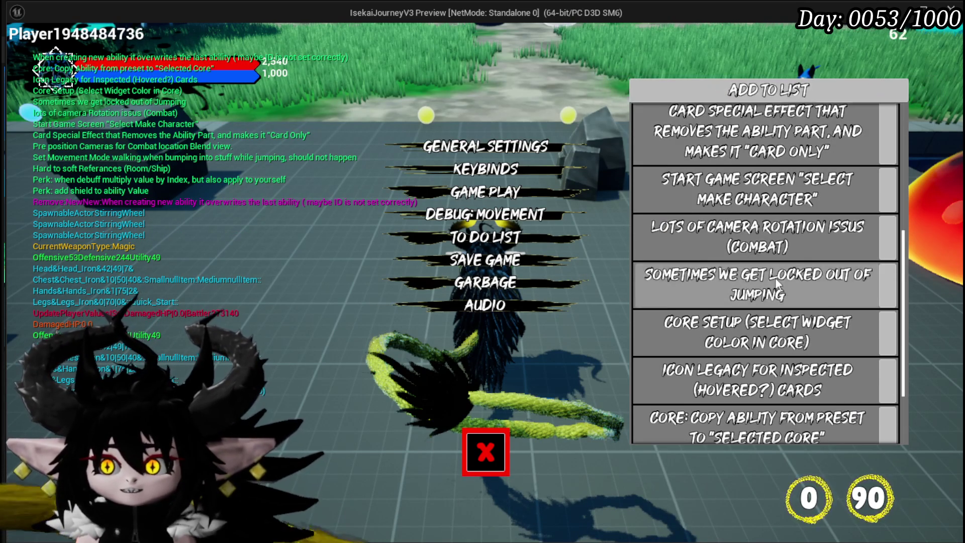
pyautogui.scroll(-2, 777, 284)
# Step: Start another to-do entry beginning 'camera issue'
pyautogui.click(765, 430)
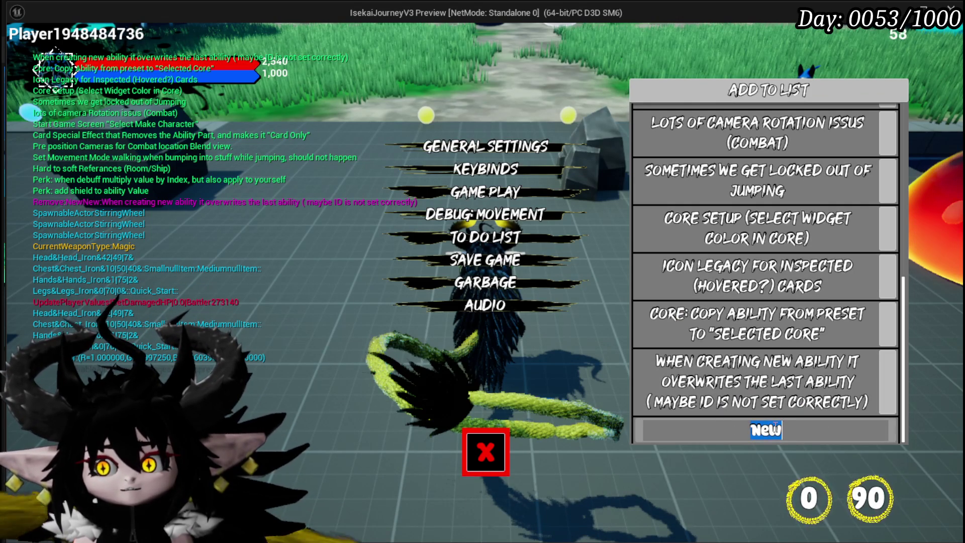
pyautogui.write('camera isse')
pyautogui.press('BackSpace')
pyautogui.press('BackSpace')
pyautogui.press('BackSpace')
# Step: Commit the camera-teleport note: teleport re-triggers end-turn camera, so disable End movement or trigger it earlier
pyautogui.write('sue whe')
pyautogui.write('n teleporting (')
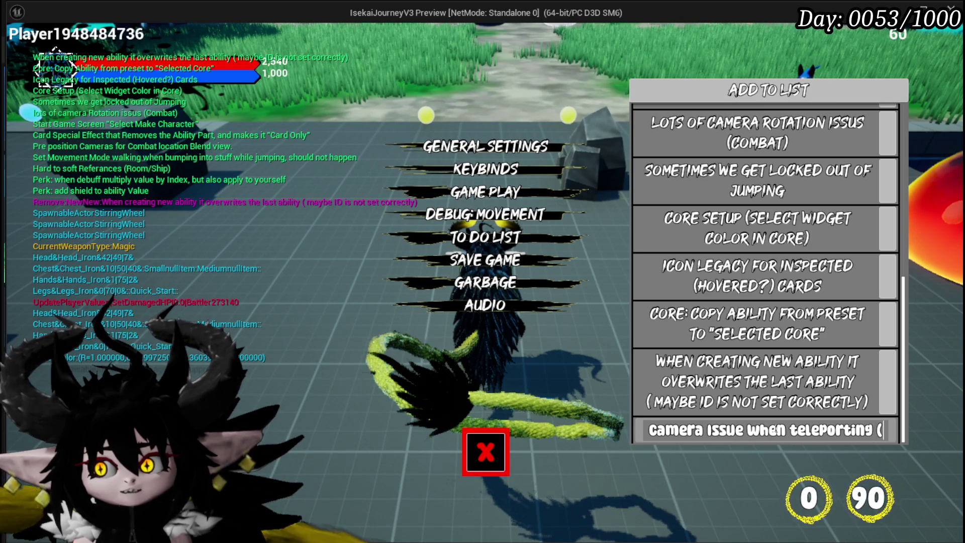
pyautogui.write('it tri')
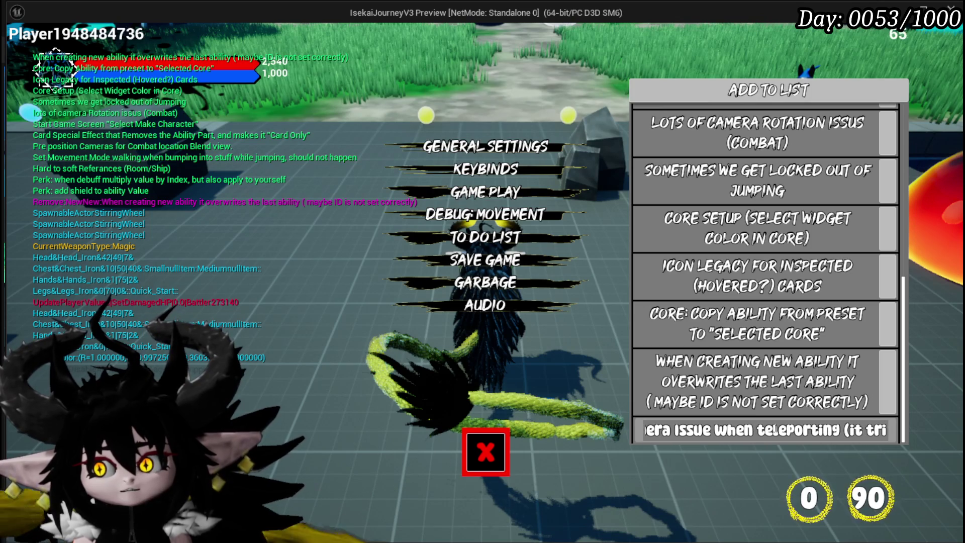
pyautogui.write('ers the e')
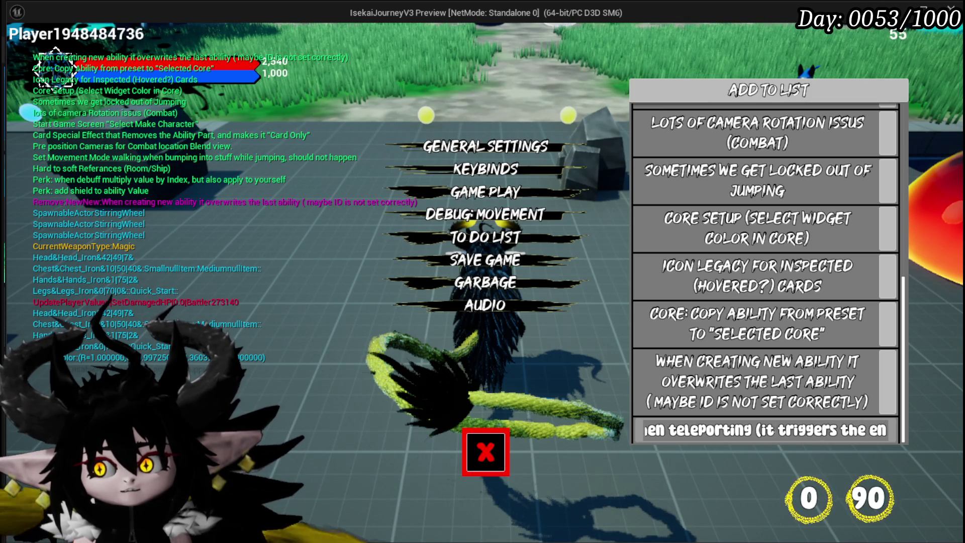
pyautogui.write('n camera')
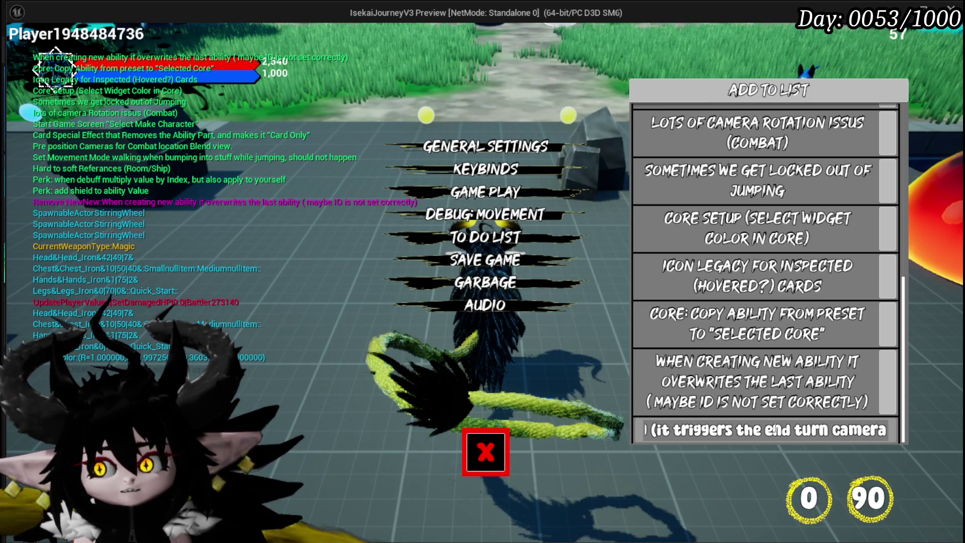
pyautogui.write('gain fro')
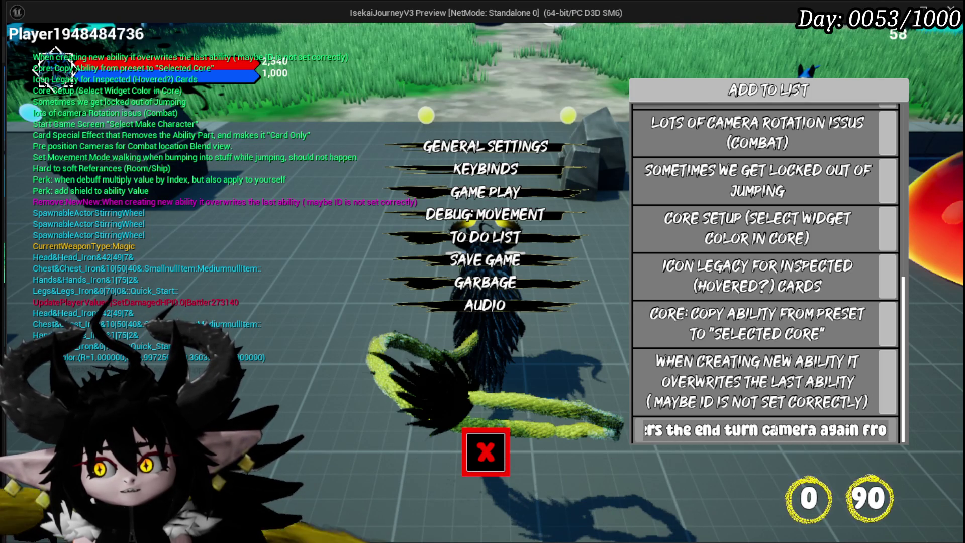
pyautogui.write('tart to')
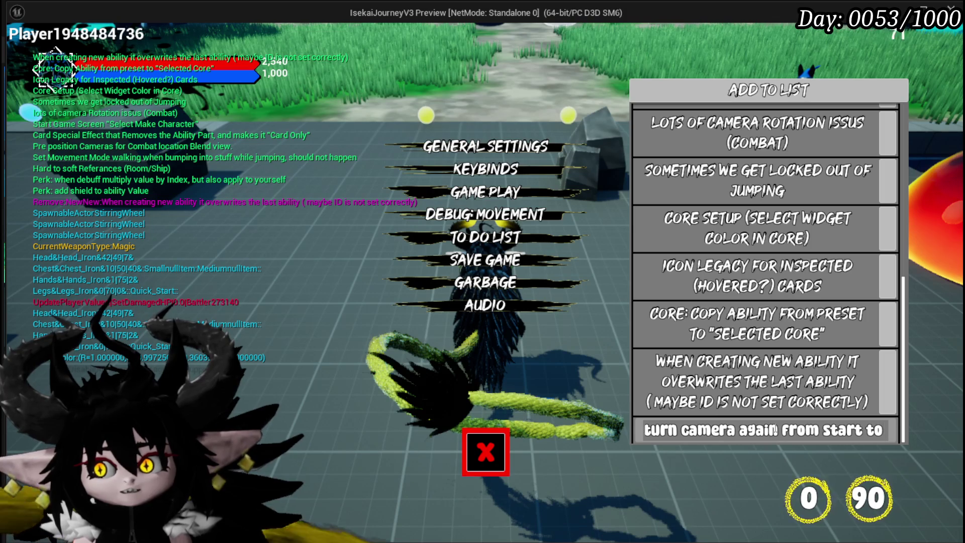
pyautogui.write('inish loc')
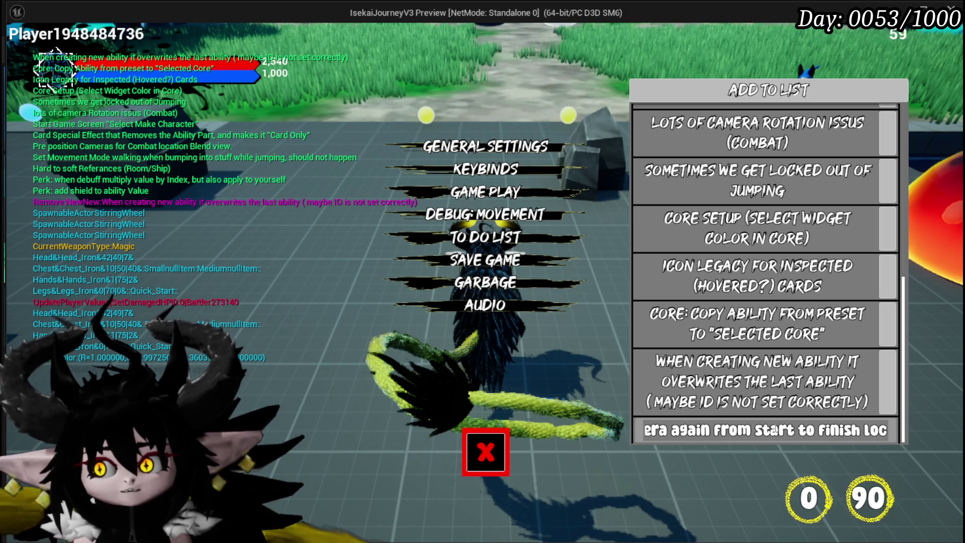
pyautogui.write('oneither di')
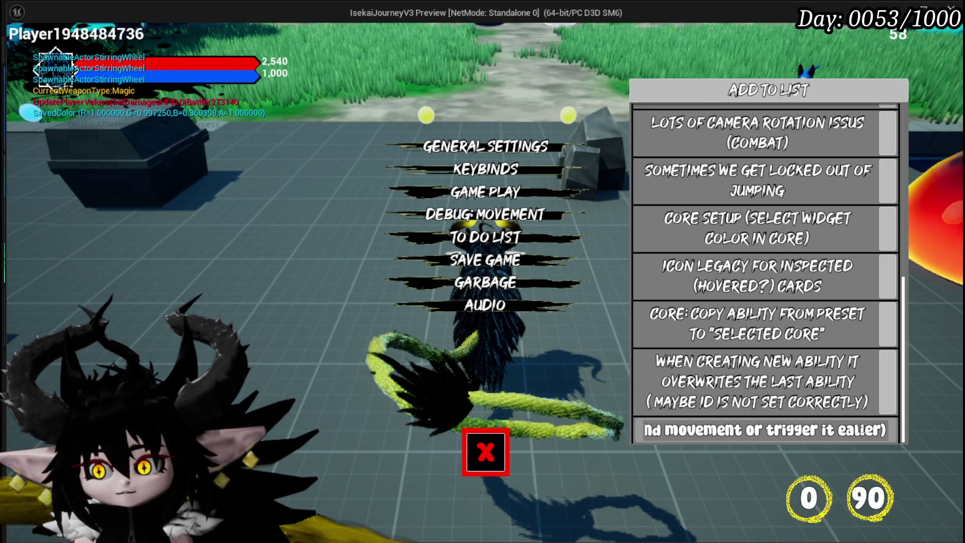
pyautogui.press('Return')
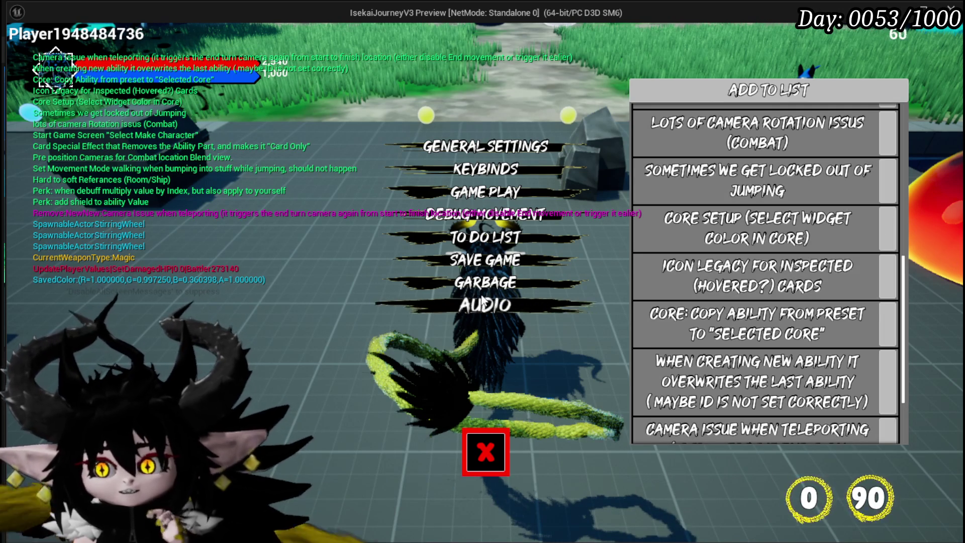
# Step: Save the game and append a blank NEW entry to the to-do list
pyautogui.click(489, 261)
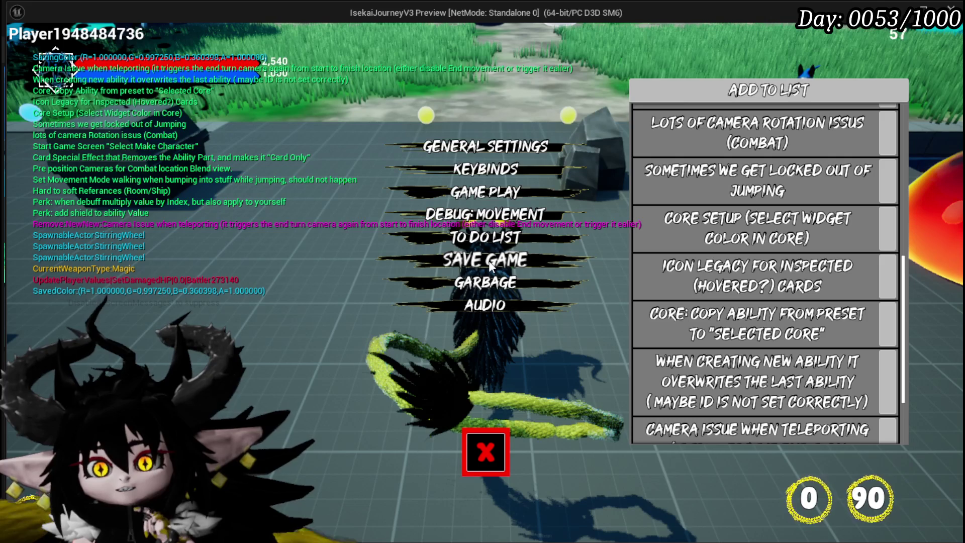
pyautogui.click(768, 89)
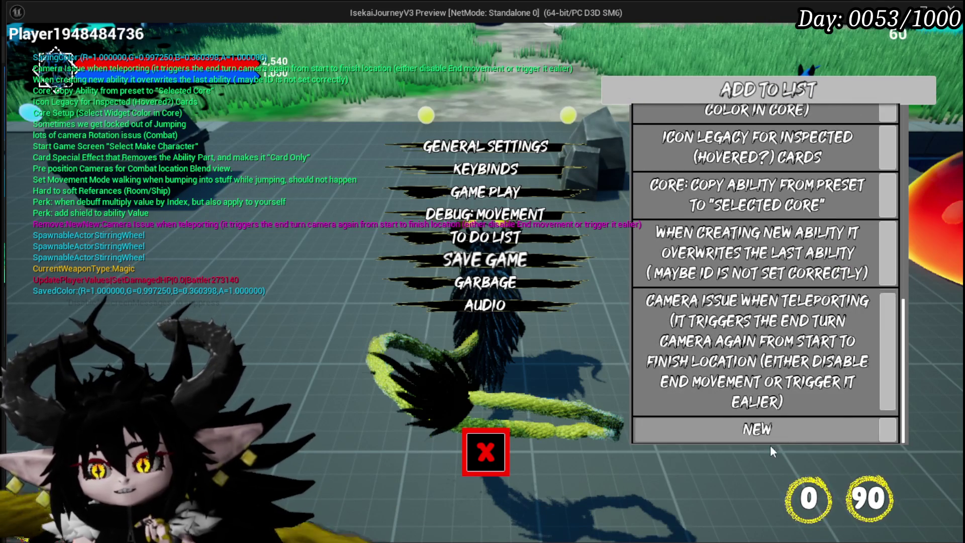
# Step: Replace the NEW placeholder with the note 'Save icon does not go away anymore'
pyautogui.click(784, 432)
pyautogui.doubleClick(766, 430)
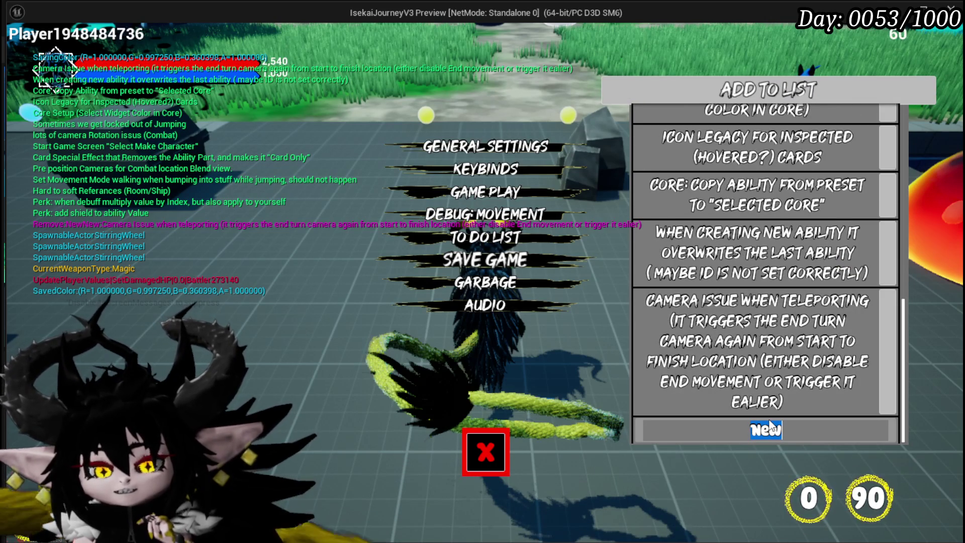
pyautogui.write('save i')
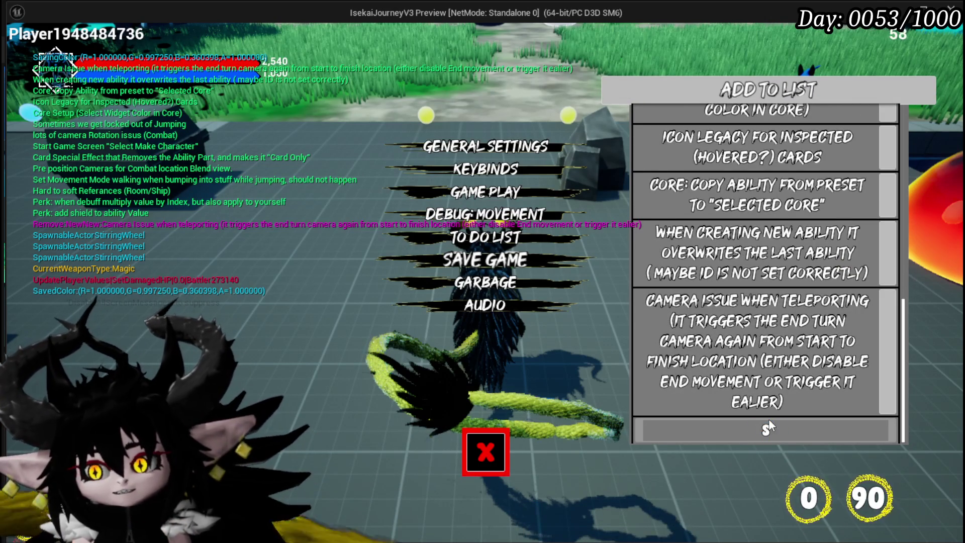
pyautogui.write('con d')
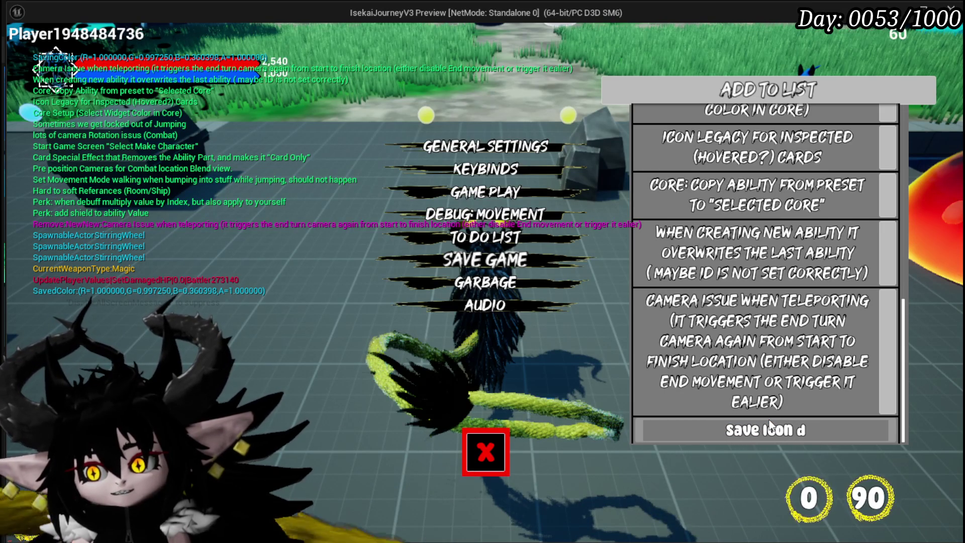
pyautogui.write('oseoe')
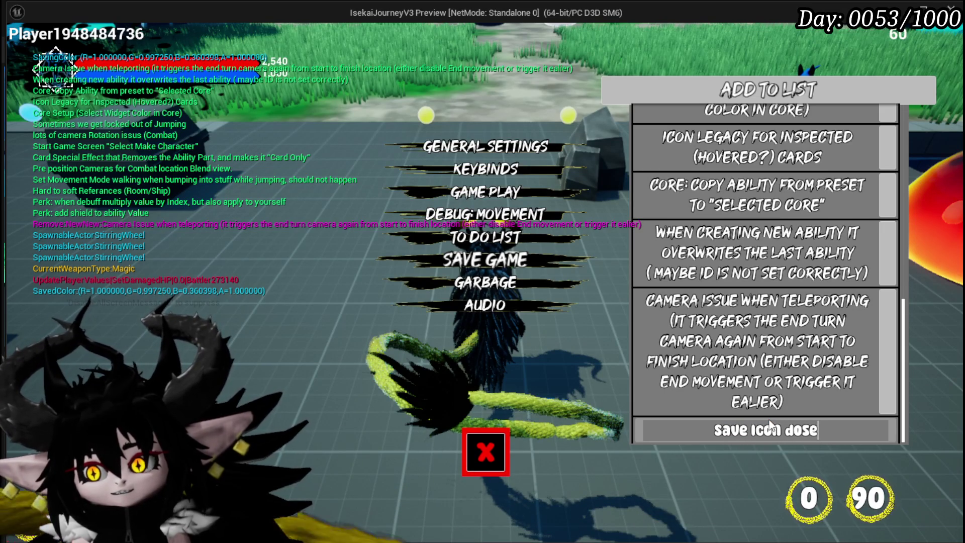
pyautogui.press('BackSpace')
pyautogui.press('BackSpace')
pyautogui.write('es not')
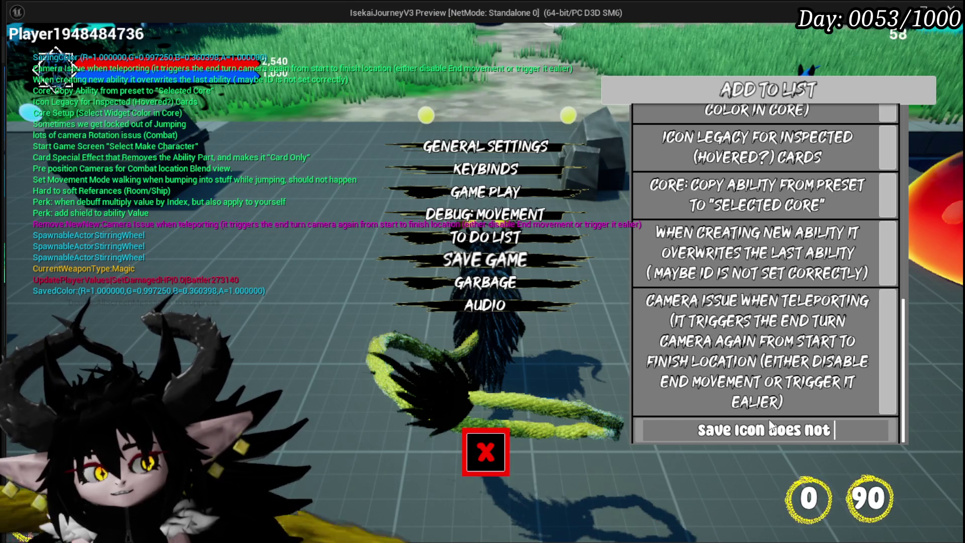
pyautogui.write(' go away anymore')
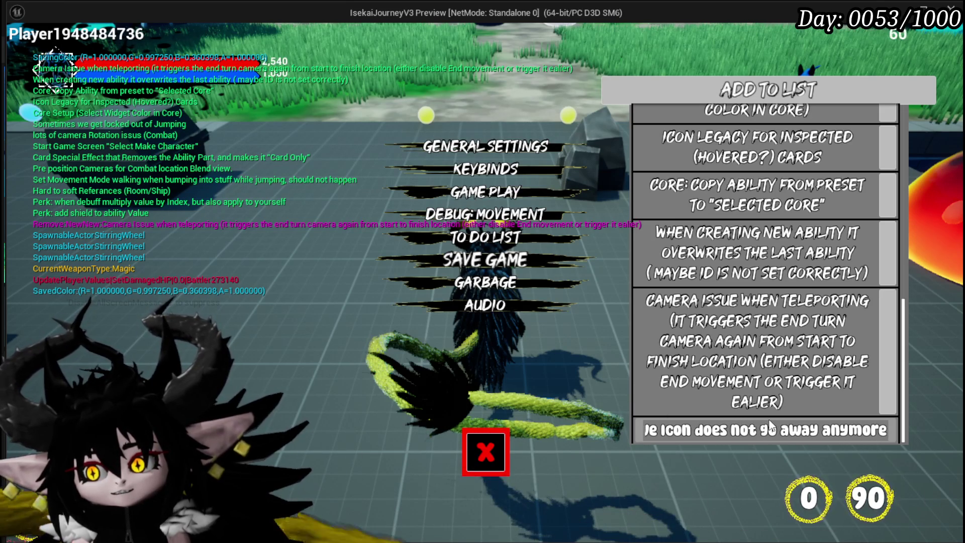
pyautogui.press('Return')
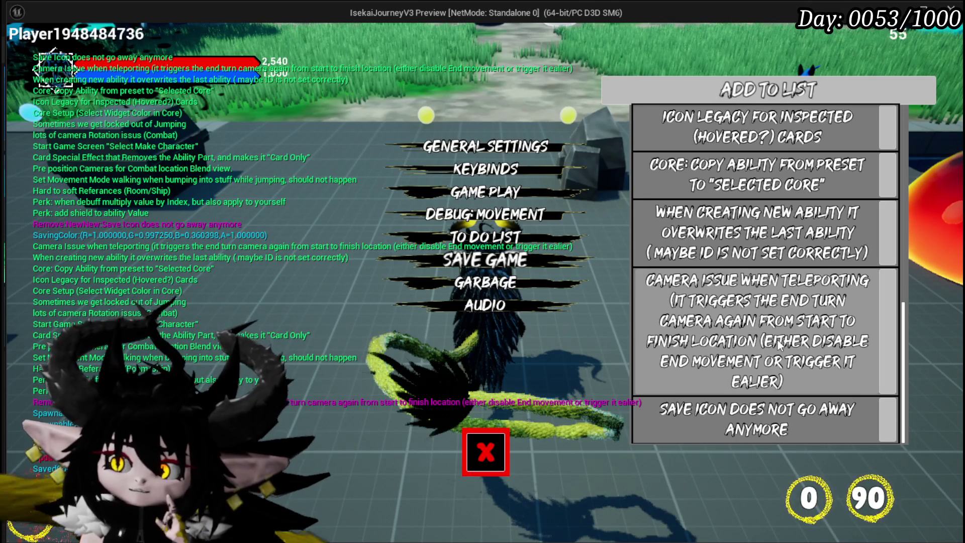
# Step: Delete the 'Card special effect that removes the ability part' to-do item and resume gameplay
pyautogui.scroll(5, 777, 339)
pyautogui.scroll(1, 770, 374)
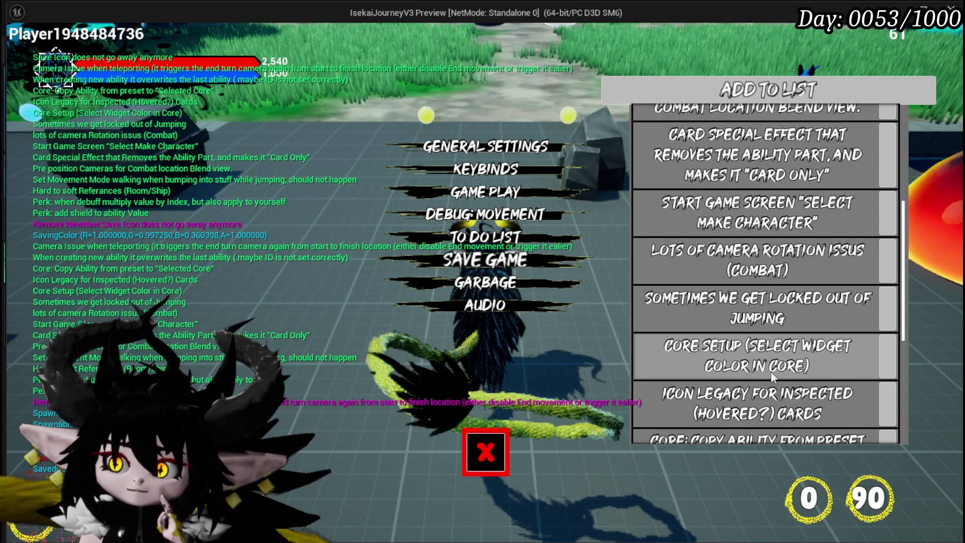
pyautogui.scroll(-1, 770, 371)
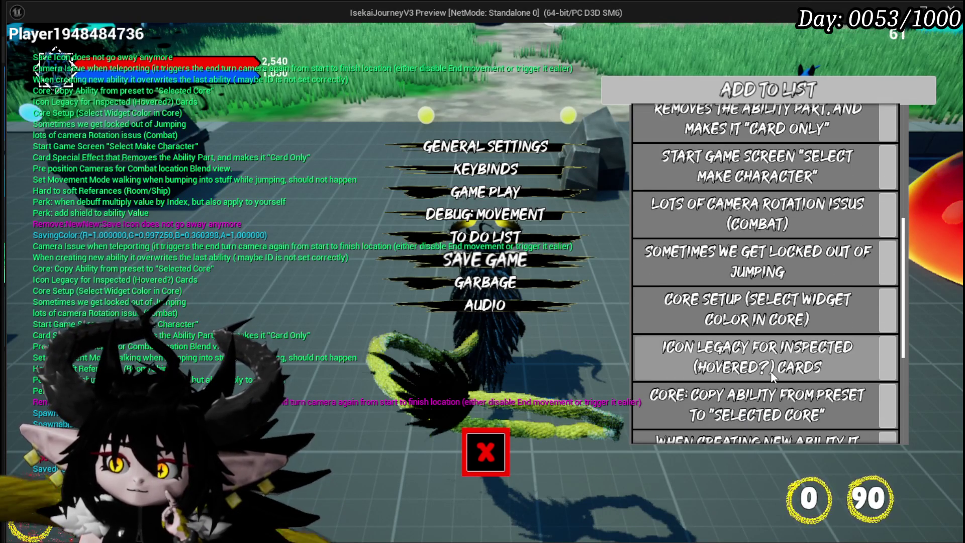
pyautogui.scroll(-1, 770, 371)
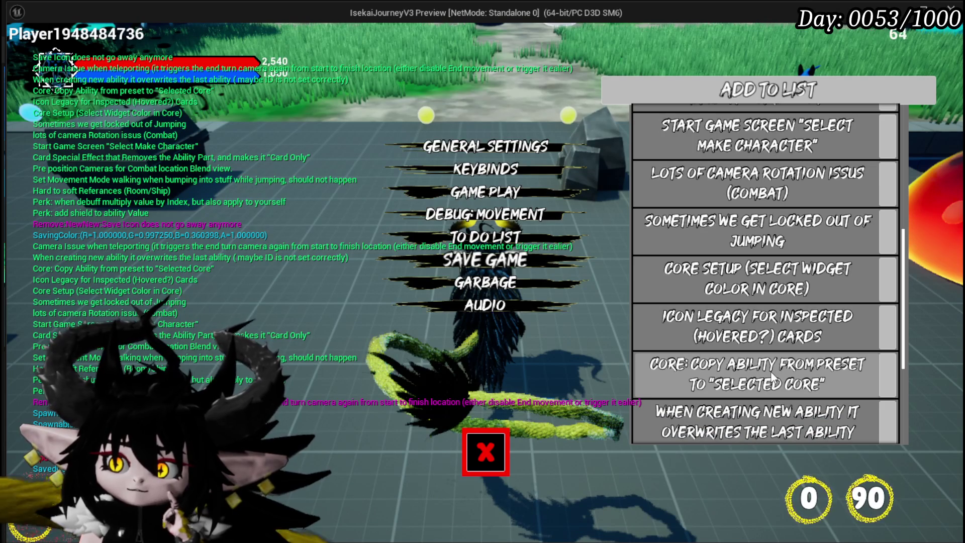
pyautogui.scroll(-1, 773, 377)
pyautogui.scroll(-1, 772, 377)
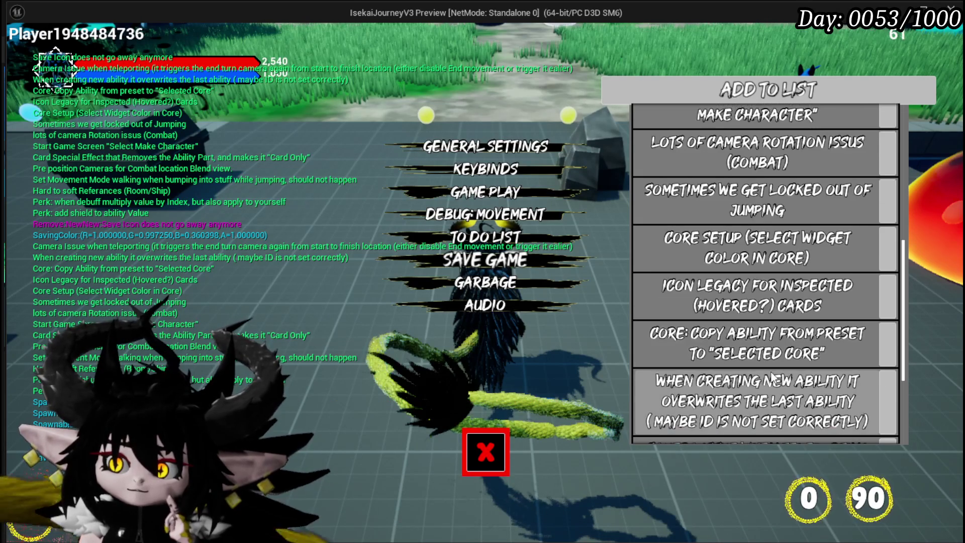
pyautogui.scroll(3, 772, 378)
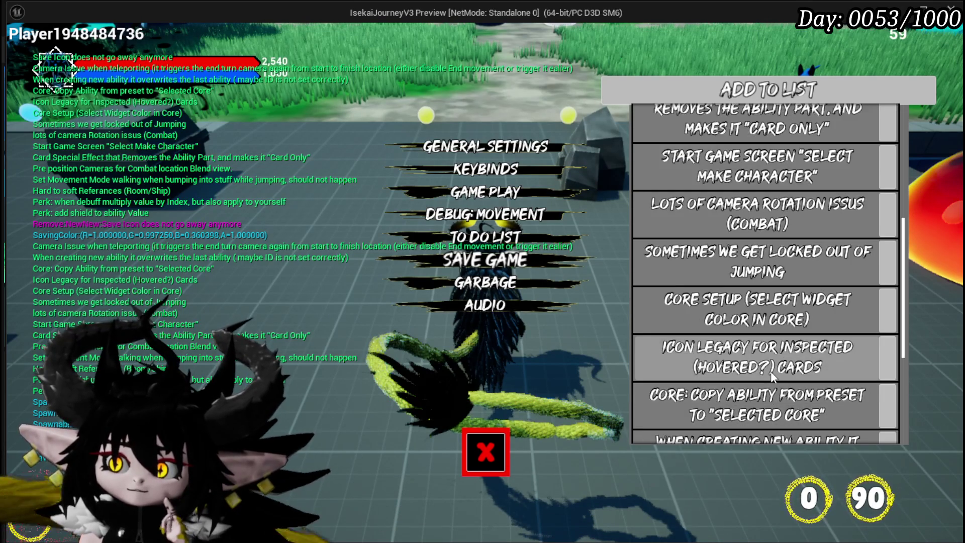
pyautogui.scroll(1, 772, 377)
pyautogui.scroll(1, 773, 377)
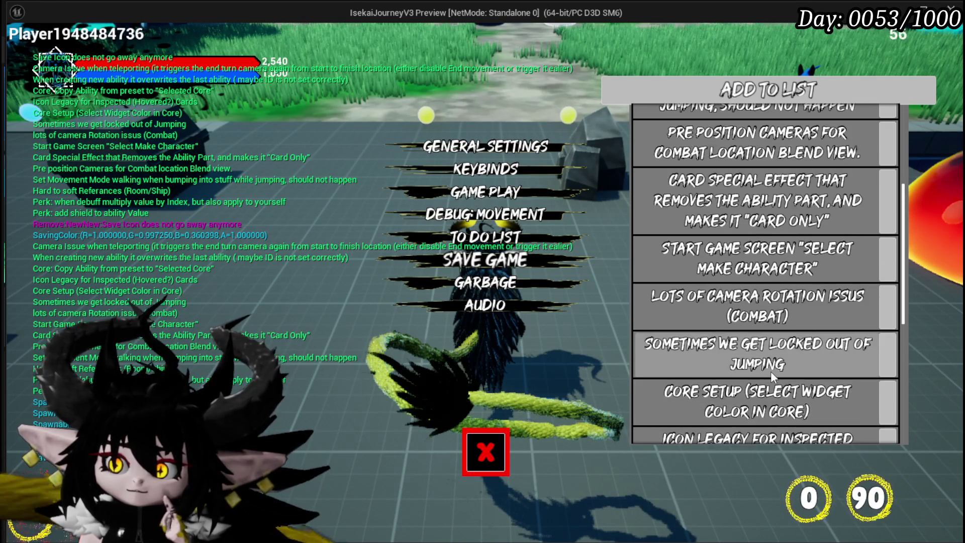
pyautogui.scroll(-2, 773, 375)
pyautogui.scroll(-1, 772, 378)
pyautogui.scroll(-1, 772, 376)
pyautogui.scroll(-1, 772, 376)
pyautogui.scroll(6, 773, 376)
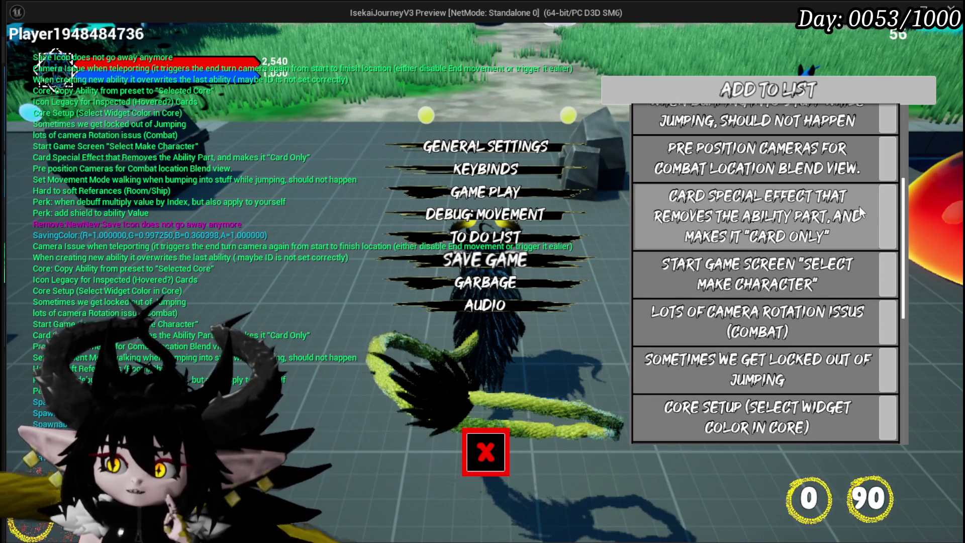
pyautogui.scroll(1, 722, 251)
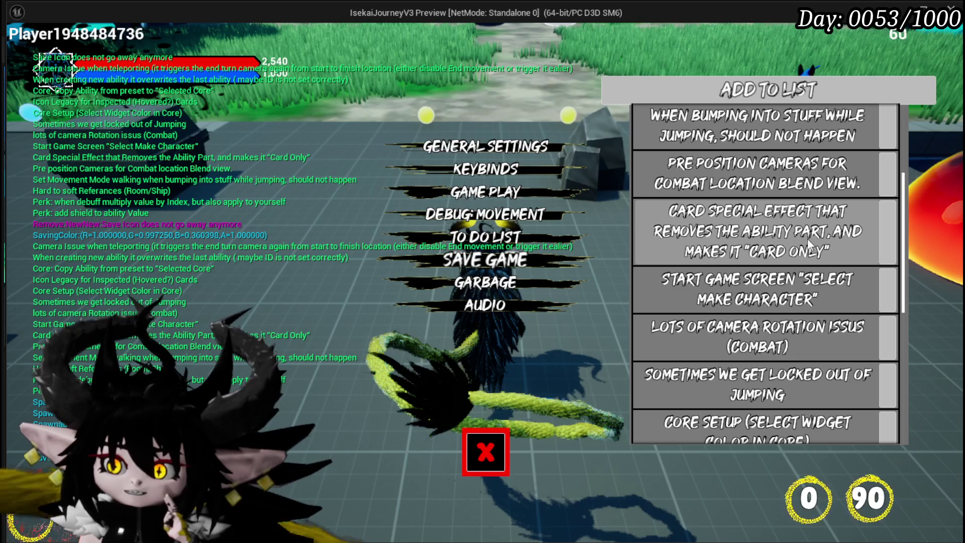
pyautogui.scroll(2, 761, 241)
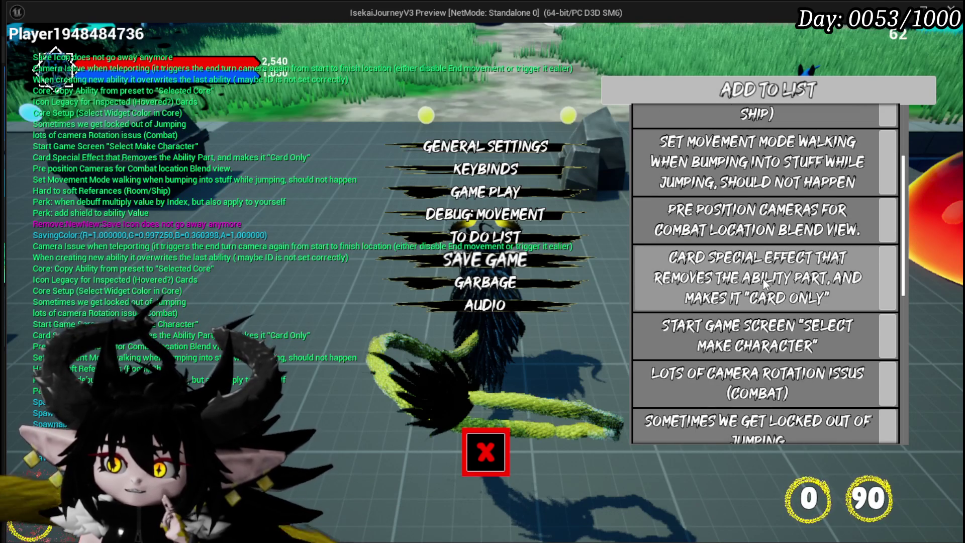
pyautogui.click(764, 283)
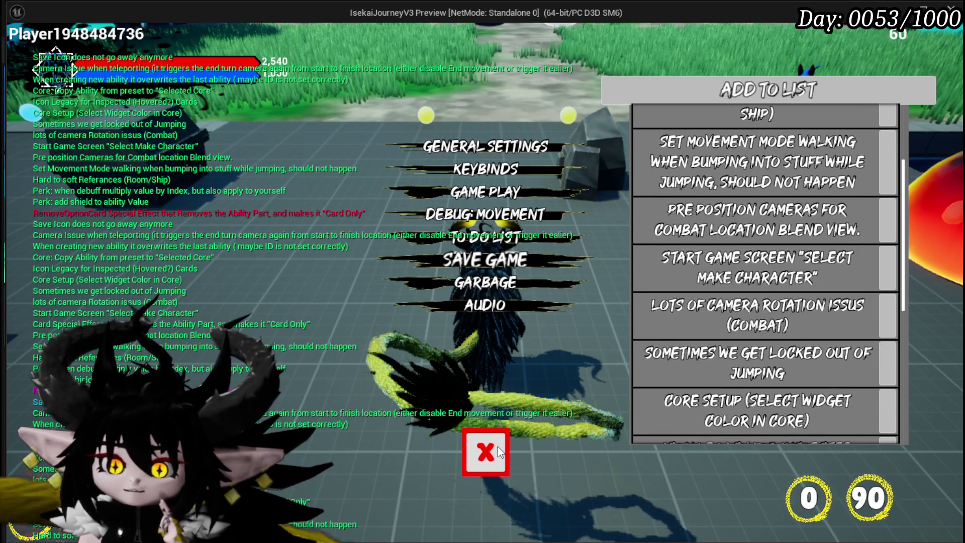
pyautogui.click(498, 450)
# Step: Run the character through the grass and across the slime arena, then stop play and save L_DungeonCreationTest
pyautogui.press('w')
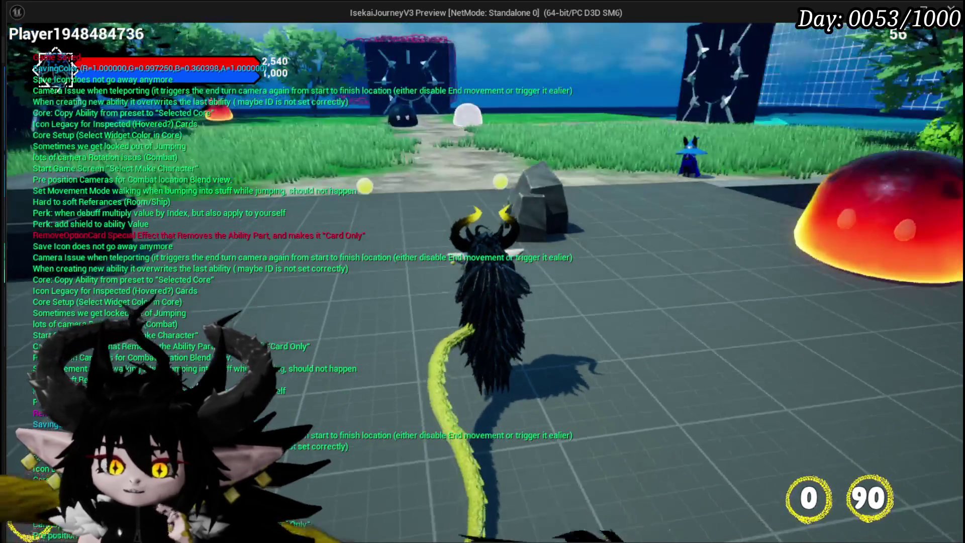
pyautogui.press('w')
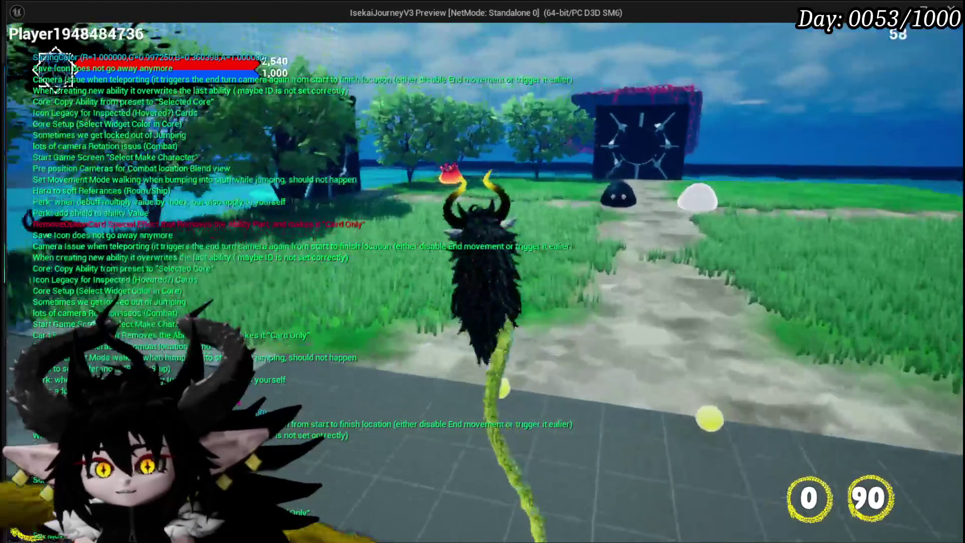
pyautogui.press('w')
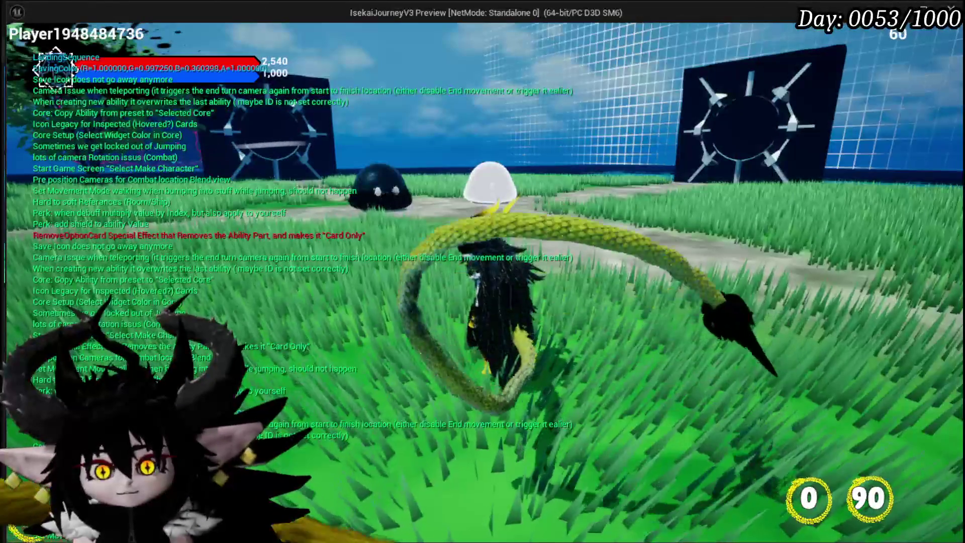
pyautogui.press('w')
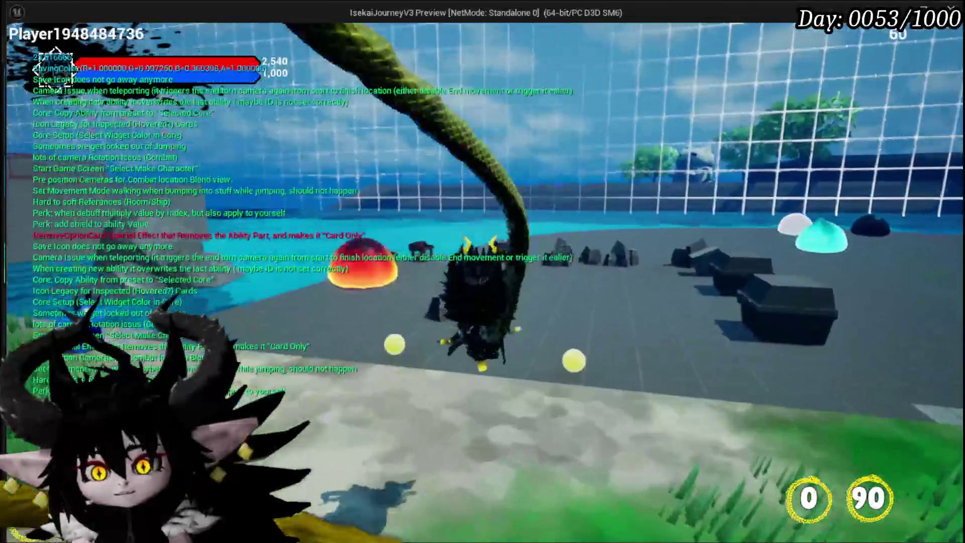
pyautogui.press('w')
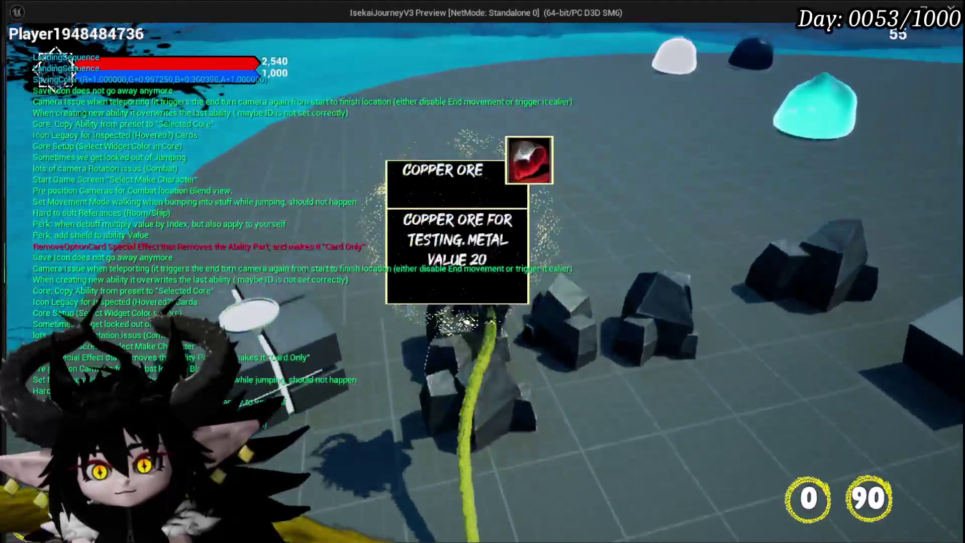
pyautogui.press('w')
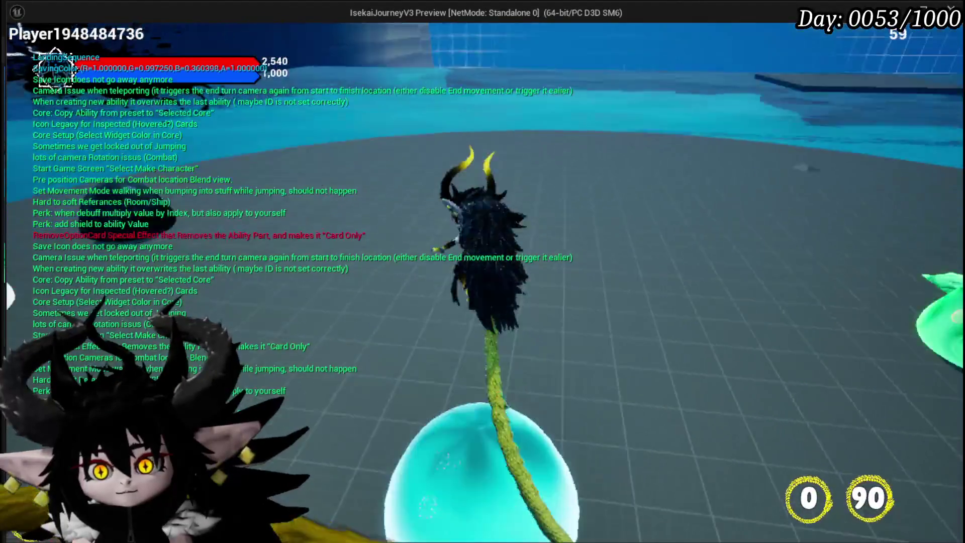
pyautogui.press('w')
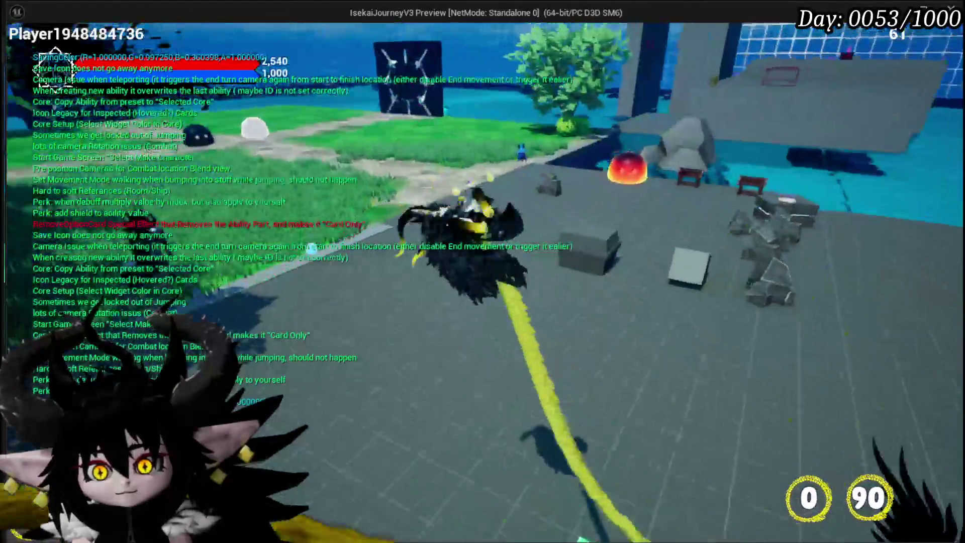
pyautogui.press('w')
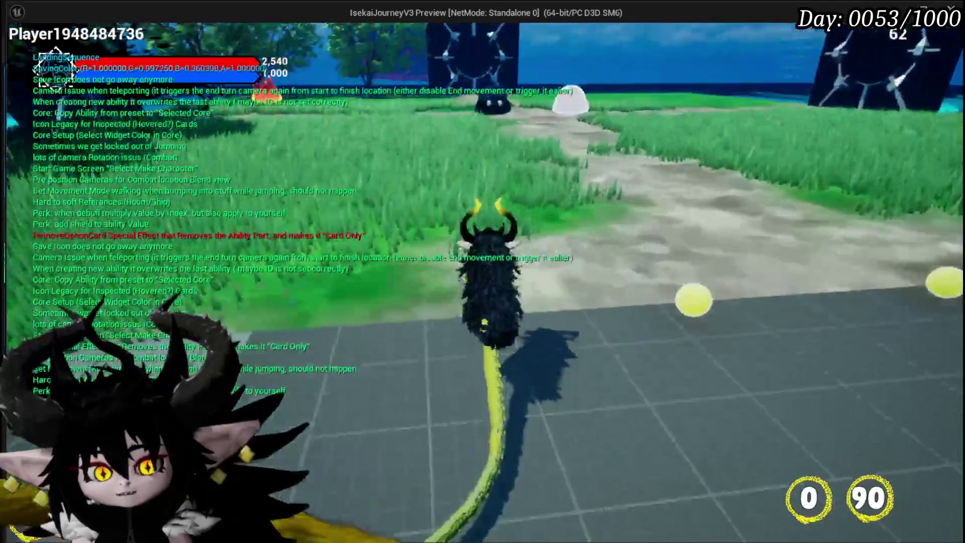
pyautogui.press('Escape')
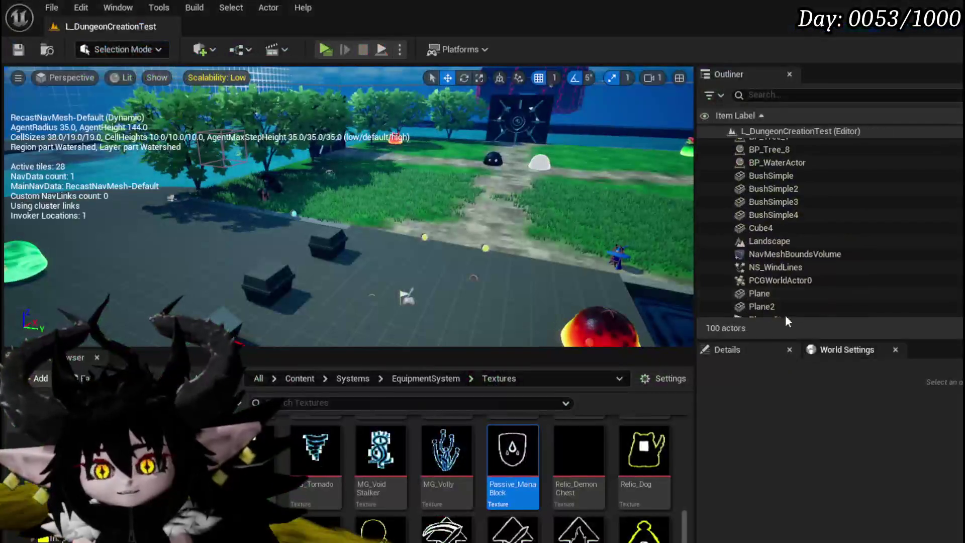
pyautogui.click(23, 54)
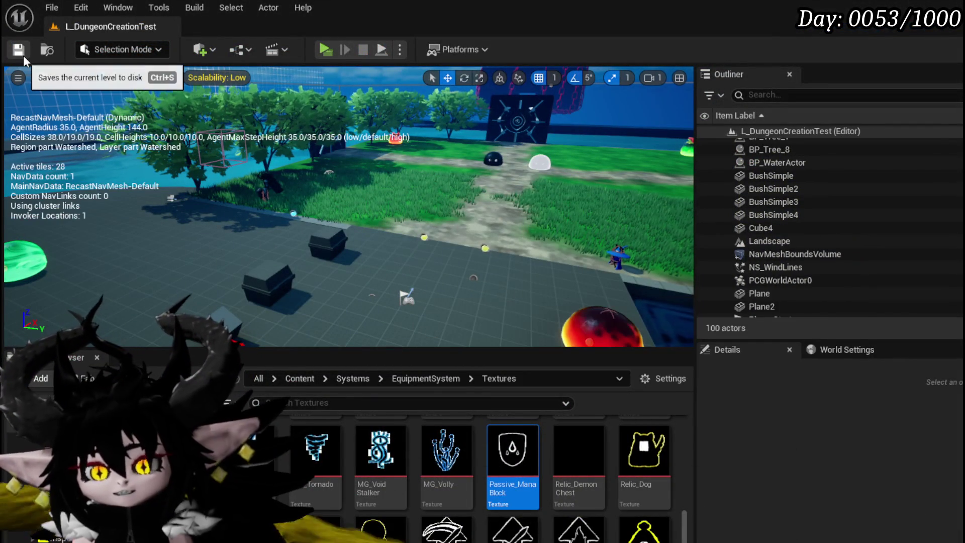